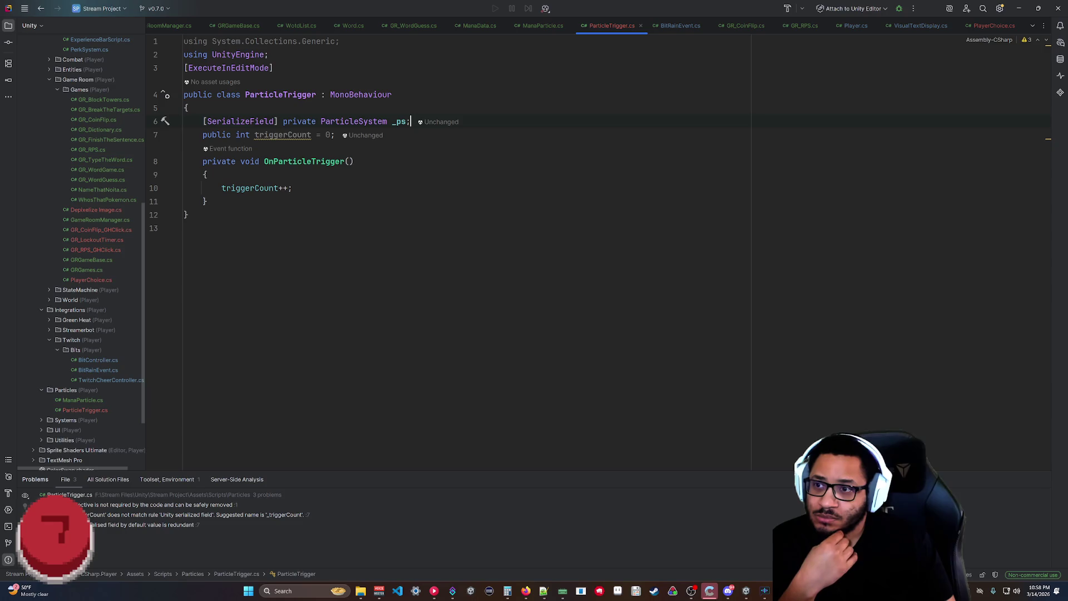
Add a Start() method that assigns _ps = GetComponent<ParticleSystem>().
{"action": "mouse_move", "coordinate": [334, 162]}
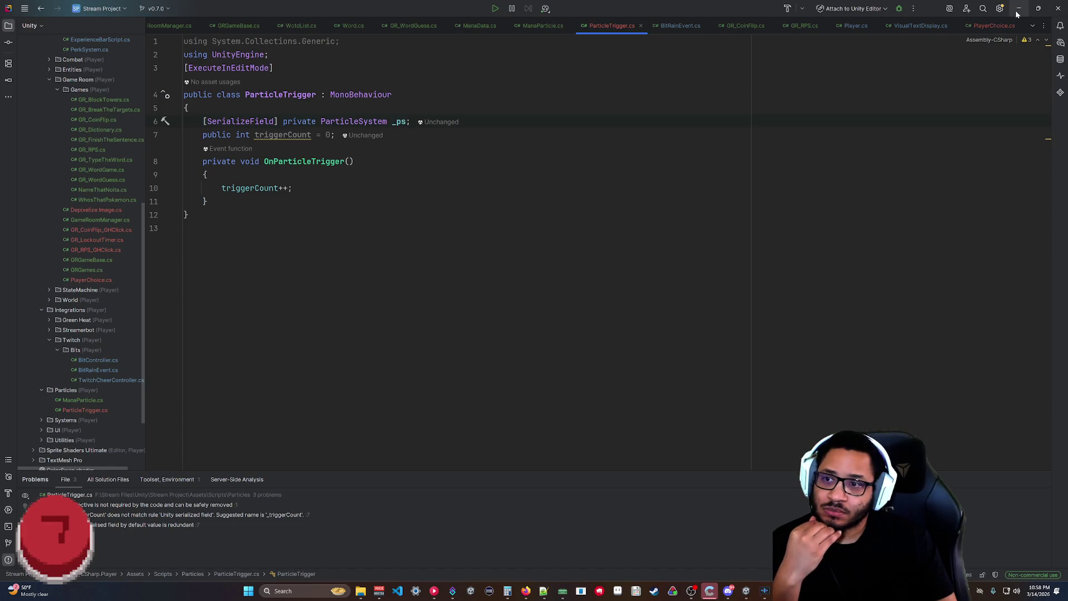
{"action": "left_click", "coordinate": [335, 135]}
{"action": "key", "text": "Return"}
{"action": "type", "text": "private voi"}
{"action": "key", "text": "BackSpace"}
{"action": "type", "text": "d Start("}
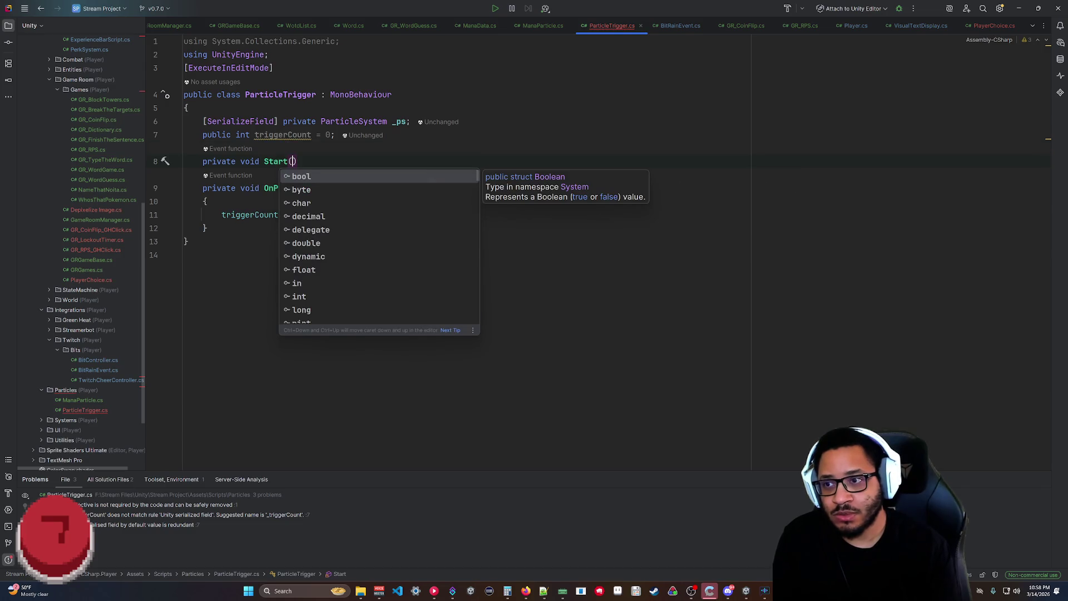
{"action": "key", "text": "ctrl+shift+Return"}
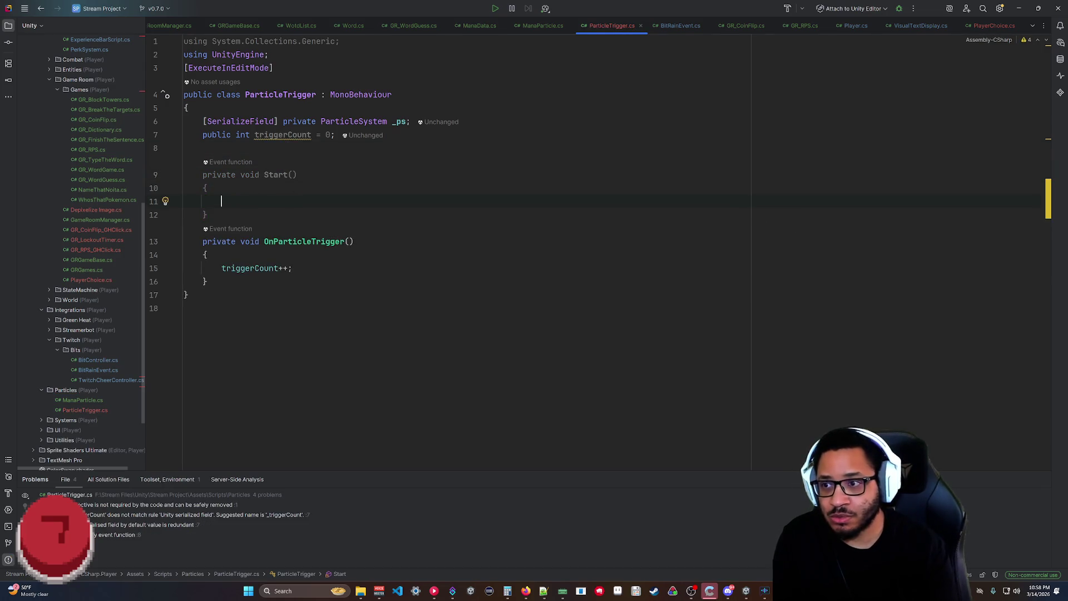
{"action": "type", "text": "_ps ="}
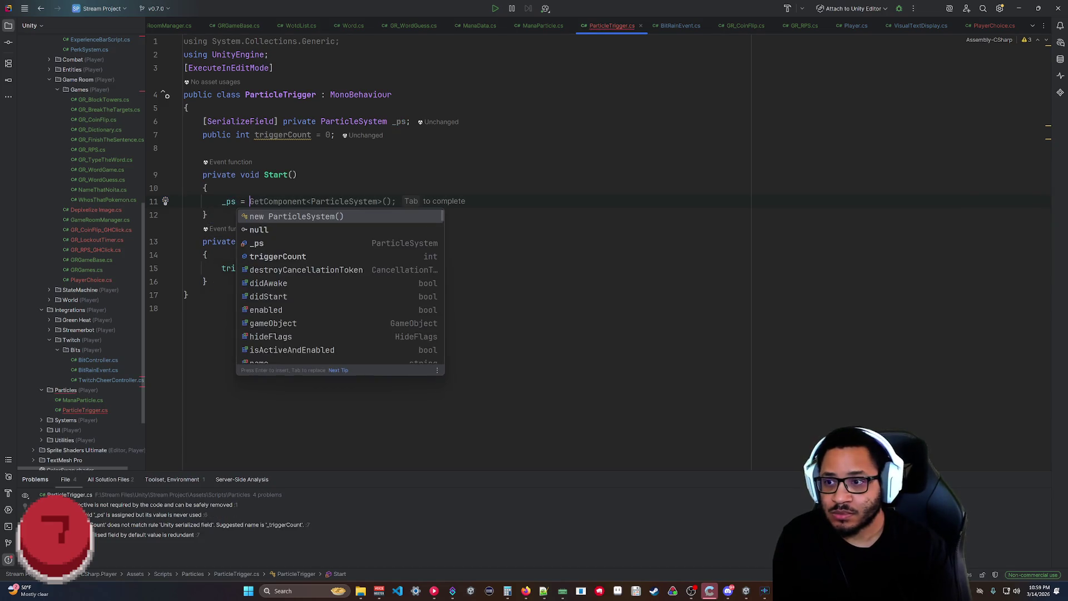
{"action": "key", "text": "Tab"}
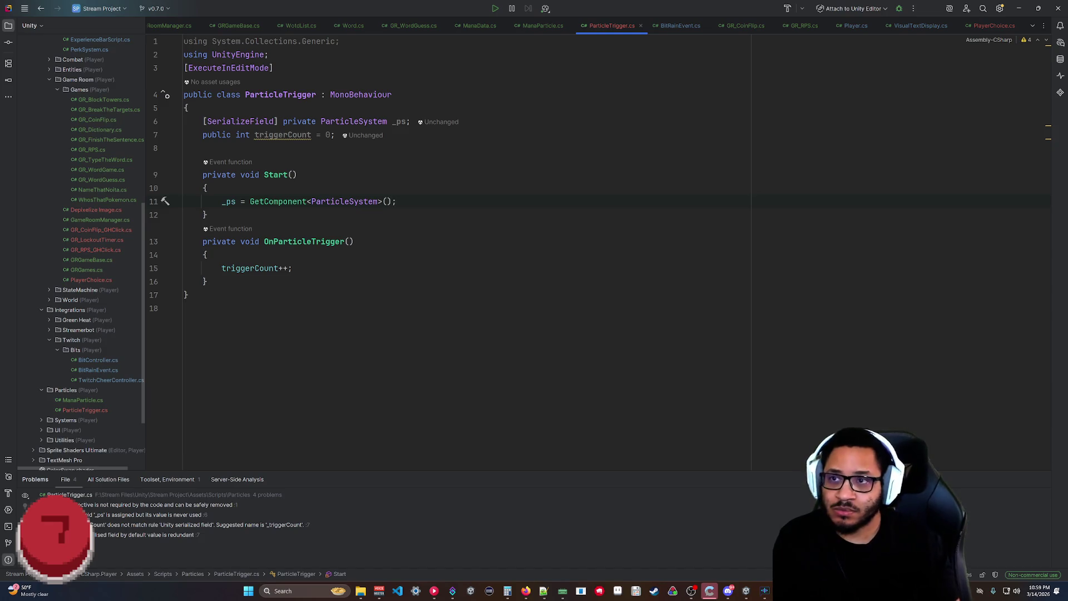
Replace the triggerCount++ line with Debug.Log(++triggerCount), then minimize Rider.
{"action": "key", "text": "alt+Tab"}
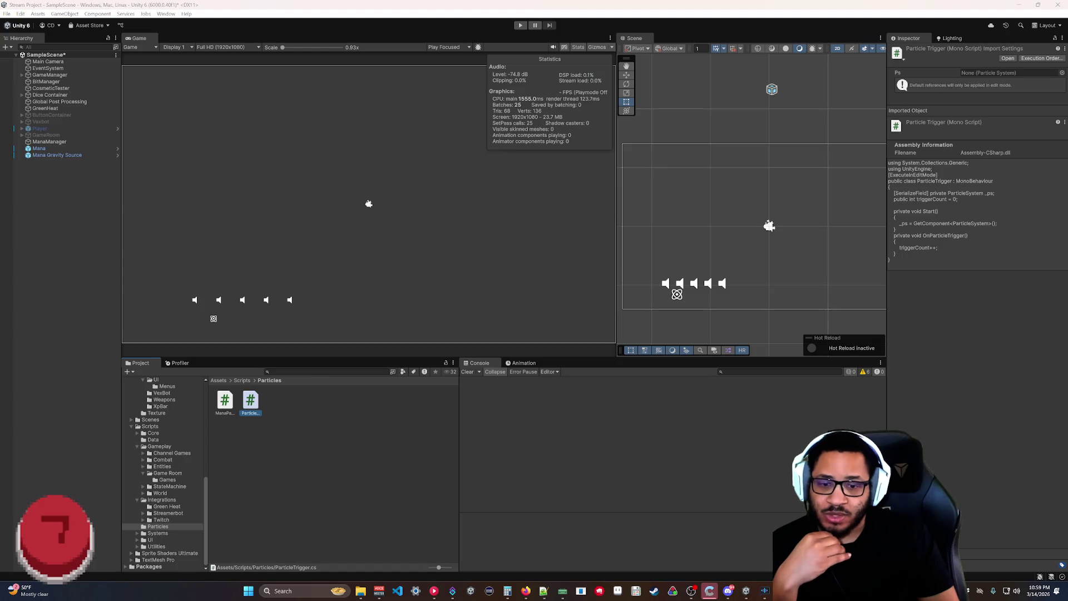
{"action": "key", "text": "alt+Tab"}
{"action": "left_click", "coordinate": [292, 269]}
{"action": "key", "text": "Return"}
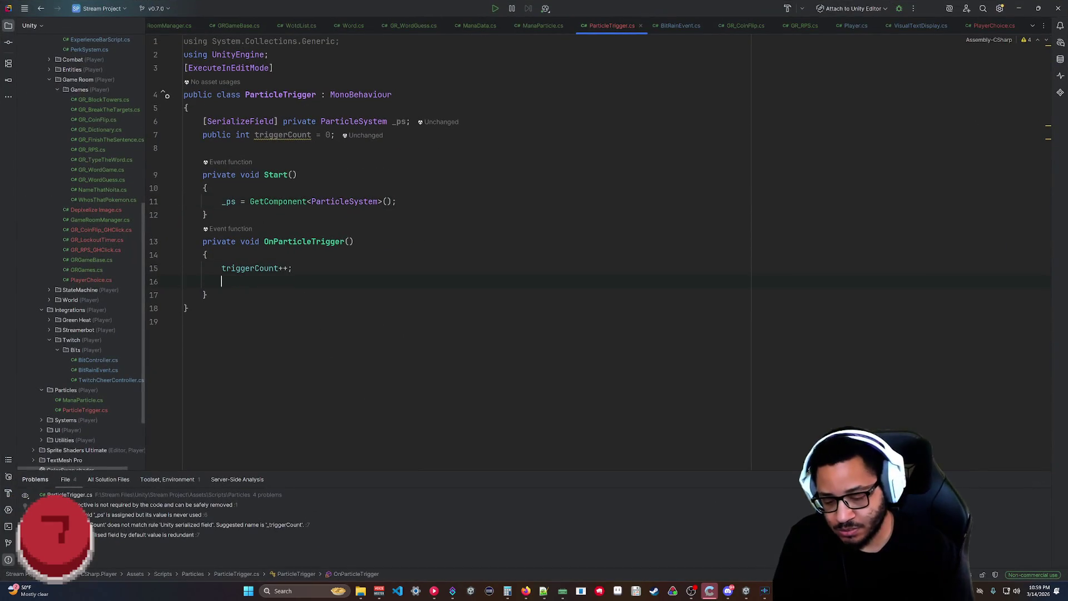
{"action": "type", "text": "Debug"}
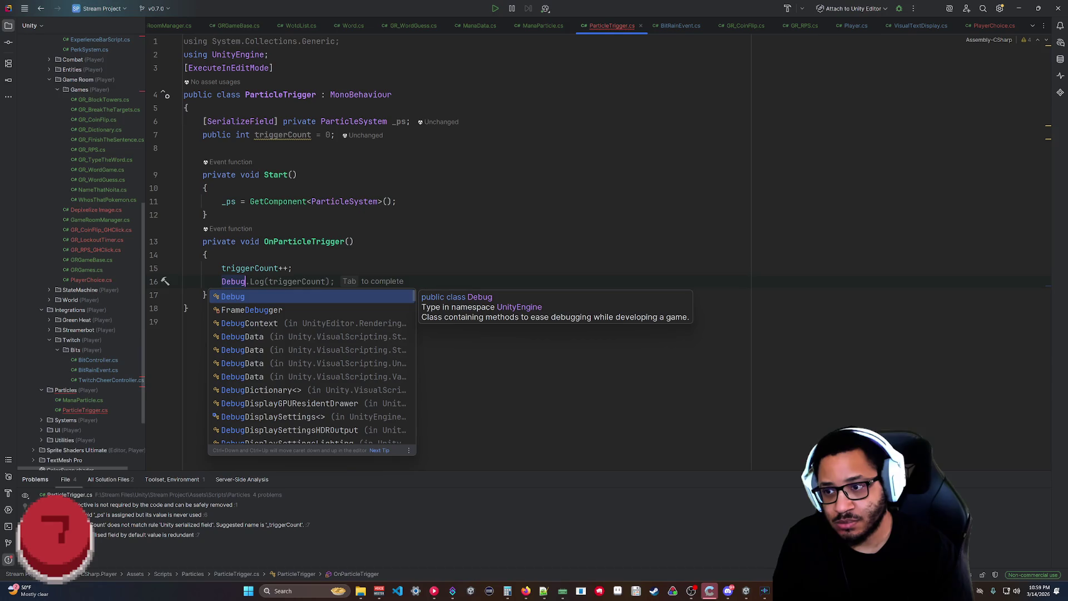
{"action": "key", "text": "Tab"}
{"action": "left_click", "coordinate": [268, 281]}
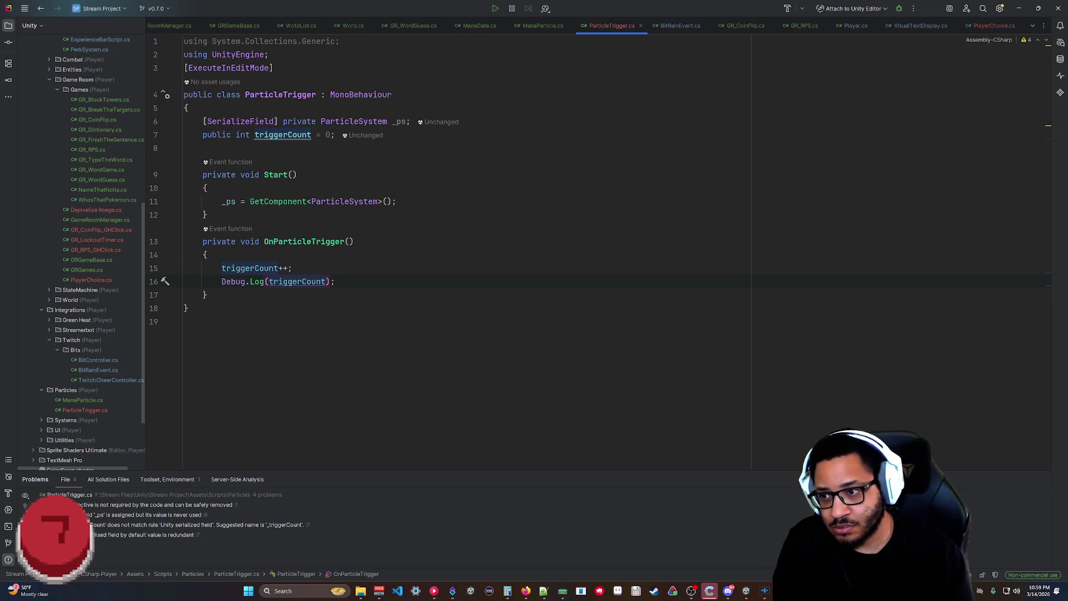
{"action": "type", "text": "++"}
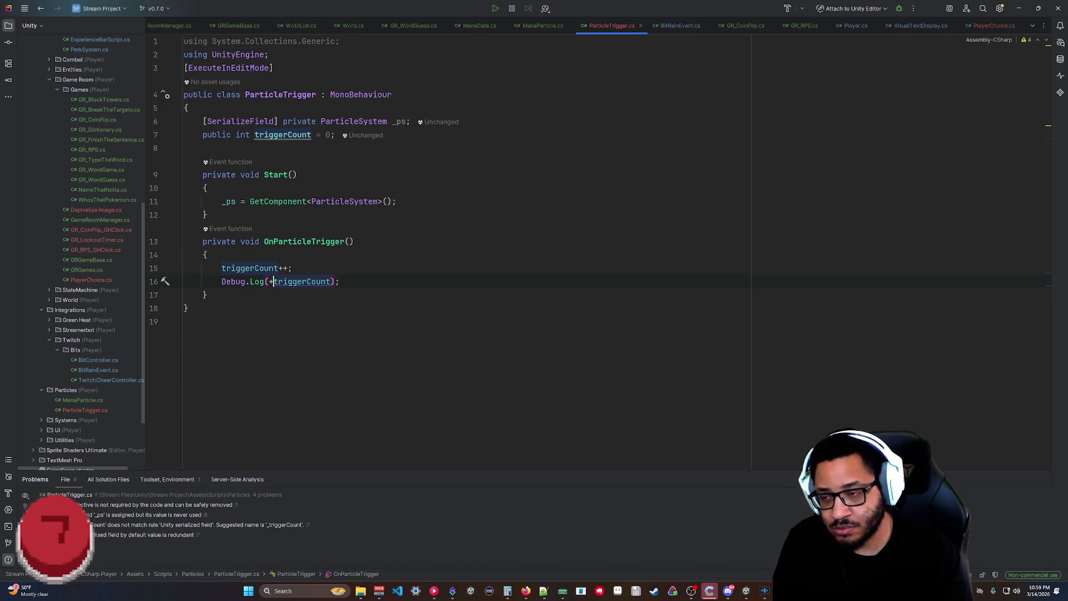
{"action": "left_click", "coordinate": [291, 268]}
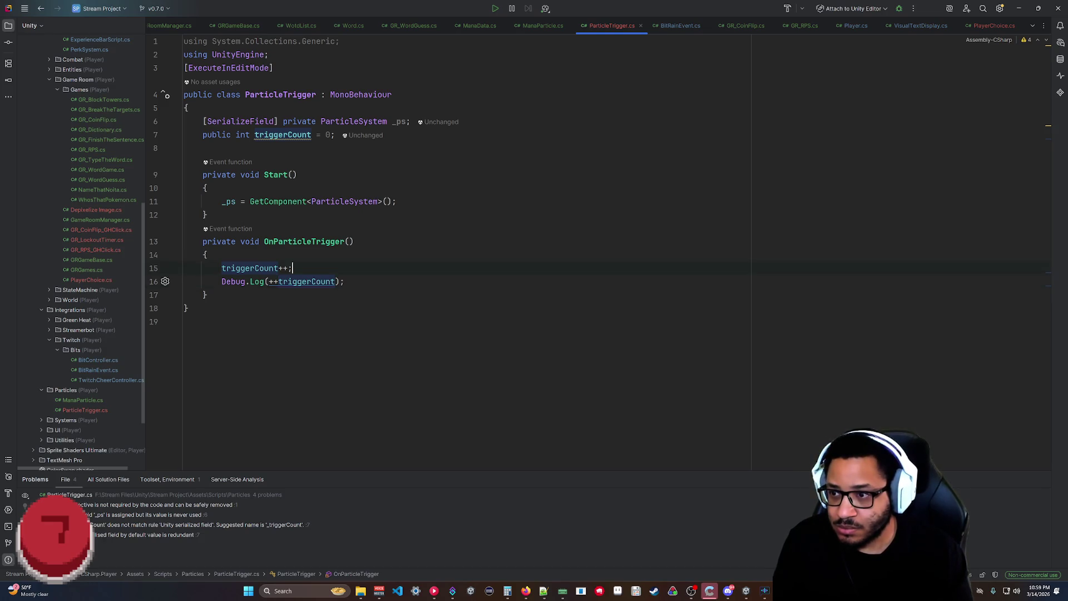
{"action": "key", "text": "shift+Up"}
{"action": "key", "text": "BackSpace"}
{"action": "left_click", "coordinate": [184, 308]}
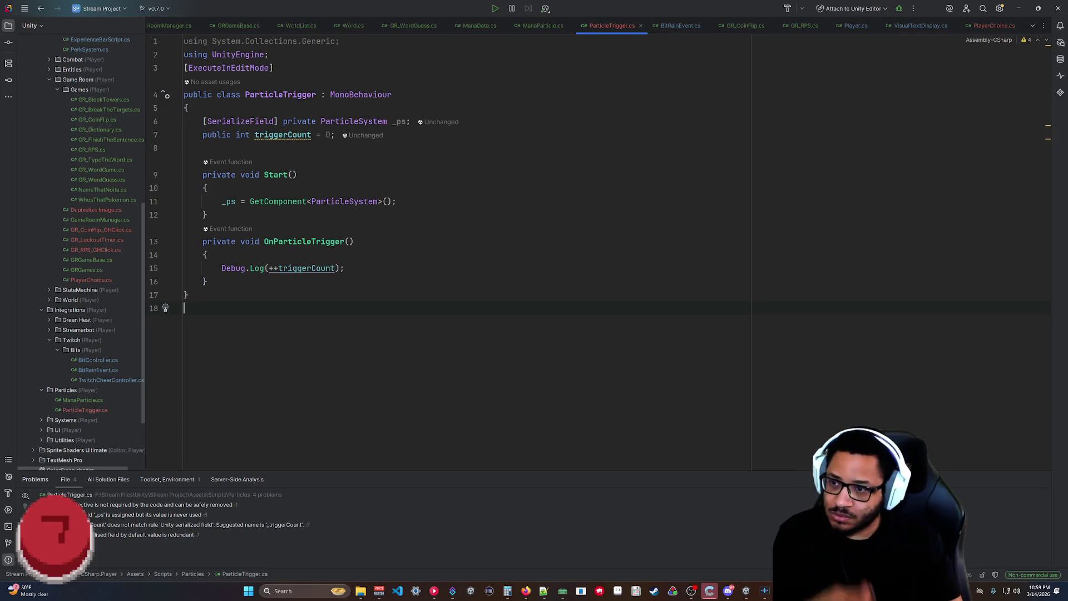
{"action": "left_click", "coordinate": [1015, 10]}
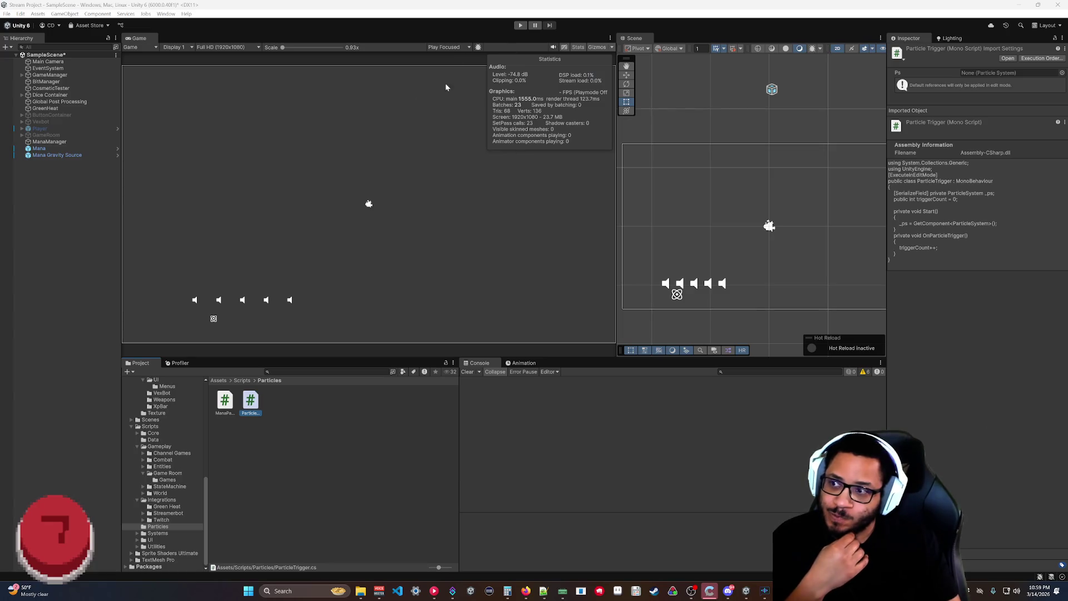
Let the script recompile, then select Mana and expand its PixelateShader material settings.
{"action": "key", "text": "alt+Tab"}
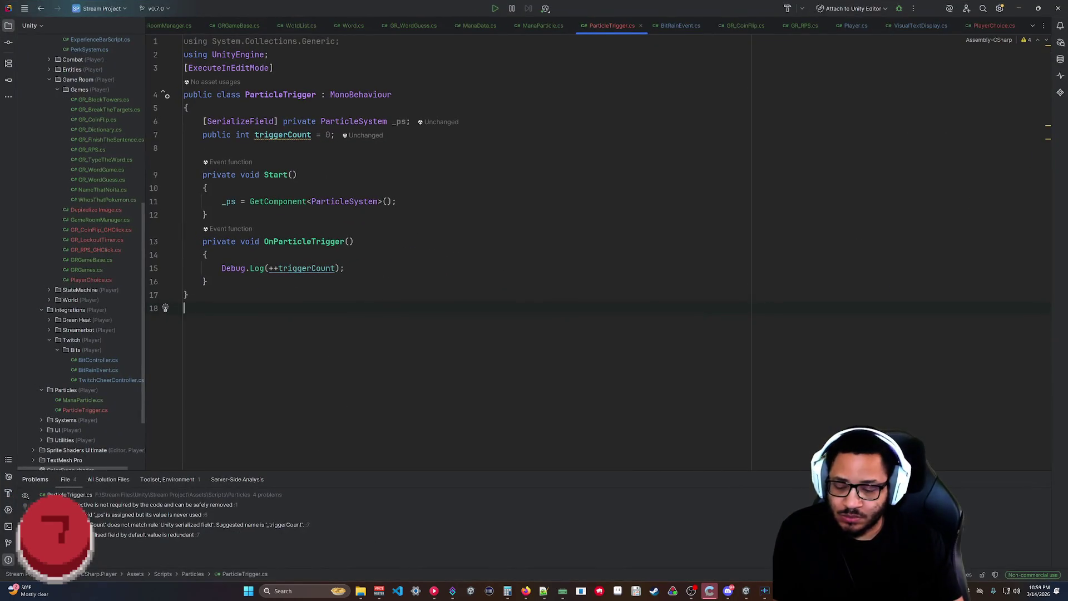
{"action": "key", "text": "alt+Tab"}
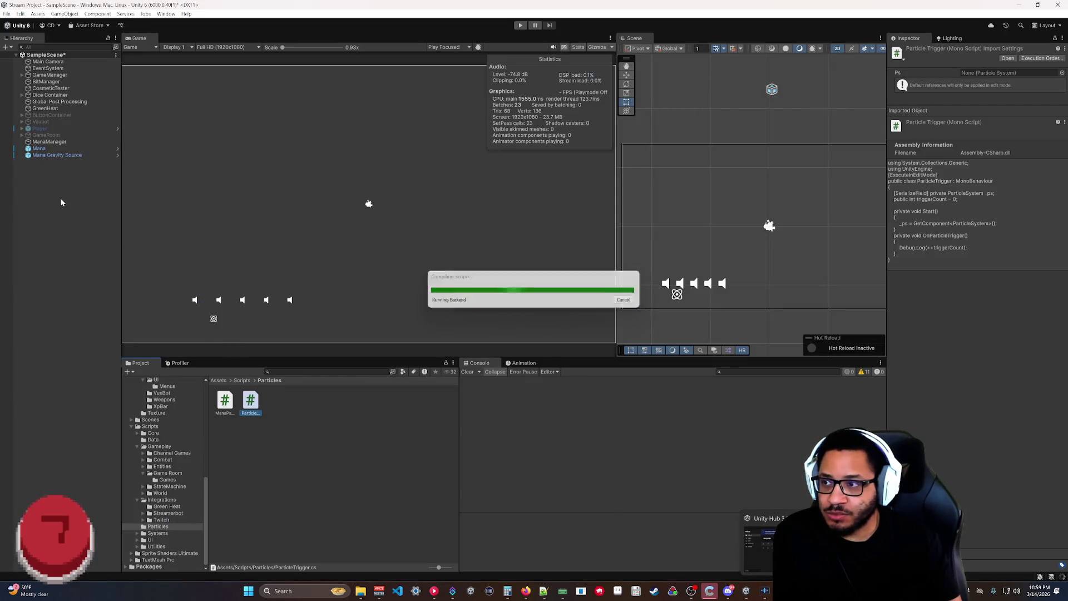
{"action": "left_click", "coordinate": [48, 149]}
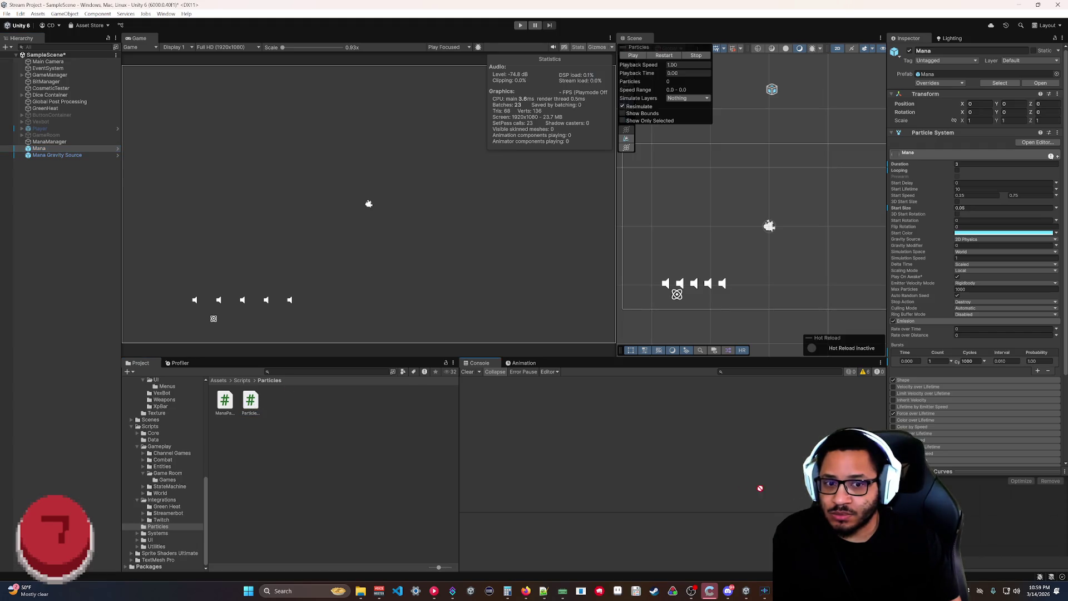
{"action": "scroll", "coordinate": [917, 436], "scroll_direction": "down", "scroll_amount": 5}
{"action": "left_click", "coordinate": [911, 423]}
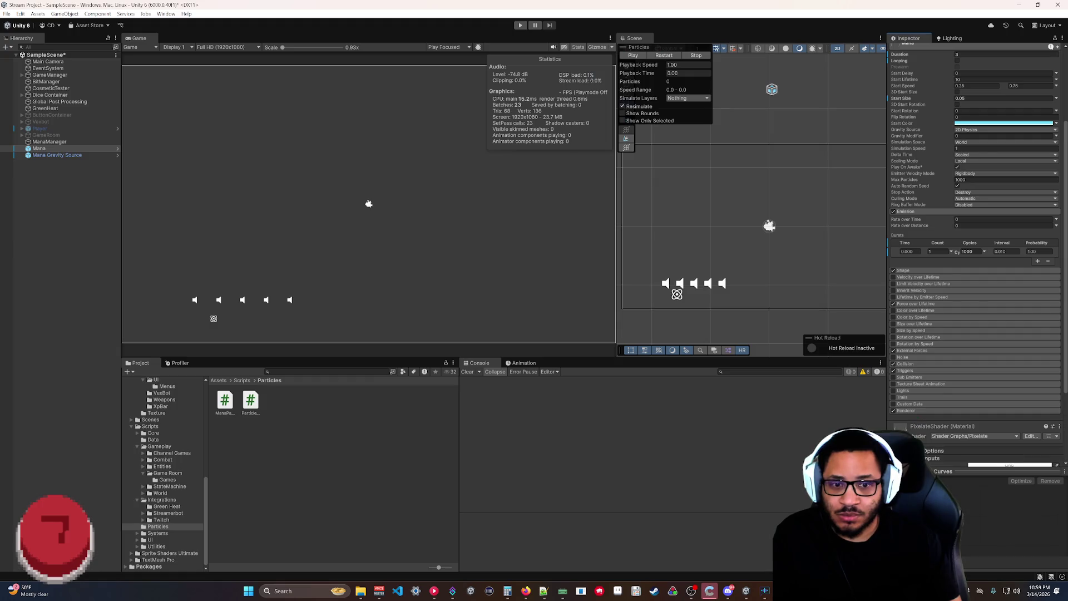
{"action": "left_click", "coordinate": [44, 149]}
{"action": "scroll", "coordinate": [973, 395], "scroll_direction": "down", "scroll_amount": 5}
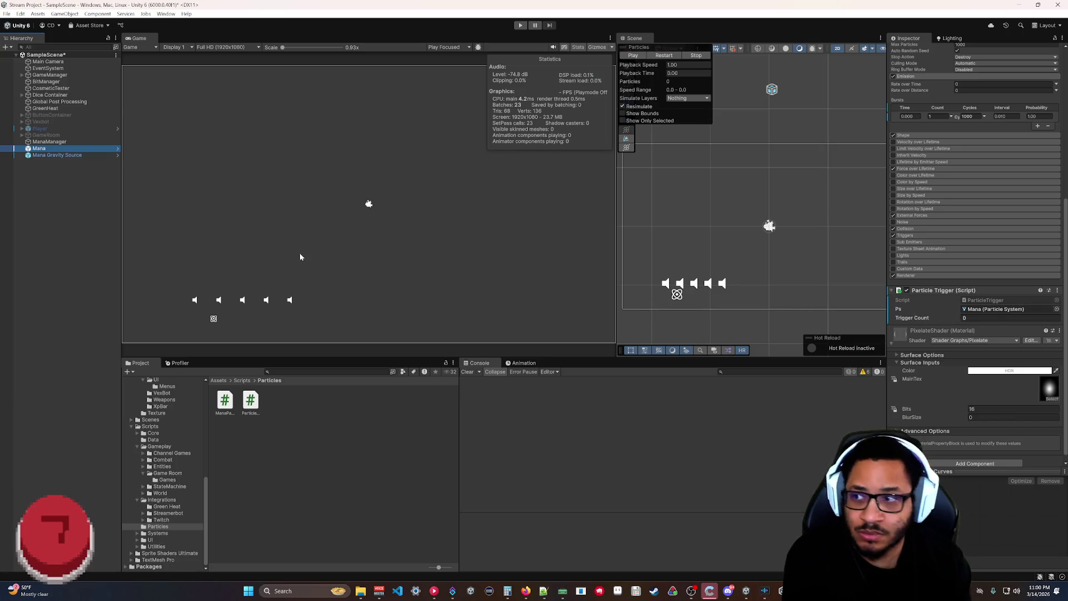
Preview the Mana particle emission, then test it in Play mode and exit.
{"action": "left_click", "coordinate": [634, 56]}
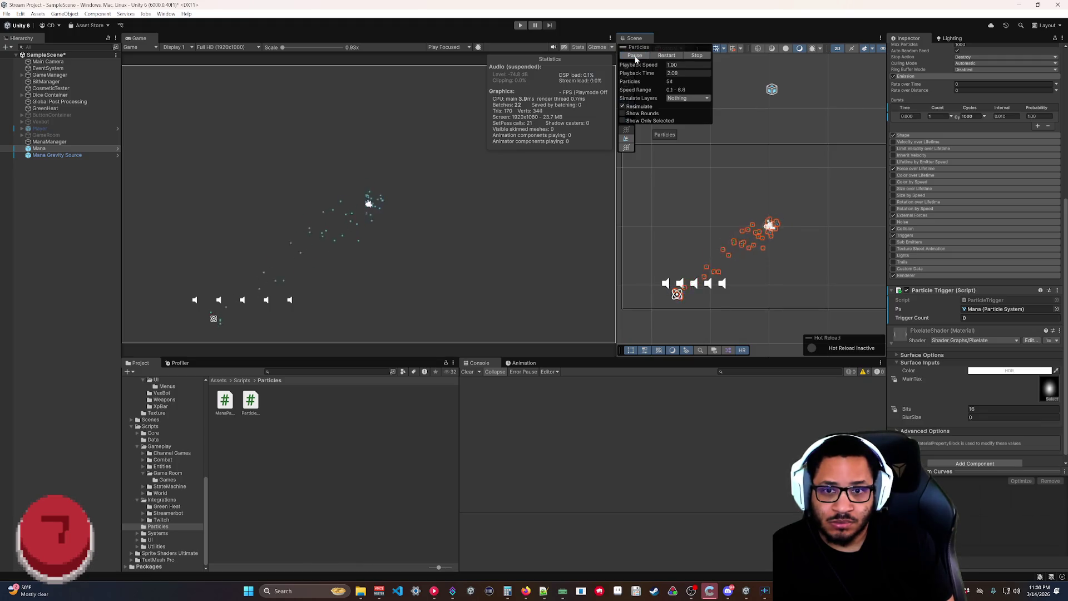
{"action": "left_click", "coordinate": [696, 56]}
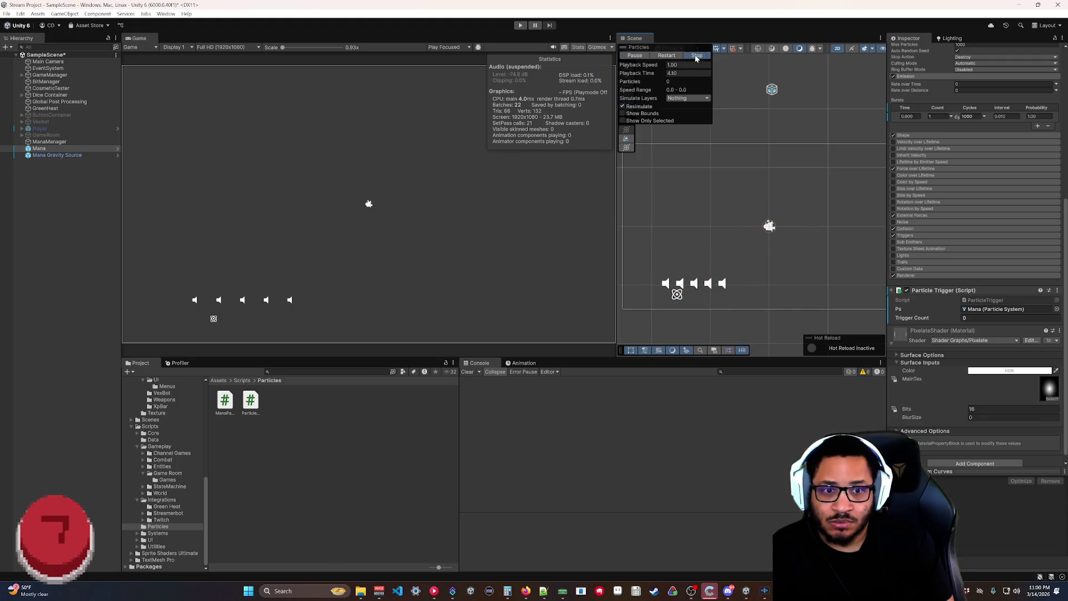
{"action": "left_click", "coordinate": [520, 26]}
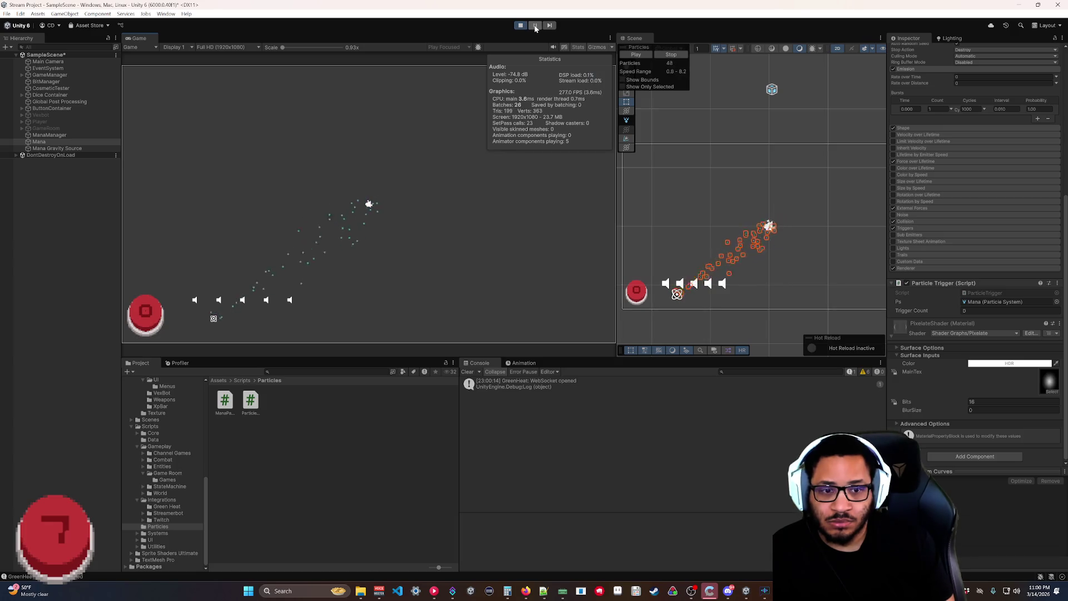
{"action": "left_click", "coordinate": [524, 27]}
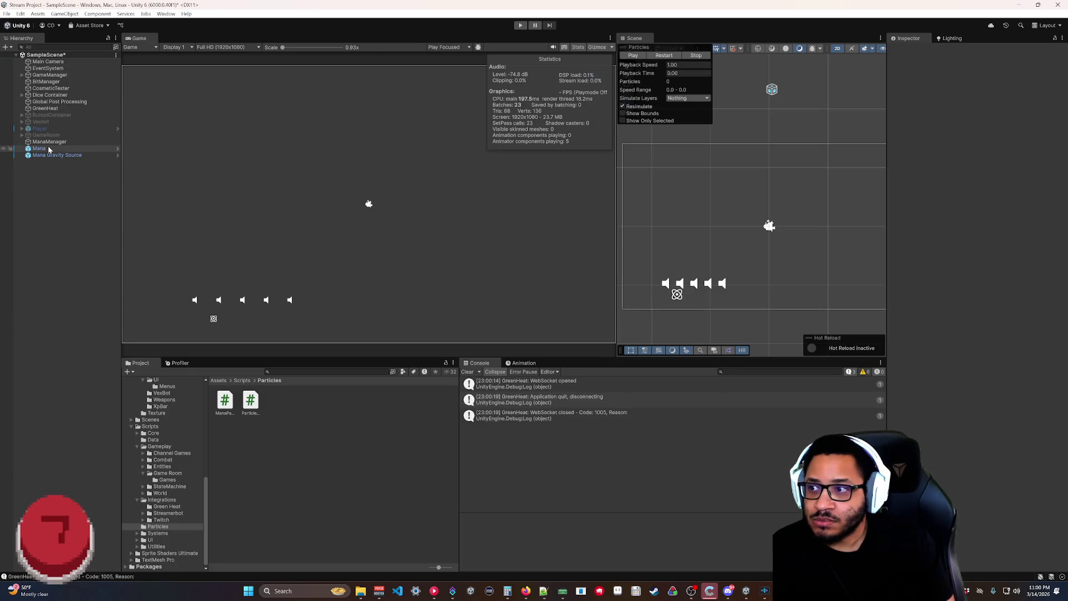
Expand Mana's Triggers module and keep Callback as the Enter action.
{"action": "left_click", "coordinate": [49, 151]}
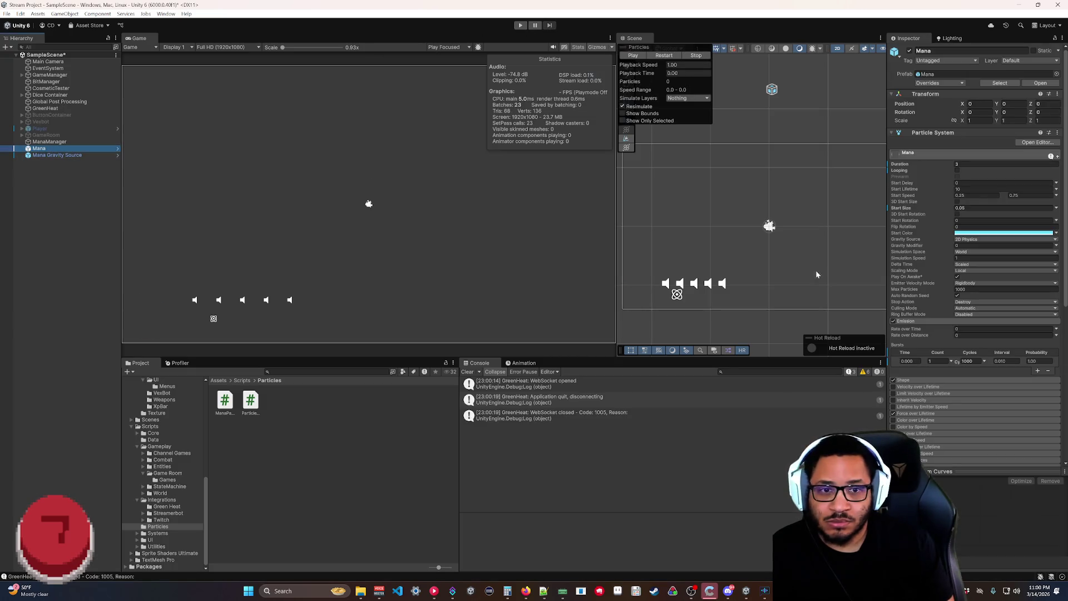
{"action": "scroll", "coordinate": [960, 344], "scroll_direction": "down", "scroll_amount": 5}
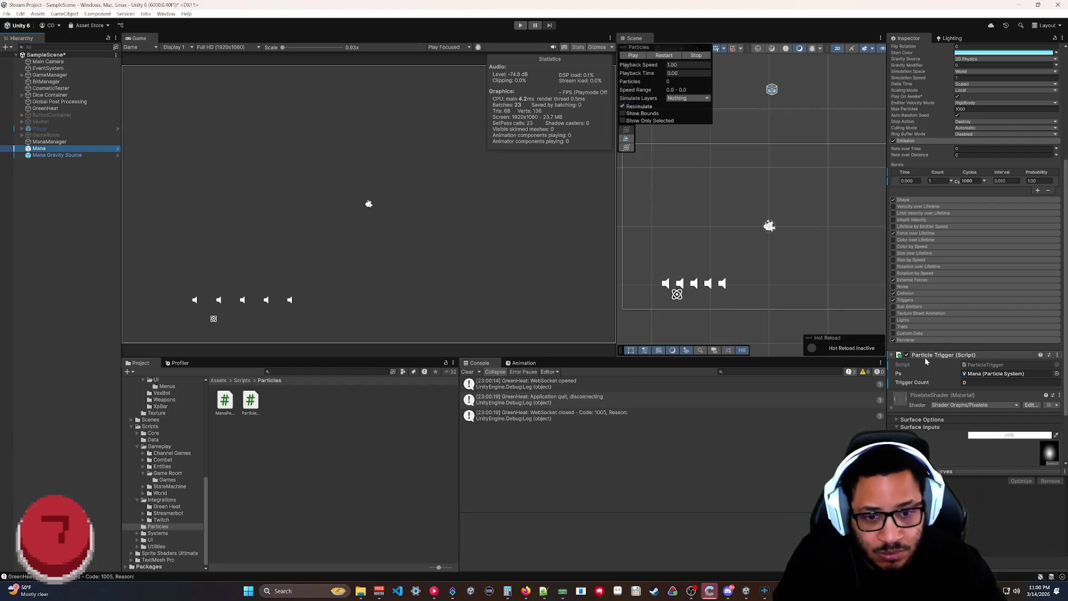
{"action": "scroll", "coordinate": [926, 362], "scroll_direction": "down", "scroll_amount": 2}
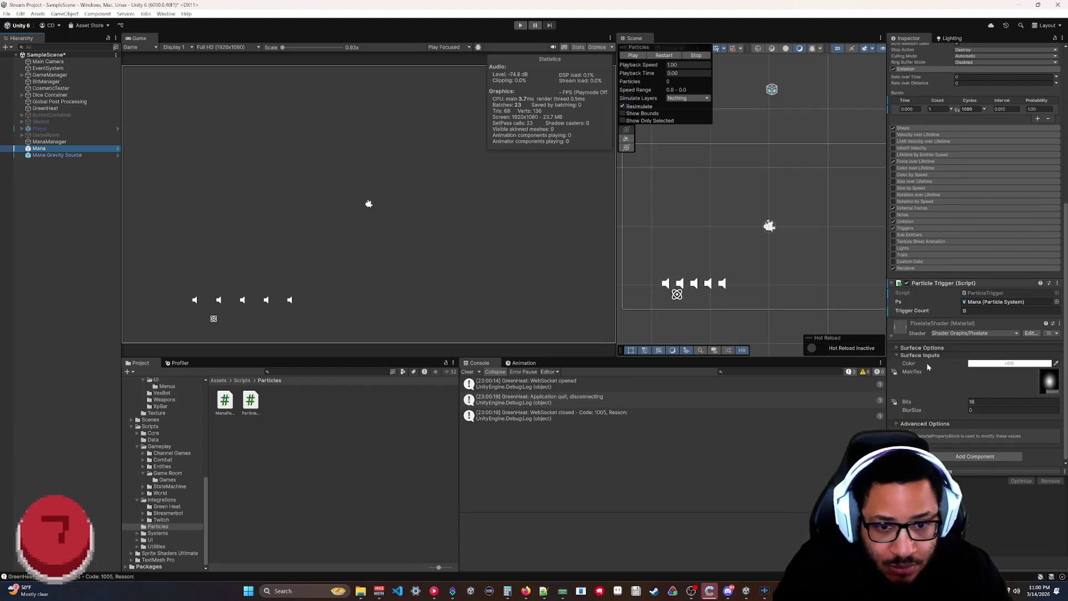
{"action": "left_click", "coordinate": [893, 335]}
{"action": "left_click", "coordinate": [912, 333]}
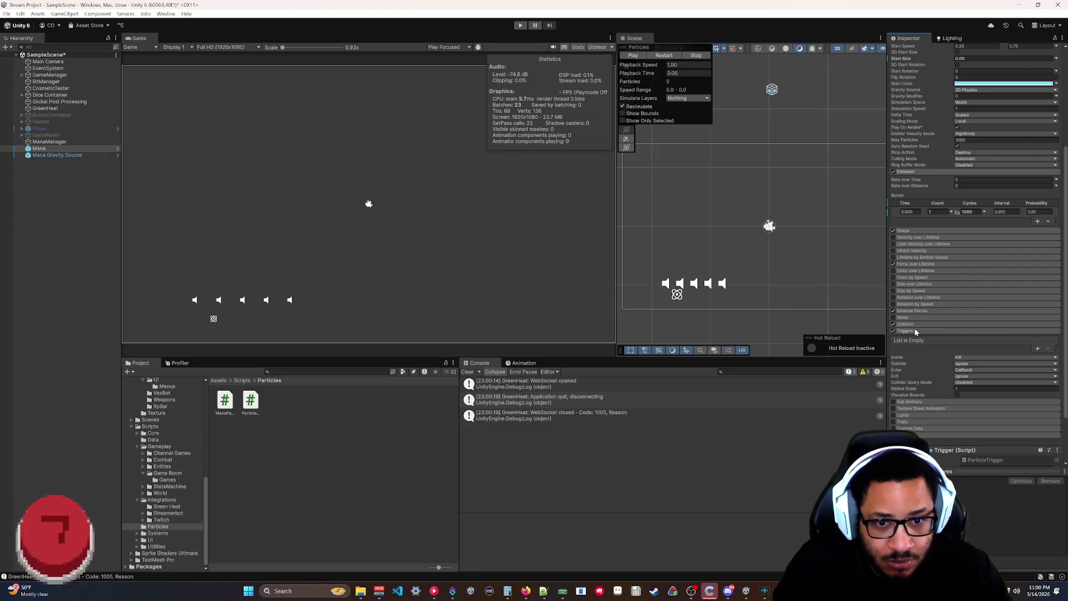
{"action": "left_click", "coordinate": [958, 370]}
{"action": "left_click", "coordinate": [936, 369]}
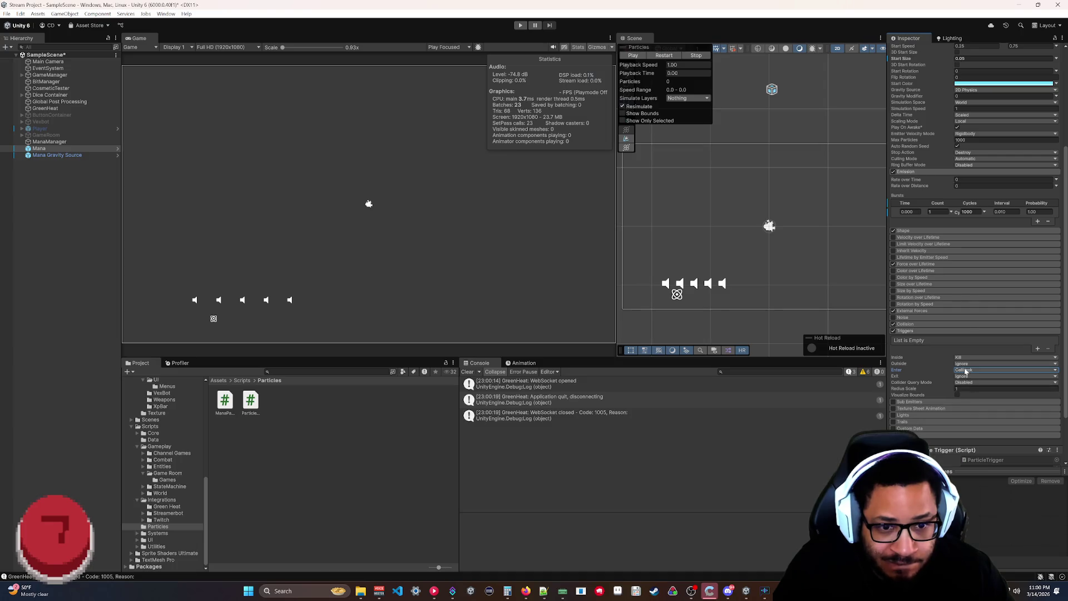
Add a trigger collider slot and end with Mana Gravity Source in place of Mana.
{"action": "left_click", "coordinate": [1037, 348]}
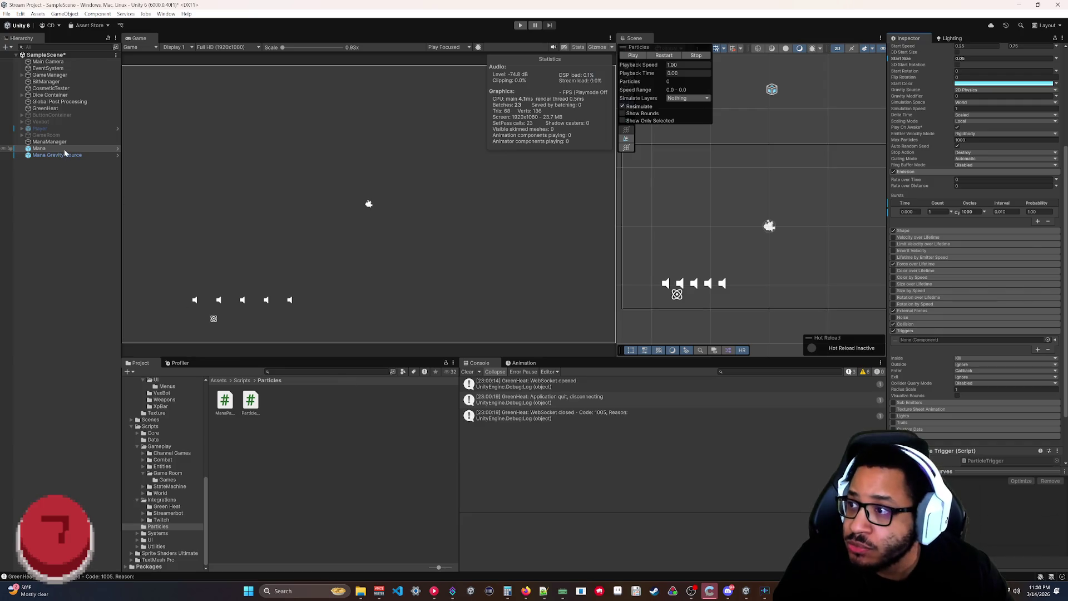
{"action": "mouse_move", "coordinate": [58, 151]}
{"action": "left_mouse_down"}
{"action": "mouse_move", "coordinate": [179, 148]}
{"action": "mouse_move", "coordinate": [936, 343]}
{"action": "left_mouse_up"}
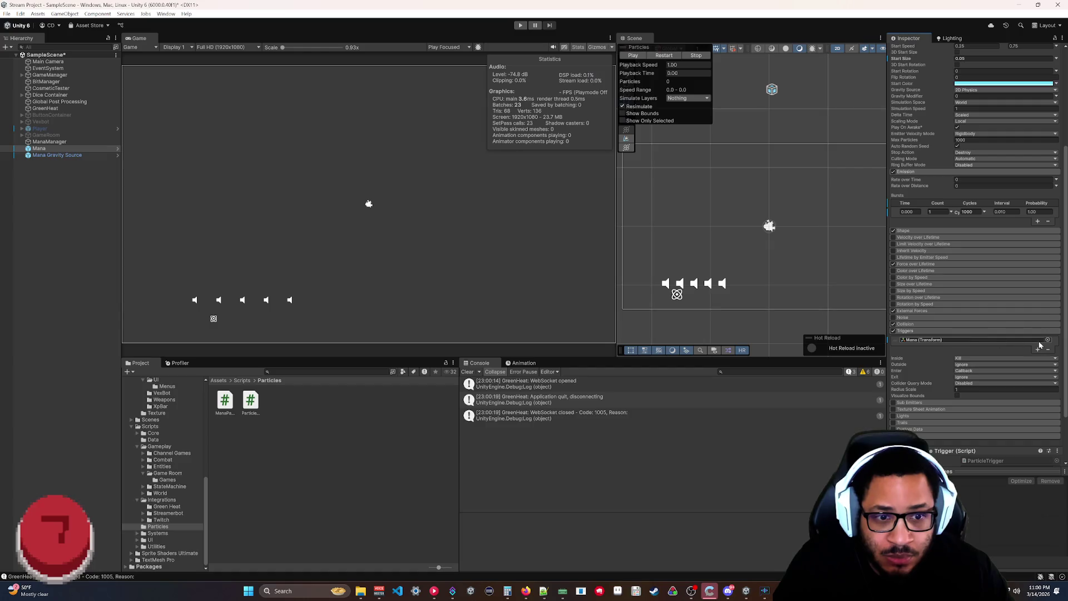
{"action": "right_click", "coordinate": [902, 340]}
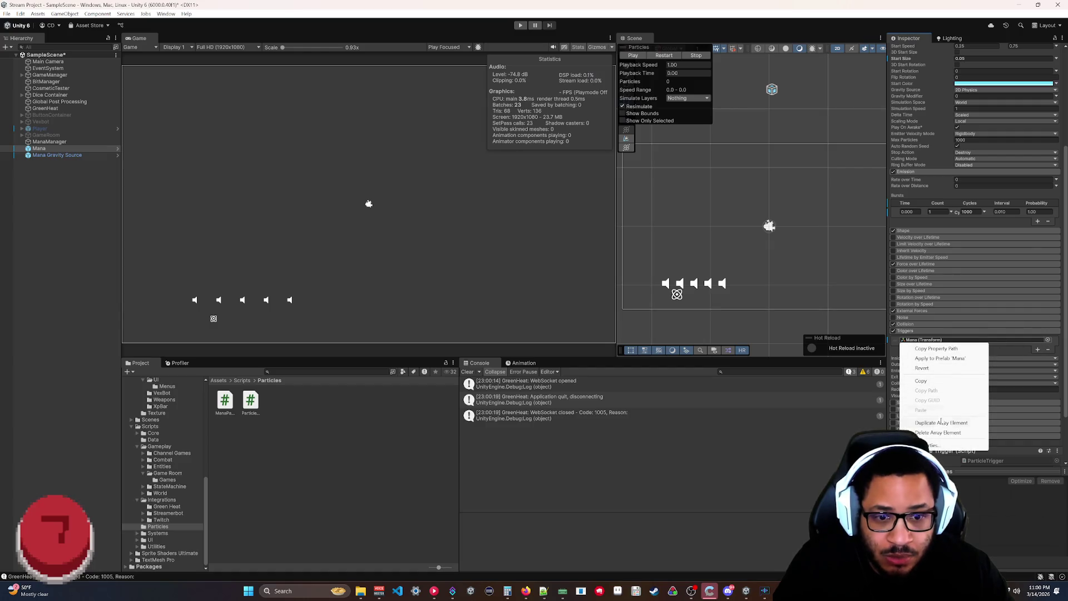
{"action": "left_click", "coordinate": [1021, 339]}
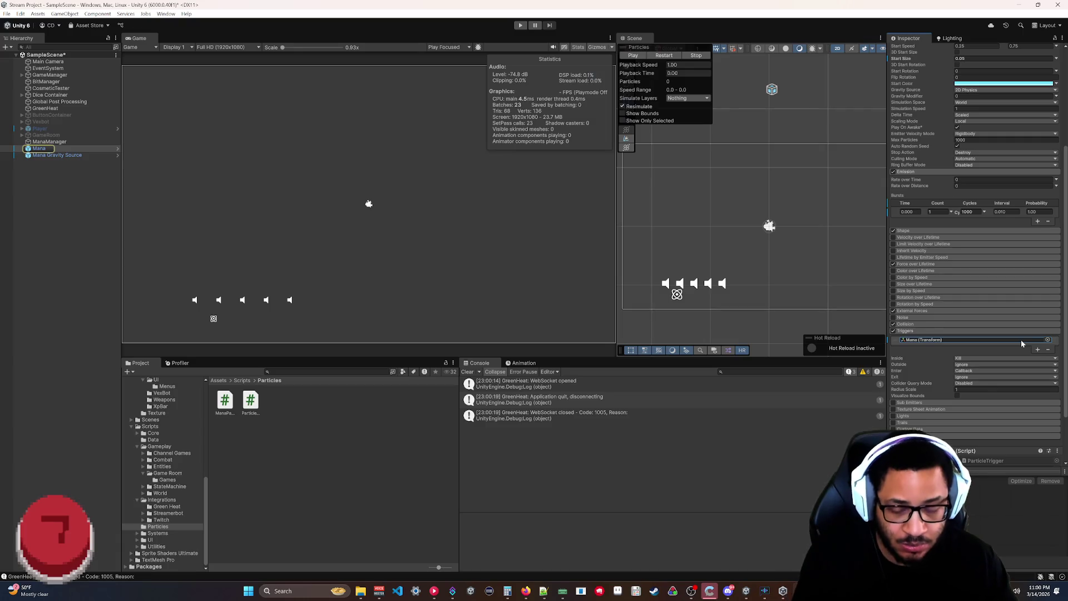
{"action": "key", "text": "Delete"}
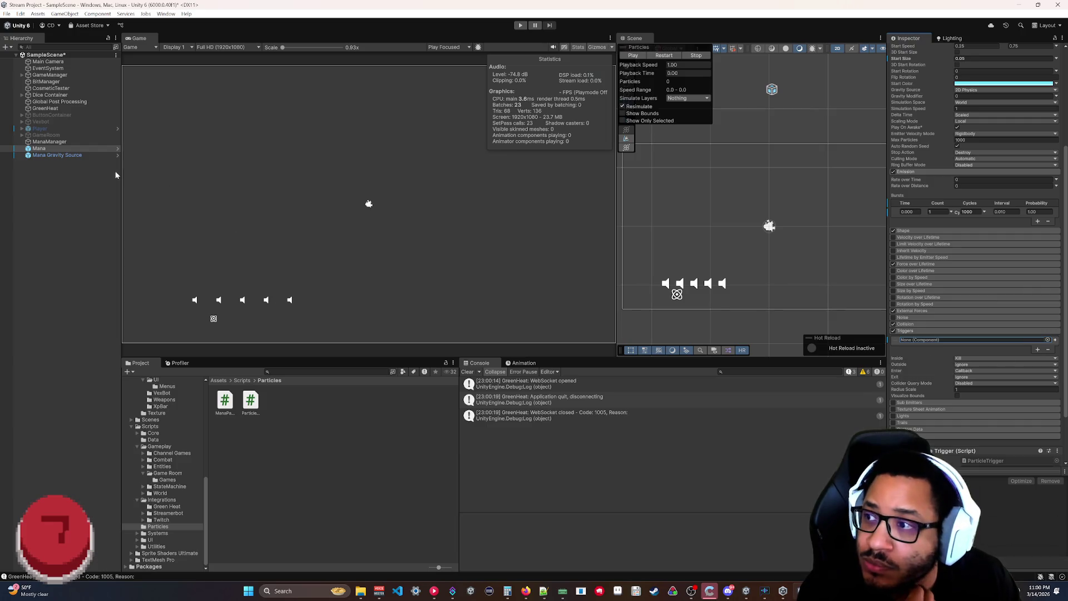
{"action": "left_click_drag", "start_coordinate": [72, 156], "coordinate": [937, 339]}
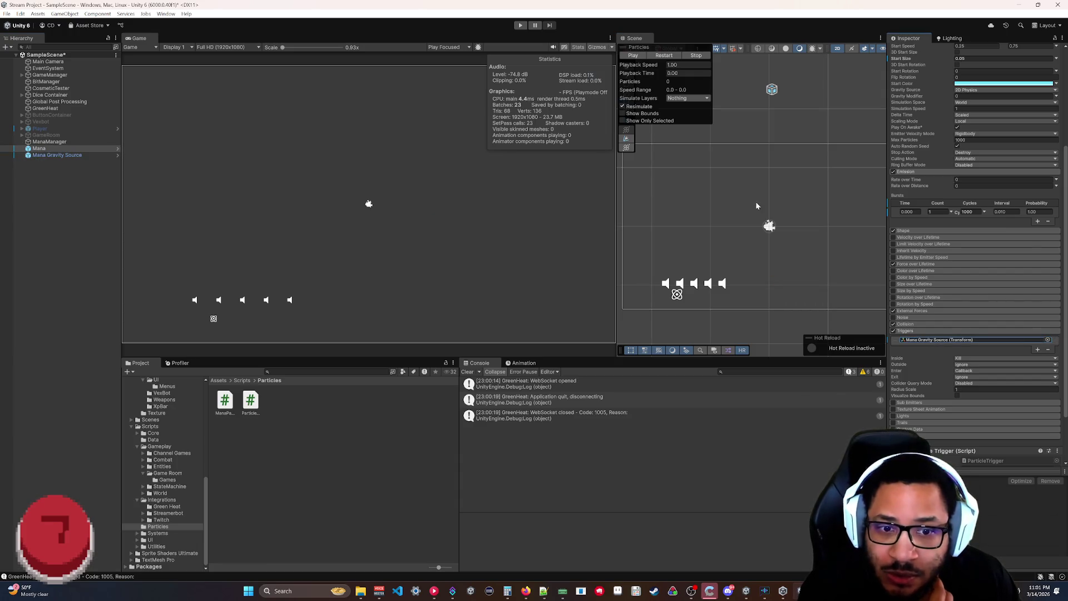
{"action": "scroll", "coordinate": [995, 294], "scroll_direction": "down", "scroll_amount": 3}
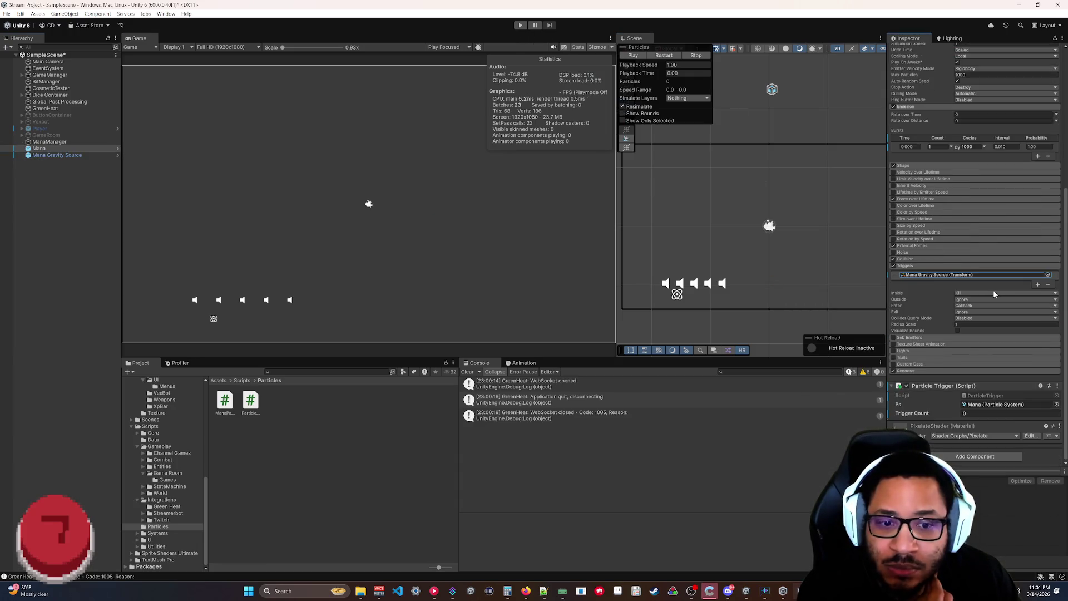
Play and stop the Mana particle effect, then review its Particle System settings.
{"action": "left_click", "coordinate": [49, 149]}
{"action": "left_click", "coordinate": [633, 56]}
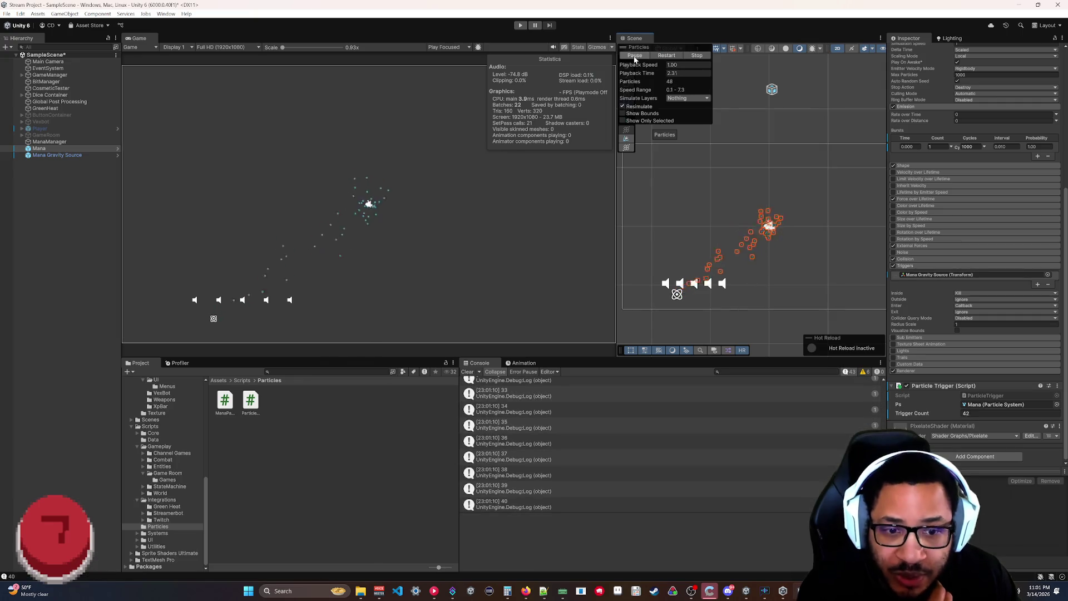
{"action": "left_click", "coordinate": [635, 56]}
{"action": "scroll", "coordinate": [629, 412], "scroll_direction": "up", "scroll_amount": 10}
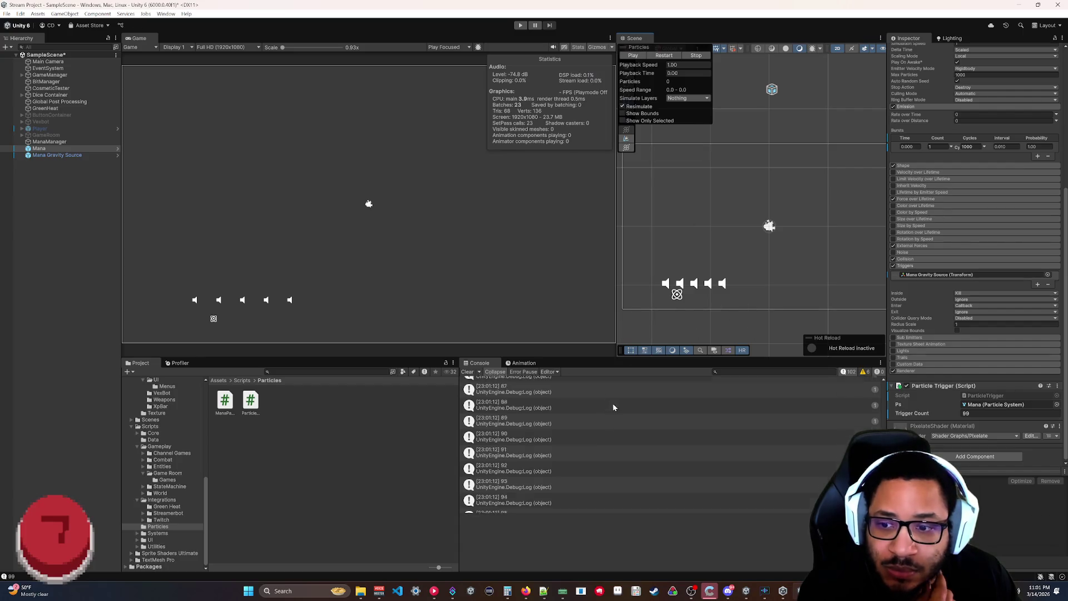
{"action": "left_click_drag", "start_coordinate": [884, 413], "coordinate": [884, 413]}
{"action": "scroll", "coordinate": [877, 389], "scroll_direction": "up", "scroll_amount": 15}
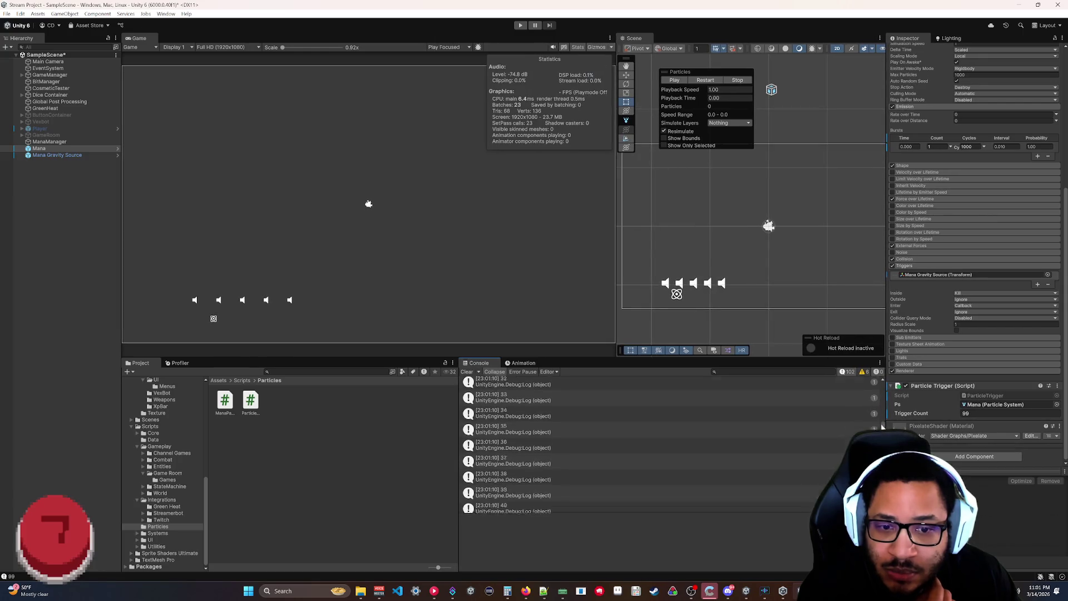
{"action": "scroll", "coordinate": [877, 386], "scroll_direction": "down", "scroll_amount": 20}
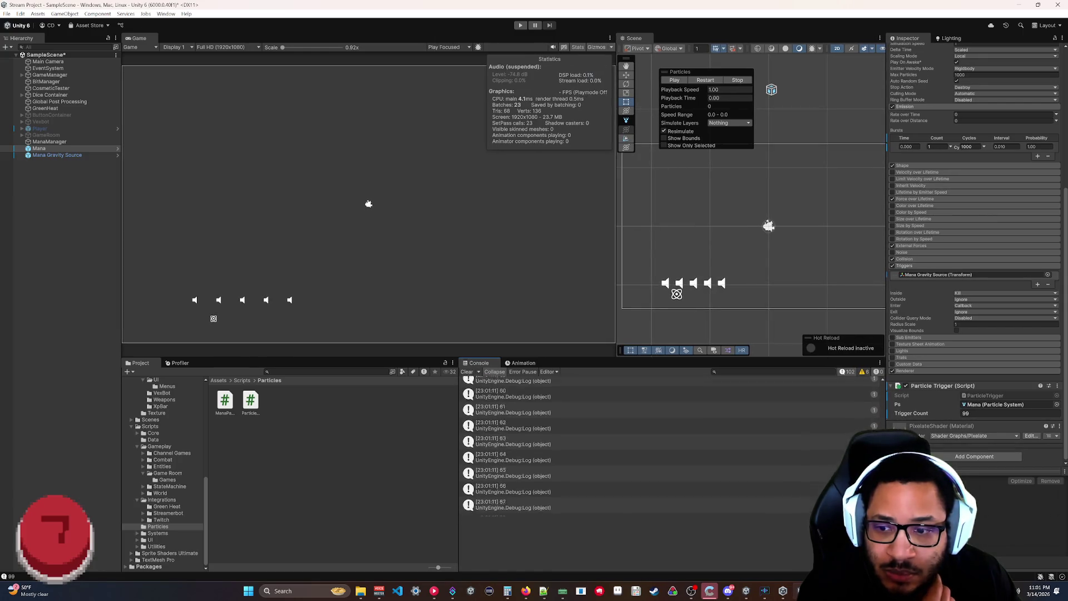
{"action": "scroll", "coordinate": [877, 377], "scroll_direction": "up", "scroll_amount": 20}
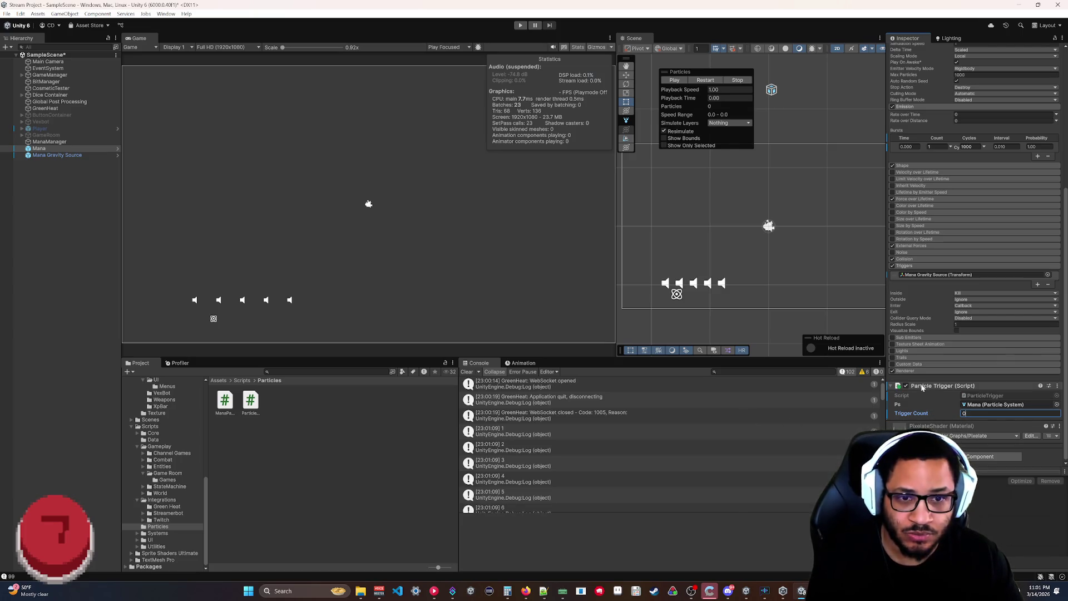
{"action": "scroll", "coordinate": [907, 265], "scroll_direction": "up", "scroll_amount": 3}
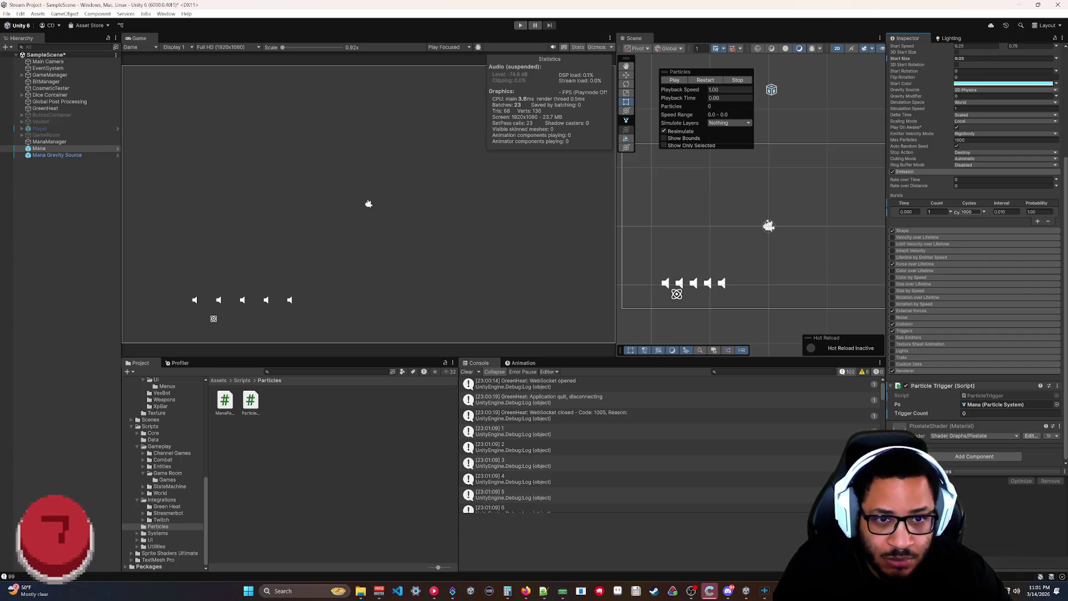
{"action": "scroll", "coordinate": [959, 224], "scroll_direction": "up", "scroll_amount": 3}
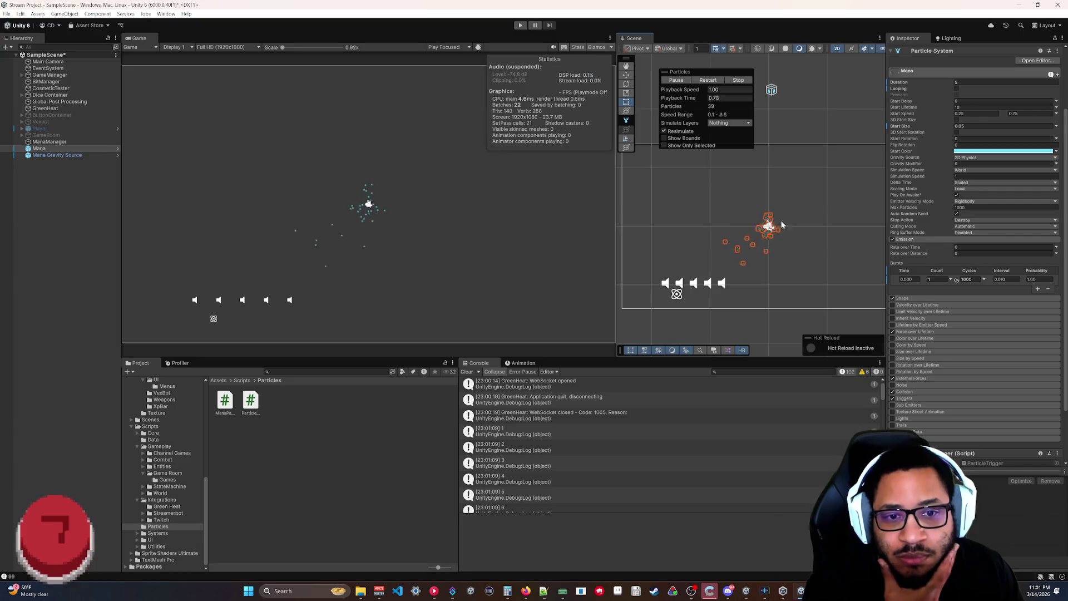
{"action": "scroll", "coordinate": [941, 256], "scroll_direction": "down", "scroll_amount": 3}
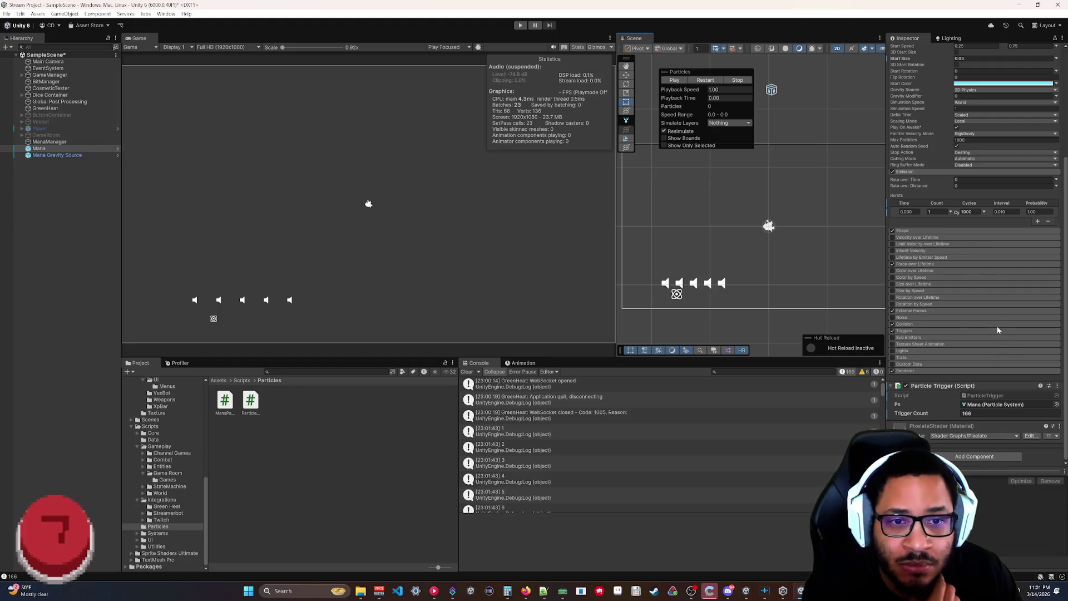
{"action": "scroll", "coordinate": [979, 231], "scroll_direction": "up", "scroll_amount": 5}
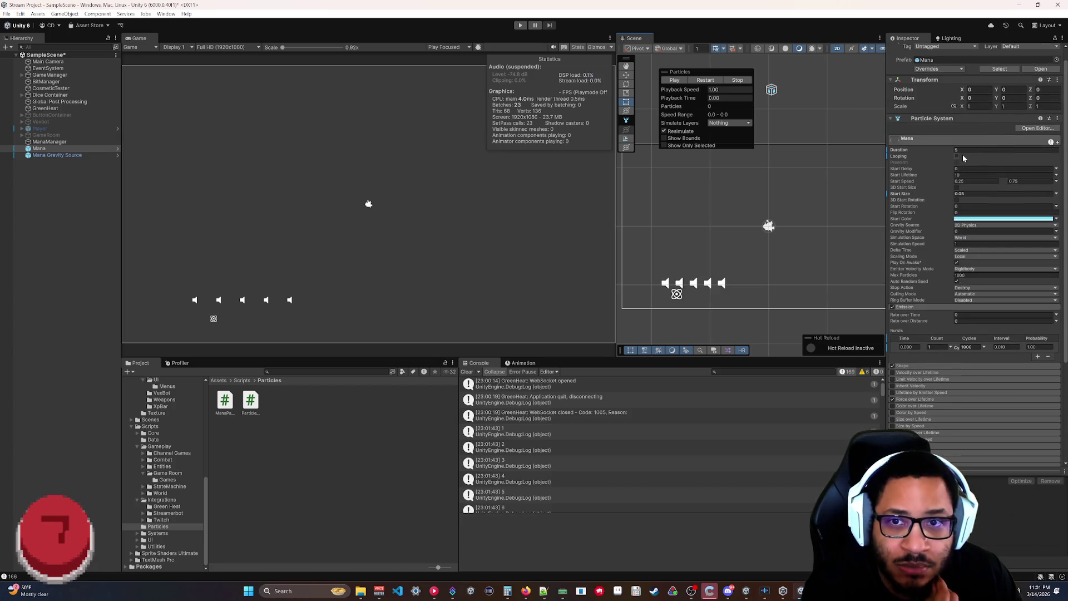
Set the particle system Duration to 60 and play the effect to test triggers.
{"action": "left_click", "coordinate": [960, 151]}
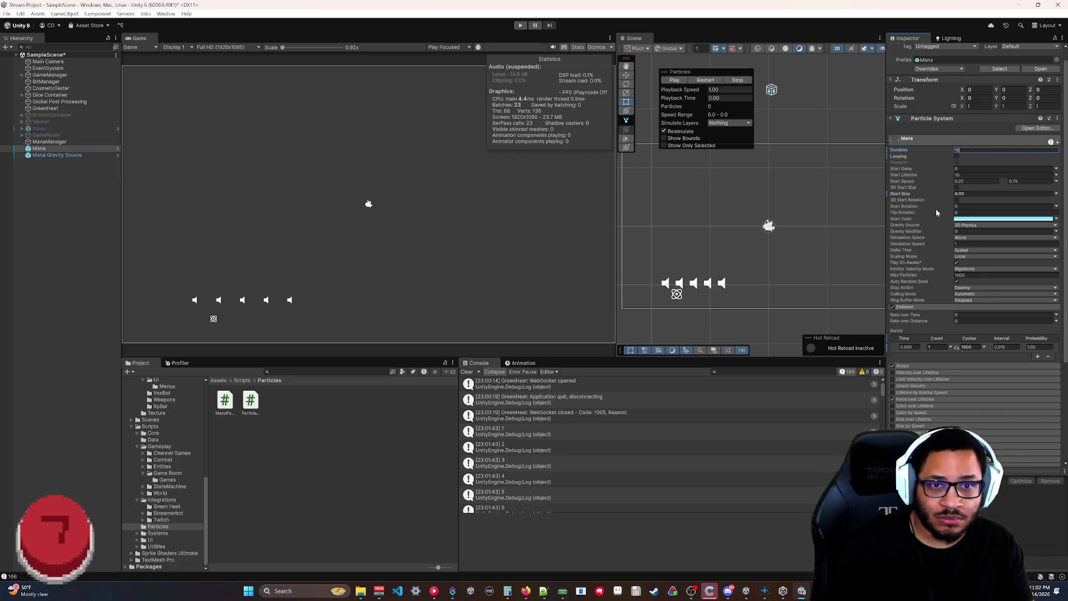
{"action": "scroll", "coordinate": [938, 222], "scroll_direction": "down", "scroll_amount": 4}
{"action": "scroll", "coordinate": [939, 225], "scroll_direction": "down", "scroll_amount": 1}
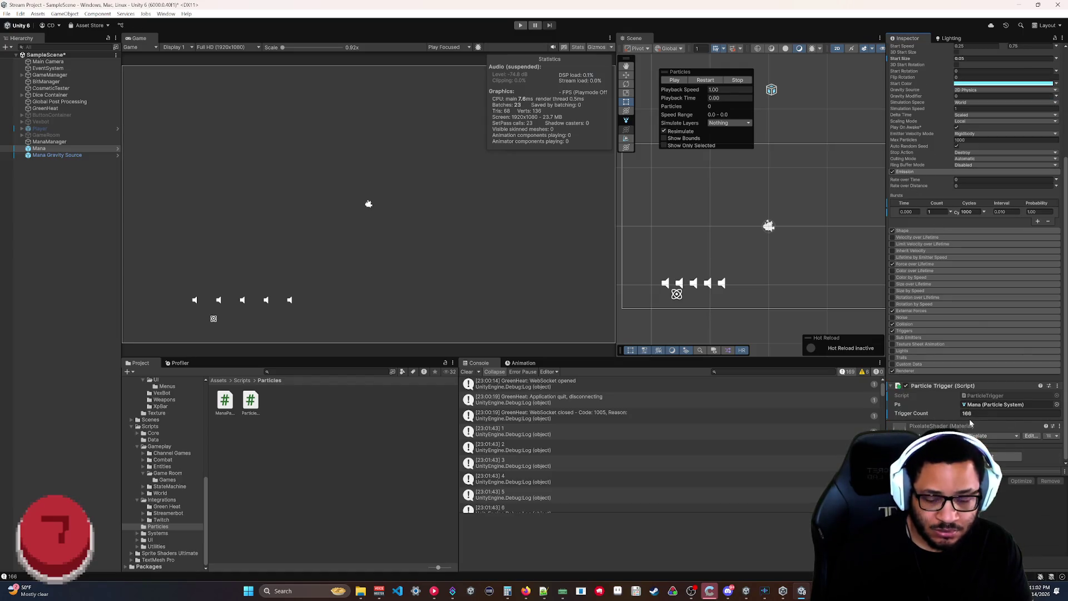
{"action": "left_click", "coordinate": [675, 79]}
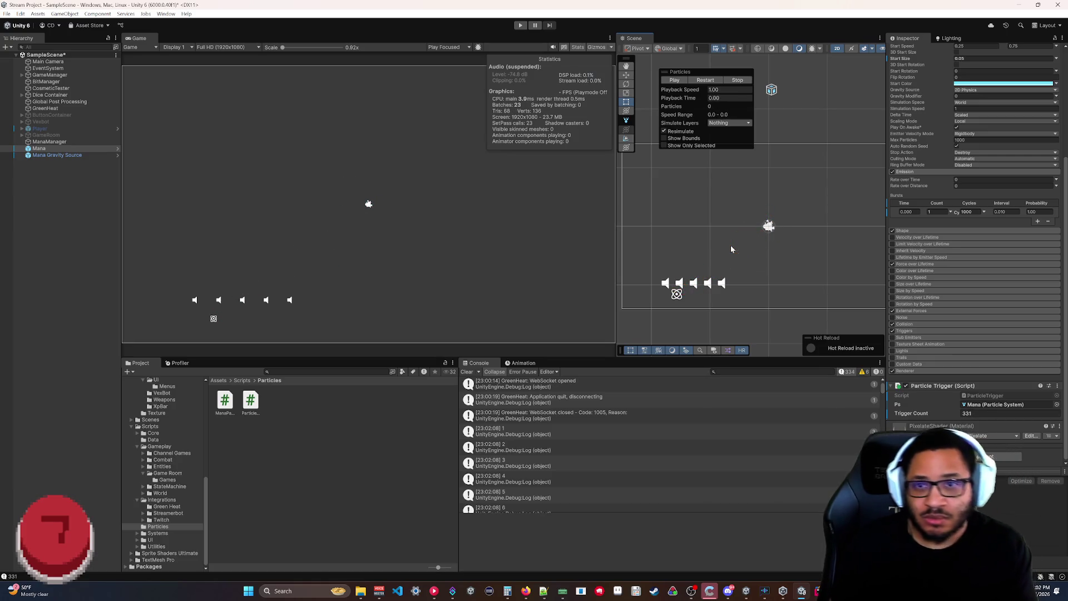
{"action": "left_click", "coordinate": [996, 412]}
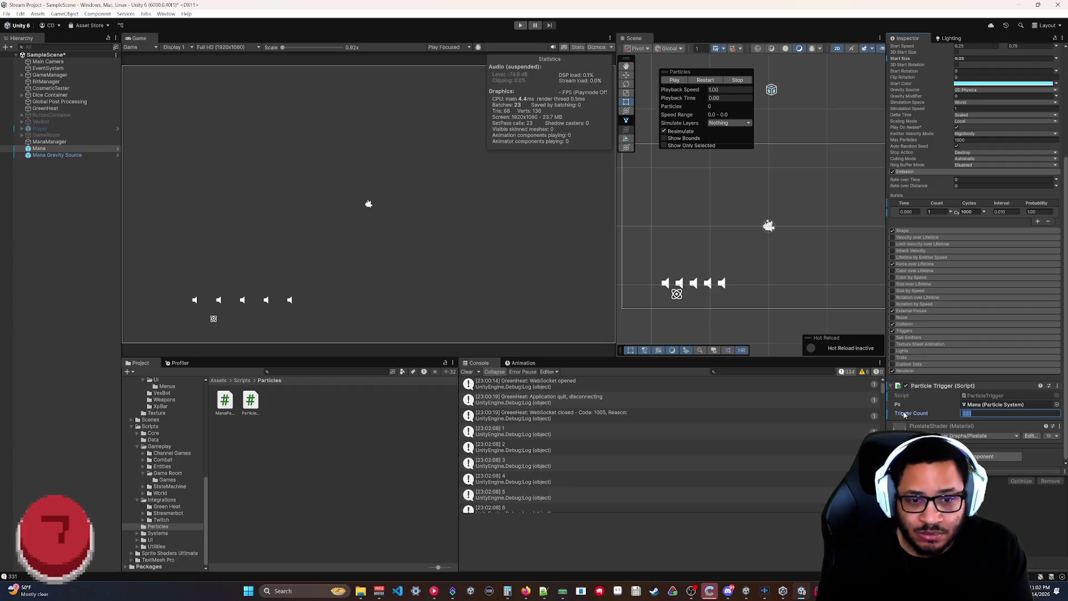
{"action": "scroll", "coordinate": [963, 137], "scroll_direction": "up", "scroll_amount": 5}
{"action": "type", "text": "60"}
{"action": "left_click", "coordinate": [708, 81]}
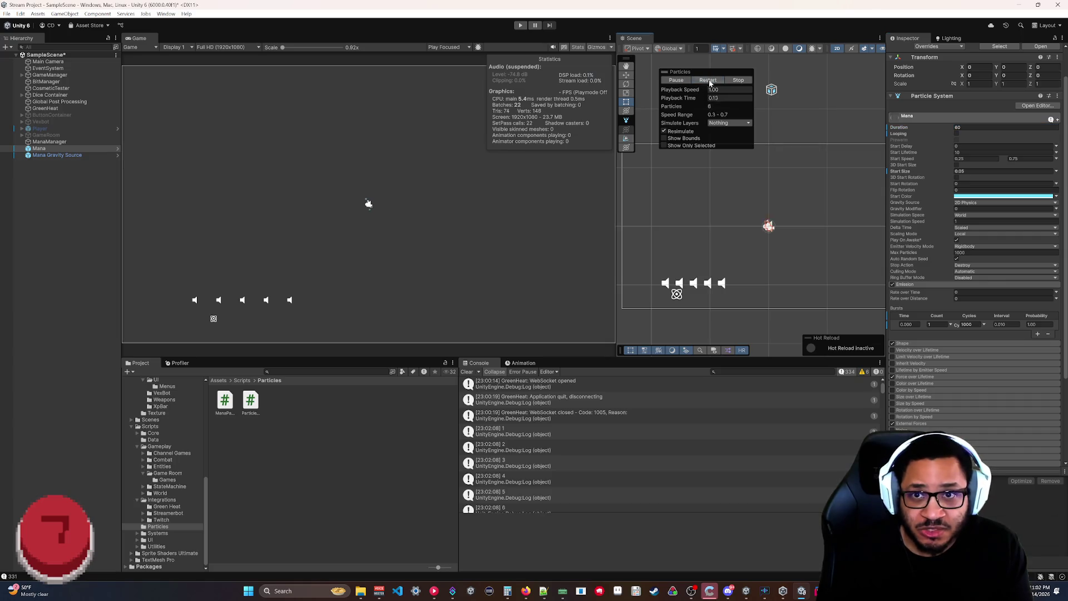
{"action": "scroll", "coordinate": [956, 298], "scroll_direction": "down", "scroll_amount": 5}
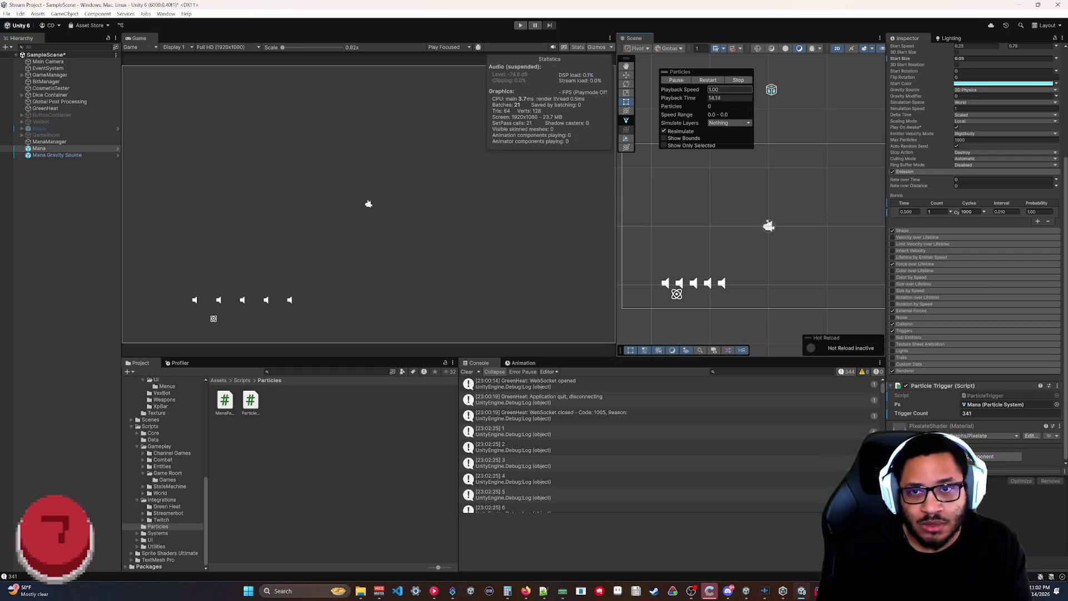
Stop the particle playback and reset Trigger Count to 0.
{"action": "left_click", "coordinate": [738, 81]}
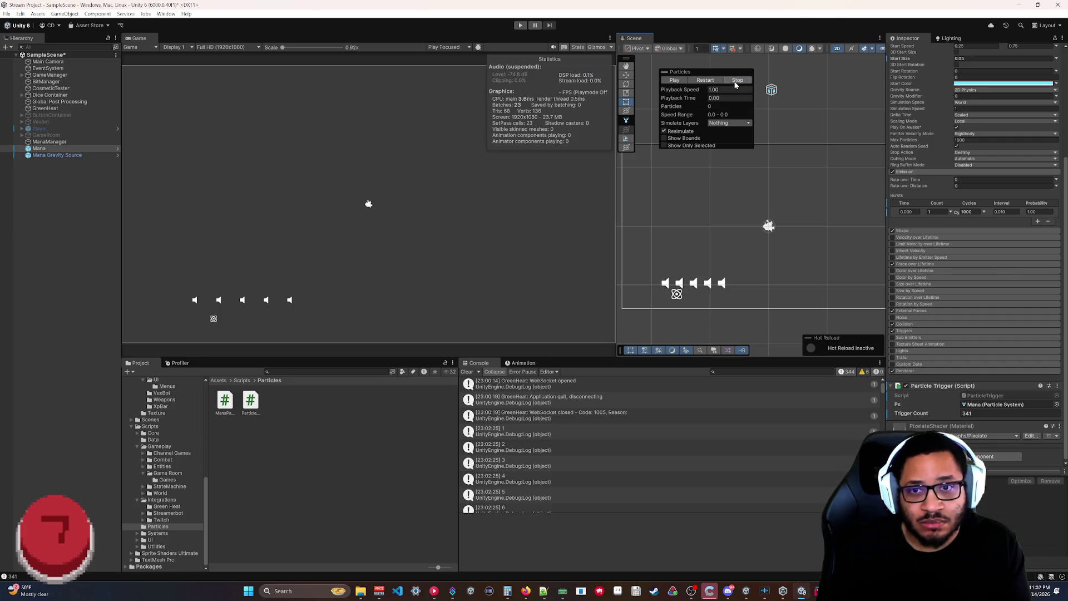
{"action": "left_click", "coordinate": [981, 414]}
{"action": "type", "text": "0"}
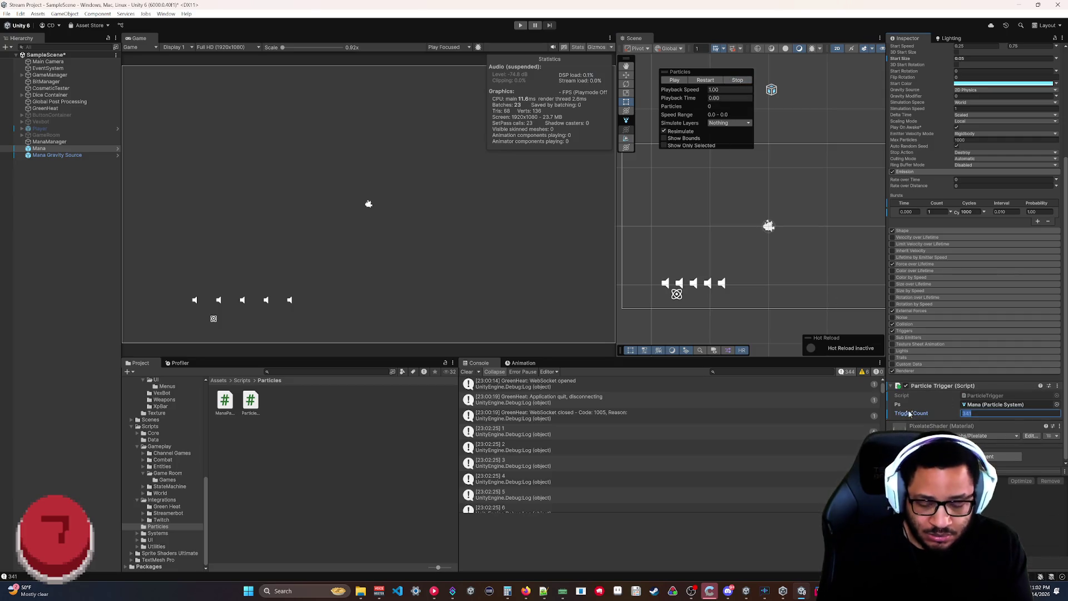
{"action": "scroll", "coordinate": [974, 255], "scroll_direction": "up", "scroll_amount": 5}
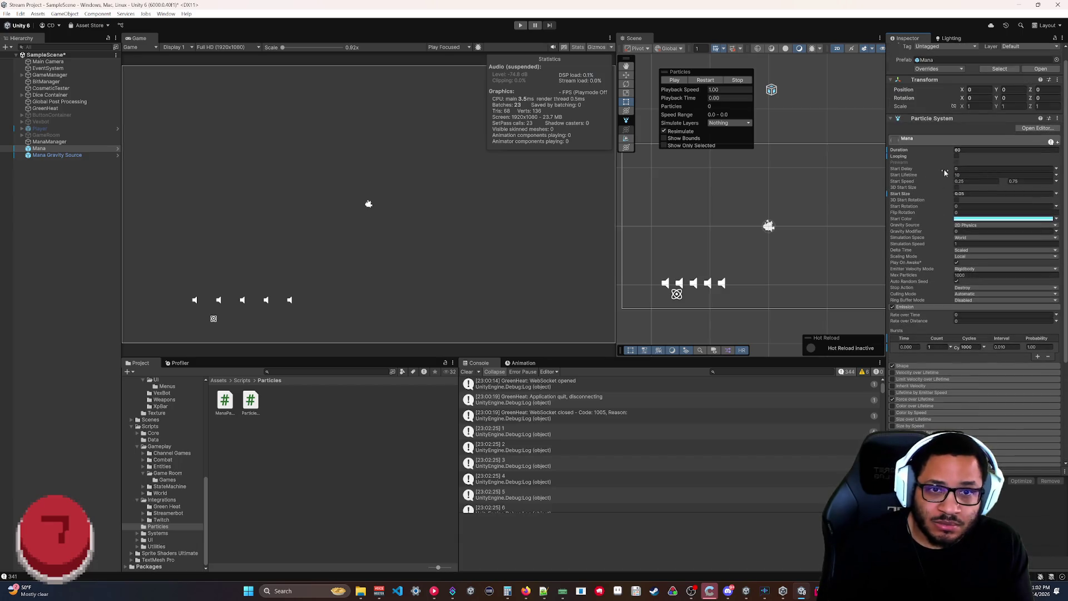
{"action": "scroll", "coordinate": [916, 149], "scroll_direction": "down", "scroll_amount": 5}
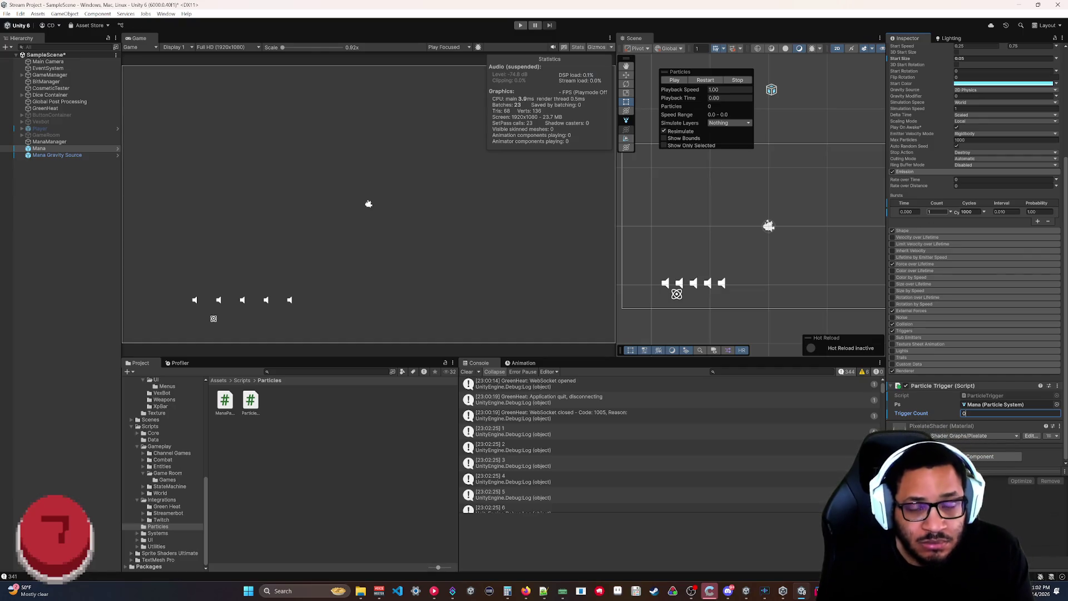
Change the burst Cycles from 1000 to 100.
{"action": "left_click", "coordinate": [967, 212]}
{"action": "type", "text": "100"}
{"action": "left_click", "coordinate": [706, 81]}
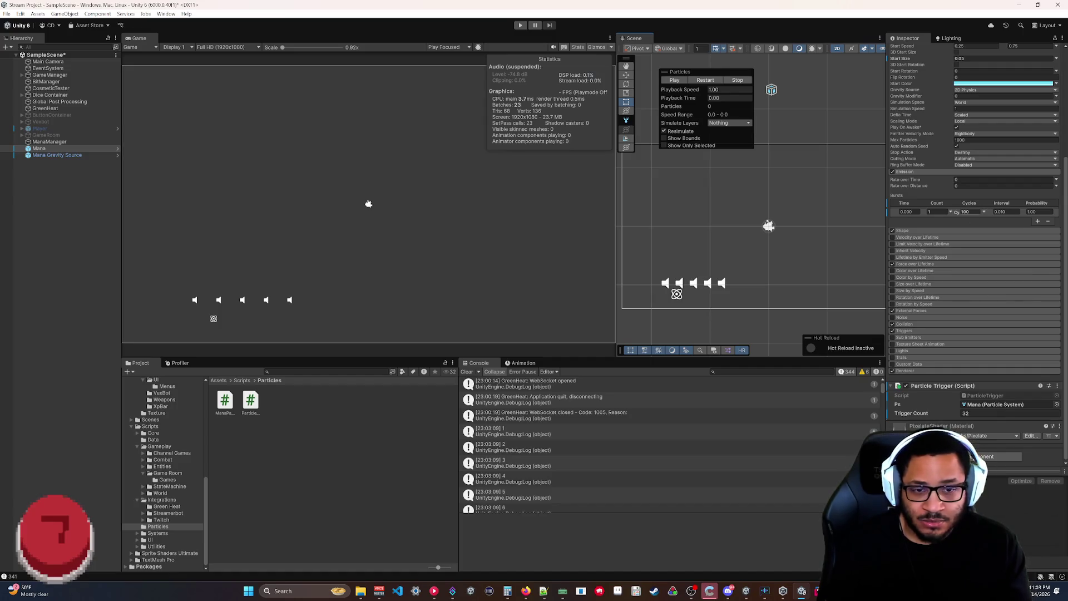
Set the burst Cycles to 20, play the effect, and reset Trigger Count to 0.
{"action": "left_click", "coordinate": [958, 215]}
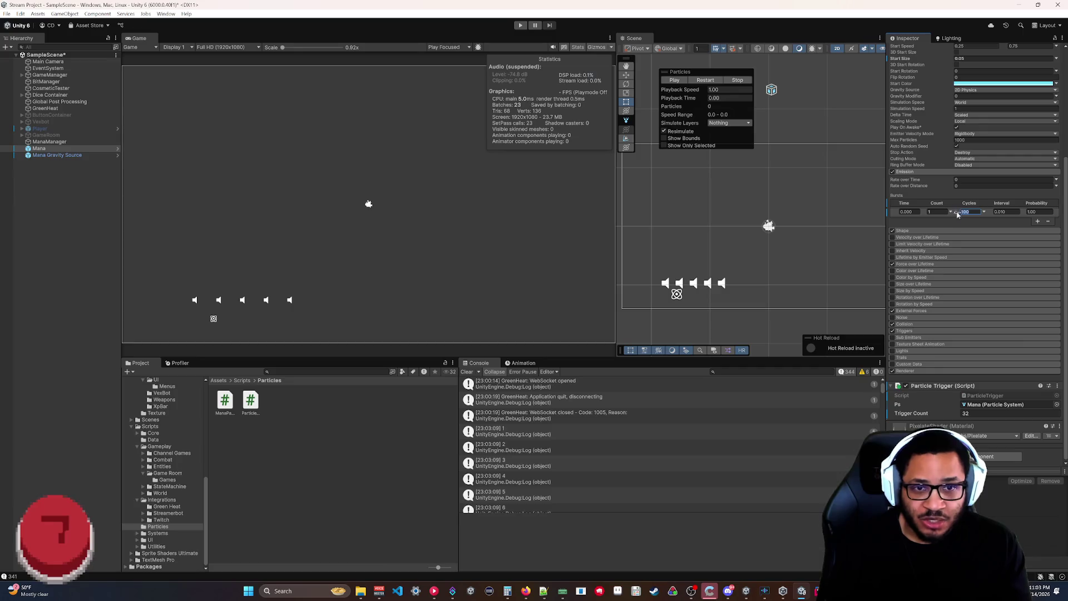
{"action": "left_click", "coordinate": [975, 215]}
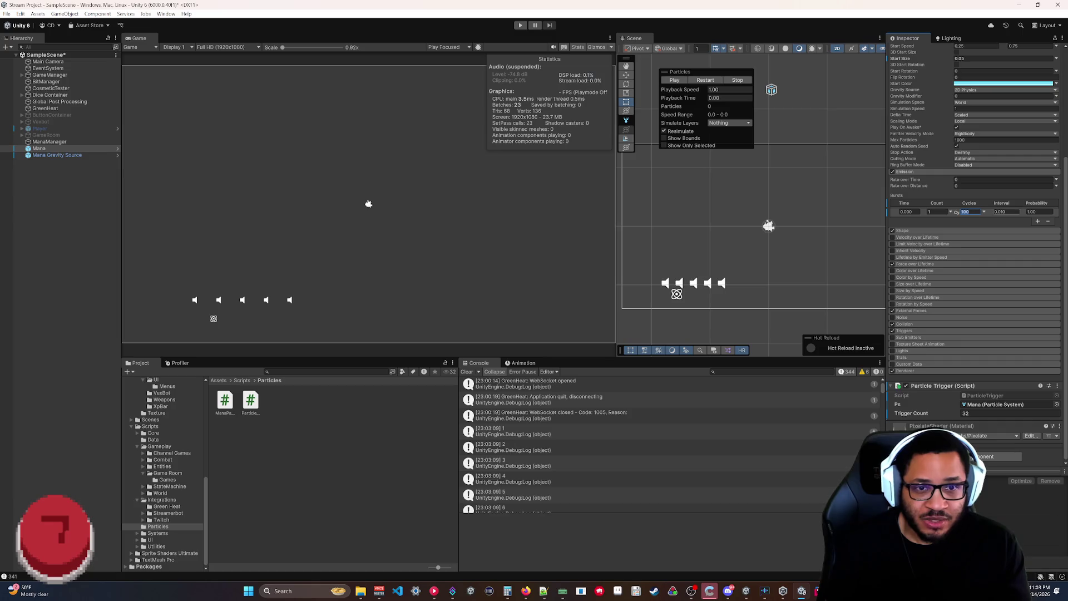
{"action": "left_click", "coordinate": [984, 212]}
{"action": "left_click", "coordinate": [1000, 227]}
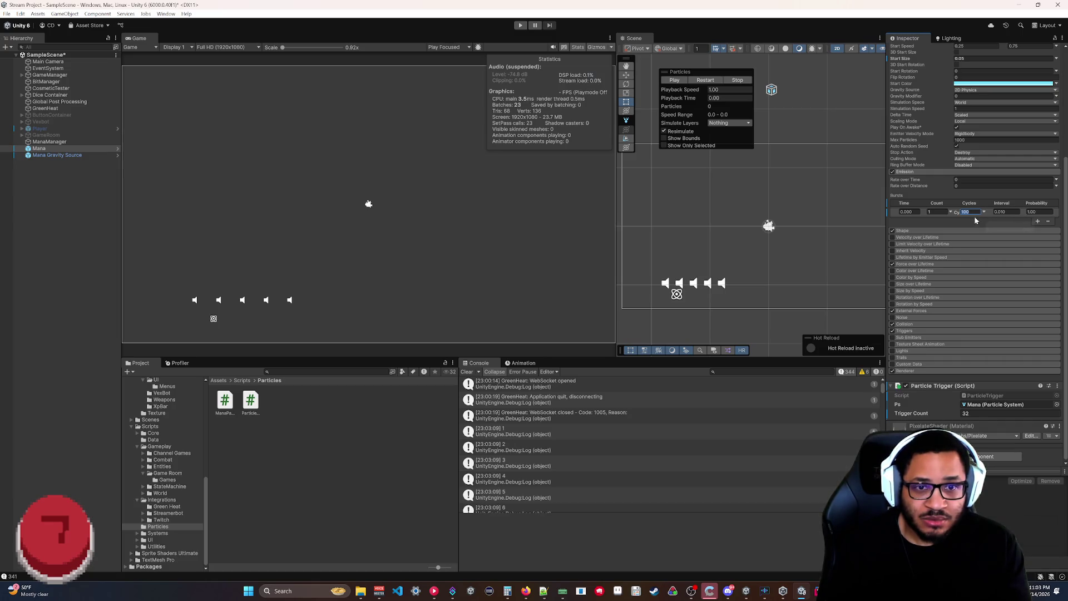
{"action": "type", "text": "20"}
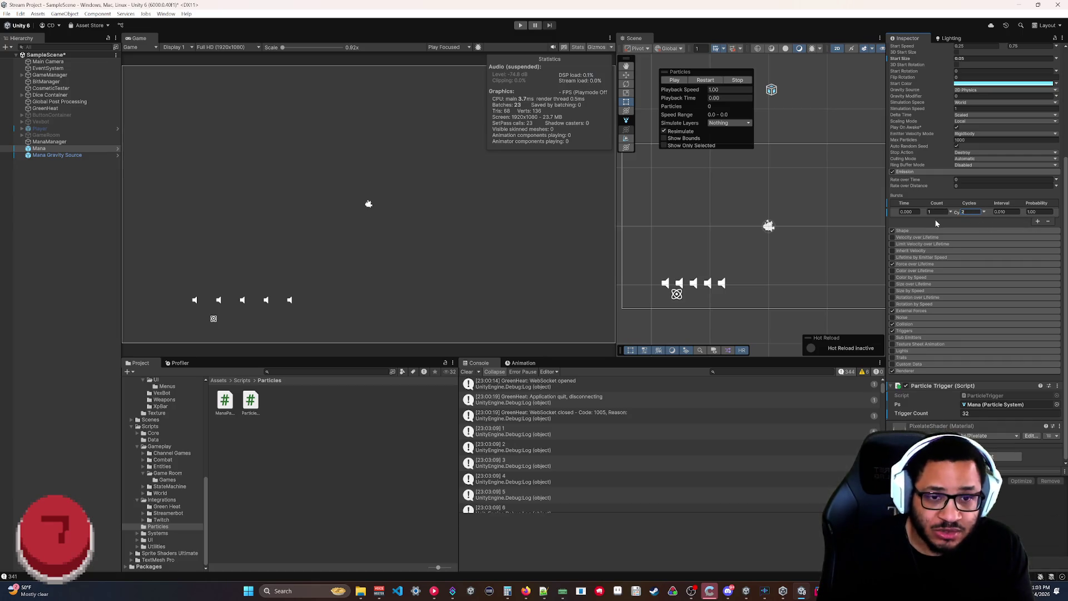
{"action": "left_click", "coordinate": [706, 79]}
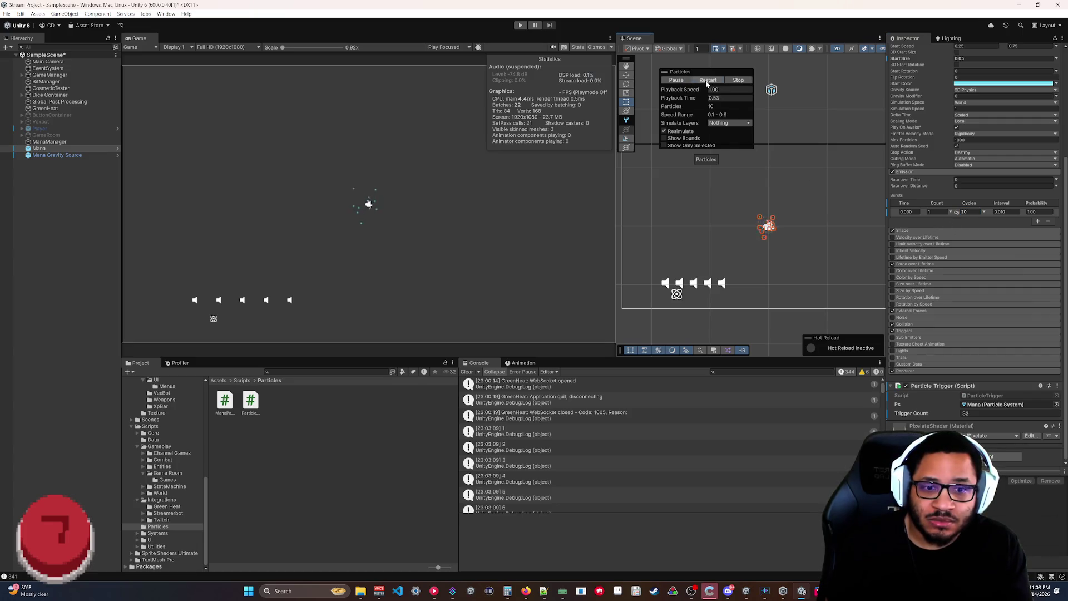
{"action": "type", "text": "0"}
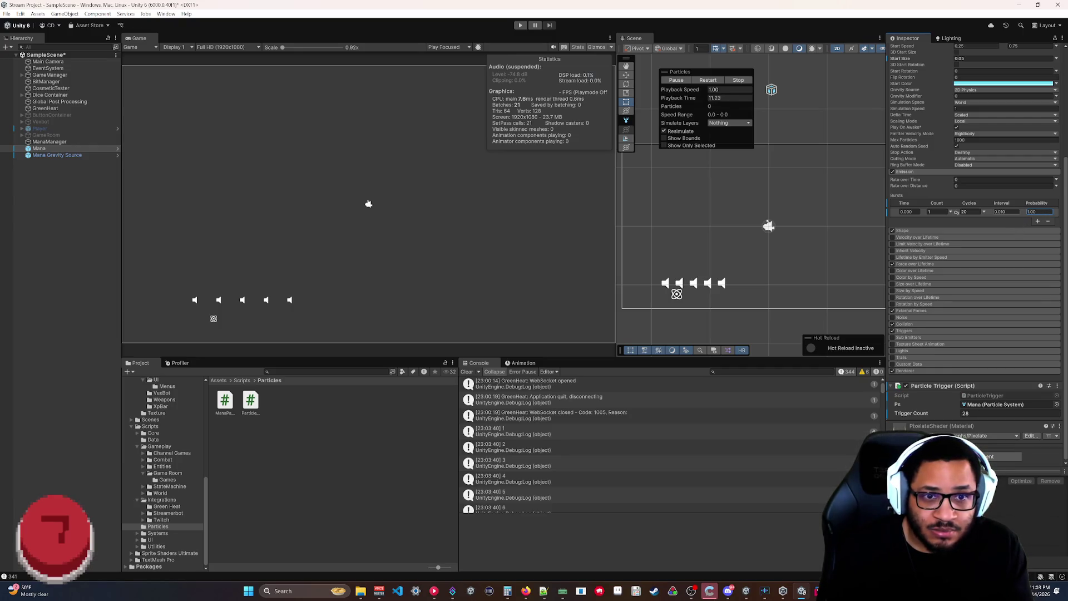
Set the burst Count to 2, restart the simulation, and reset Trigger Count to 0.
{"action": "left_click", "coordinate": [934, 214]}
{"action": "type", "text": "2"}
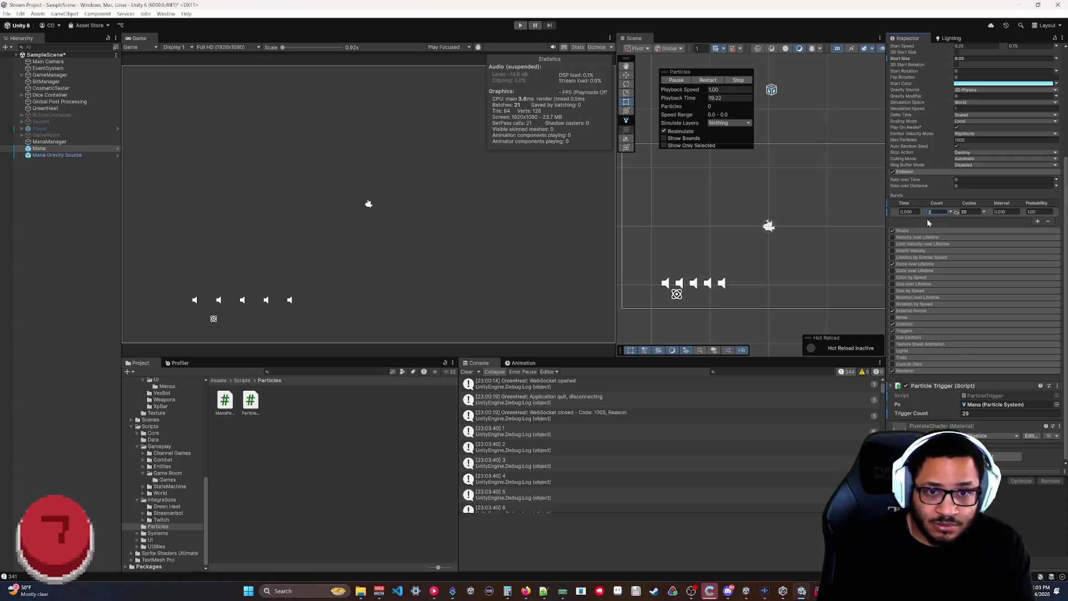
{"action": "left_click", "coordinate": [985, 414]}
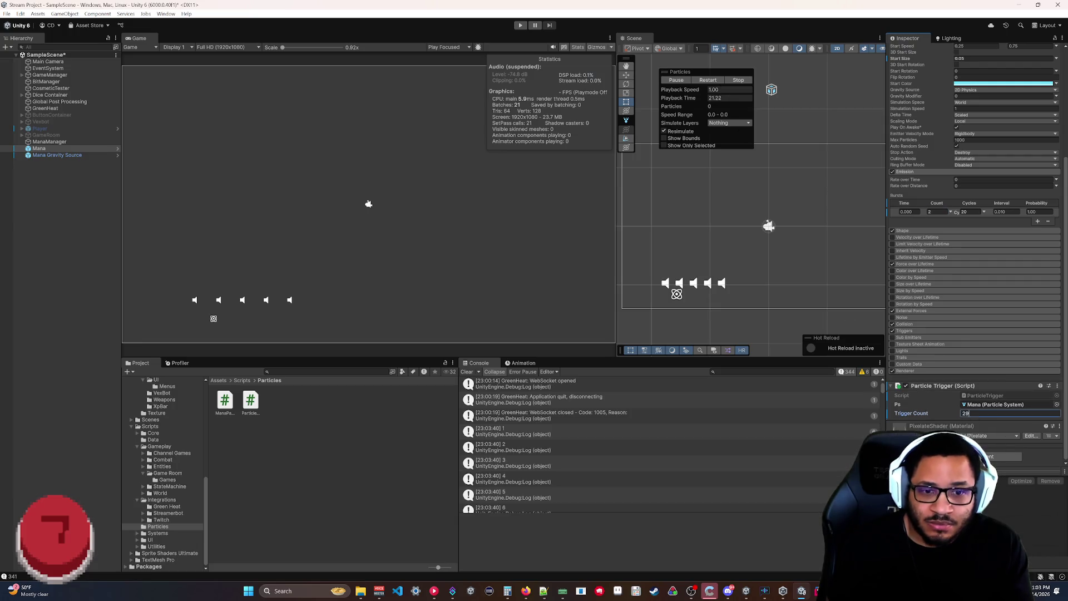
{"action": "type", "text": "0"}
{"action": "left_click", "coordinate": [710, 82]}
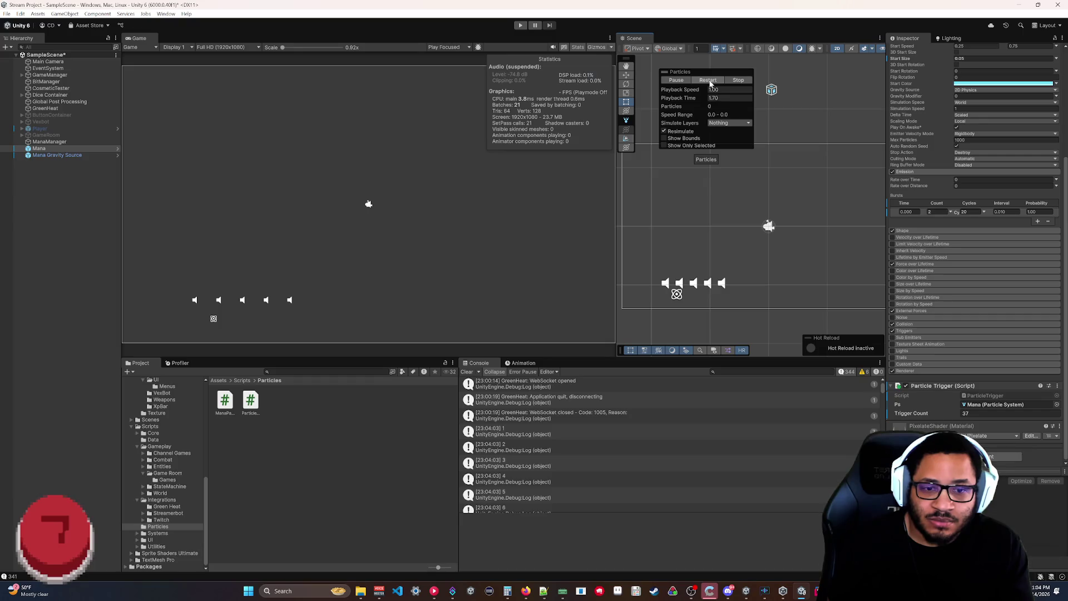
{"action": "left_click", "coordinate": [980, 413]}
{"action": "type", "text": "0"}
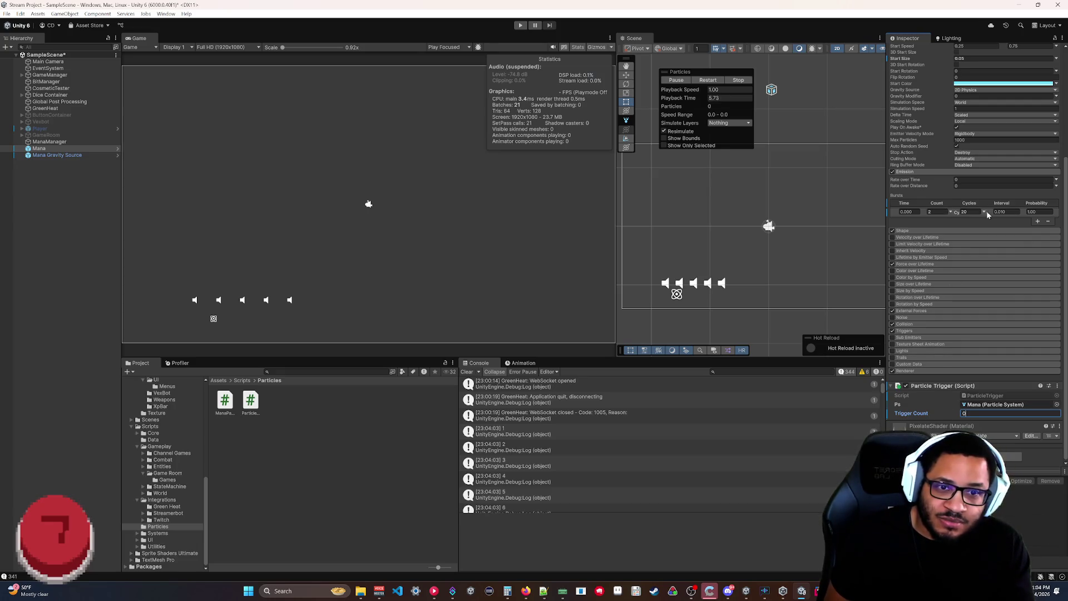
Set the burst Count to 100, replay it, reset Trigger Count to 0, then stop the preview.
{"action": "left_click", "coordinate": [931, 212]}
{"action": "type", "text": "100"}
{"action": "left_click", "coordinate": [706, 81]}
{"action": "left_click", "coordinate": [990, 413]}
{"action": "type", "text": "0"}
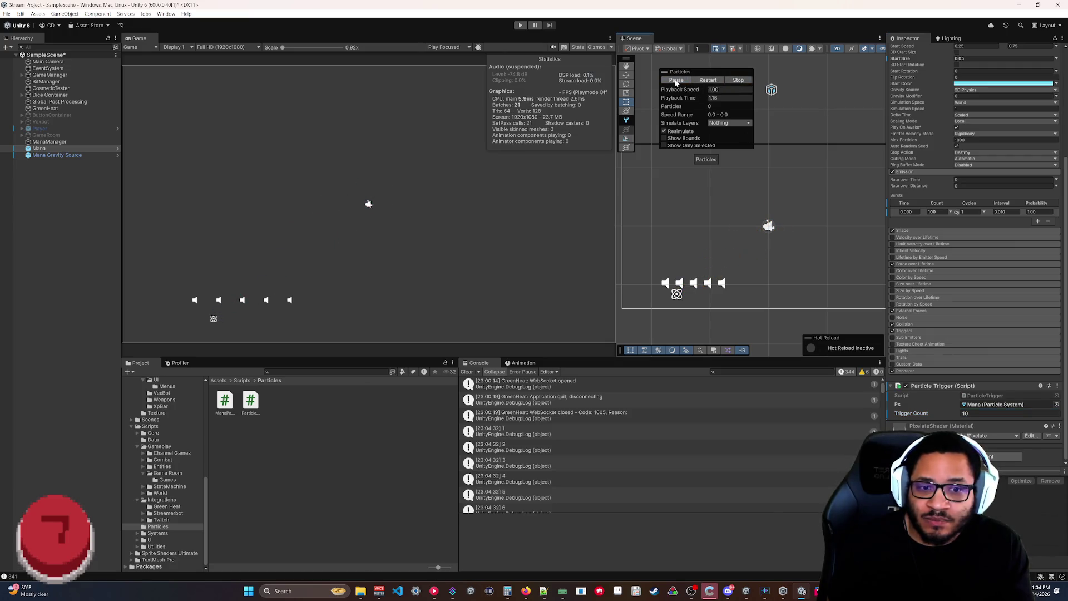
{"action": "left_click", "coordinate": [726, 81]}
{"action": "key", "text": "alt+Tab"}
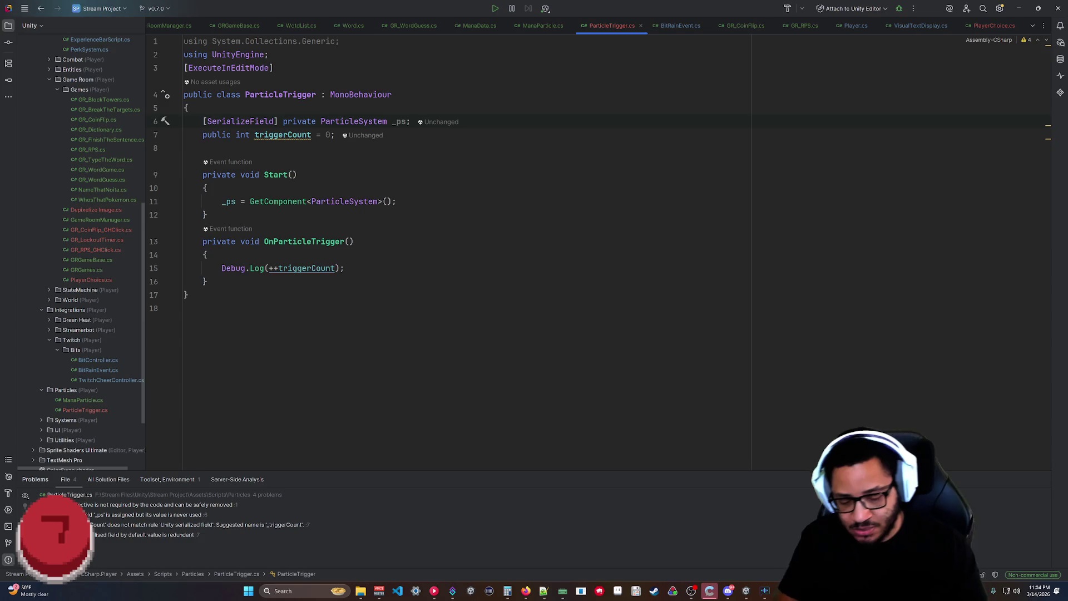
Add a suggested particle systems list field below _ps, then delete it again.
{"action": "key", "text": "Return"}
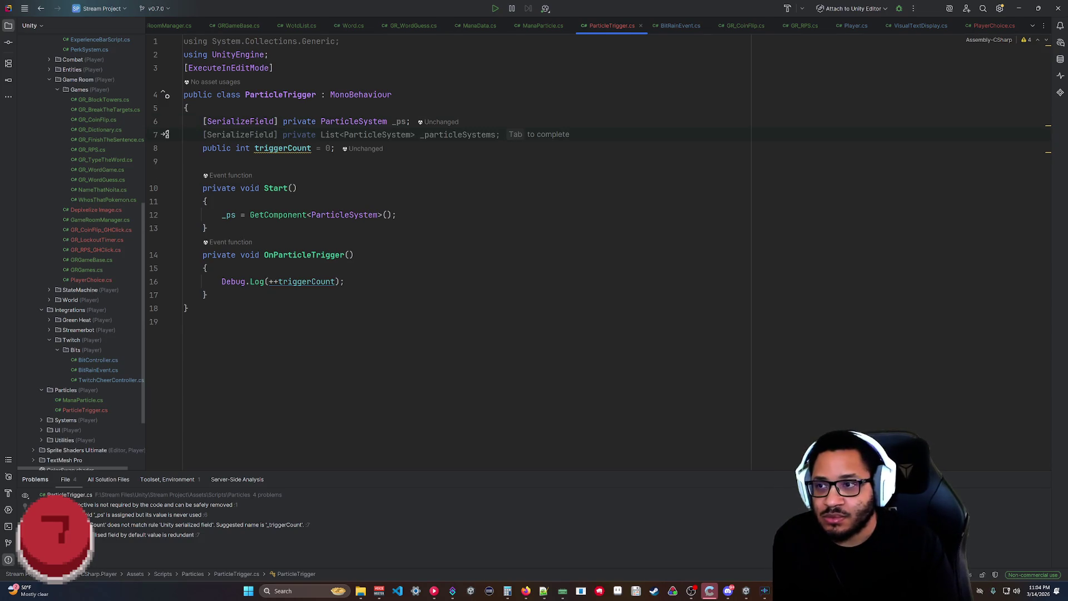
{"action": "key", "text": "Tab"}
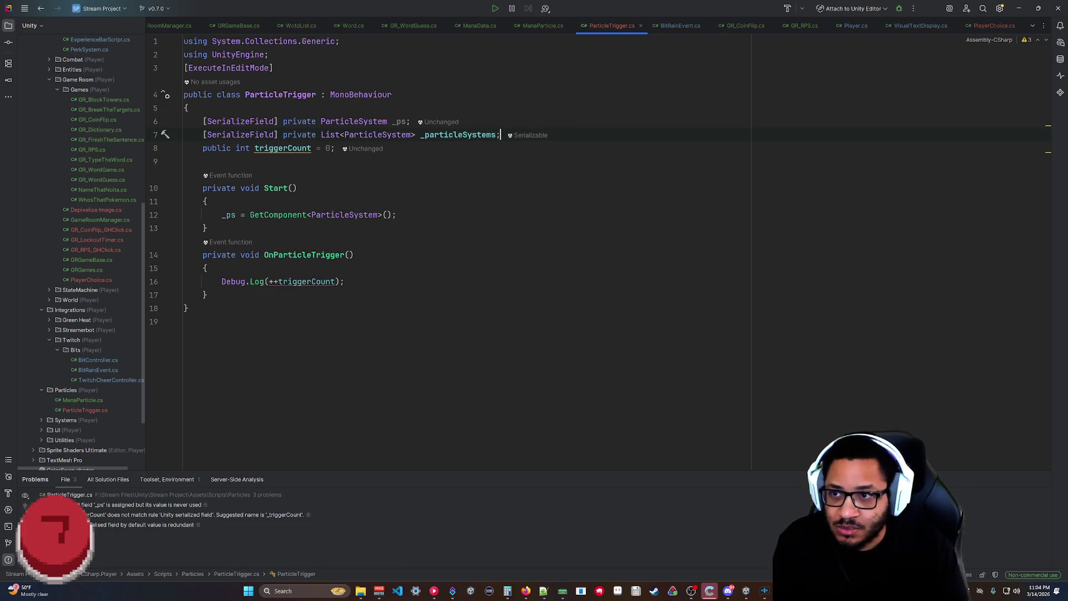
{"action": "left_click_drag", "start_coordinate": [500, 134], "coordinate": [185, 134]}
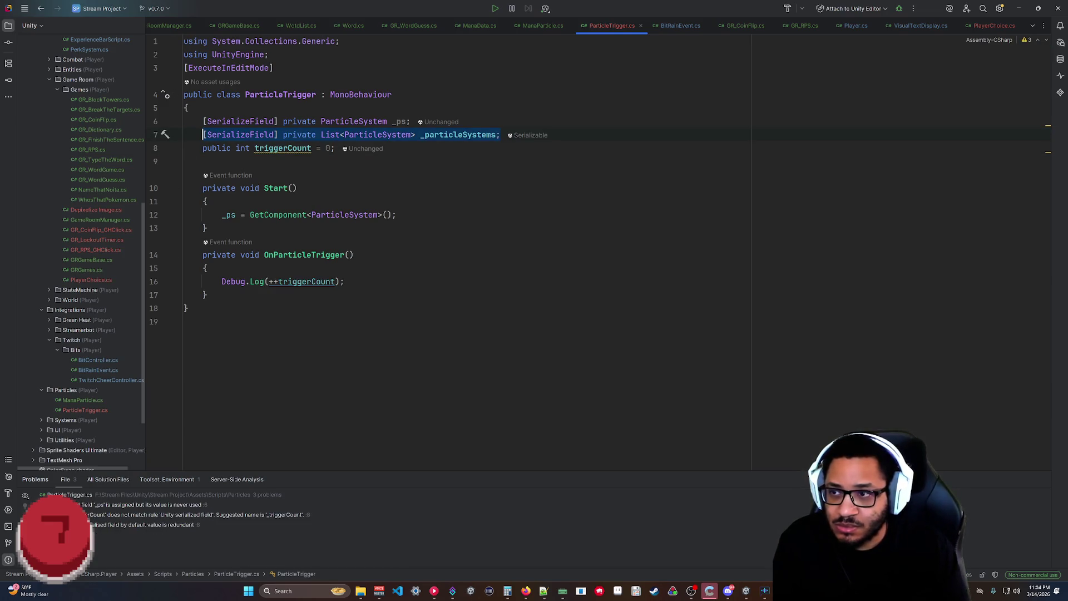
{"action": "key", "text": "BackSpace"}
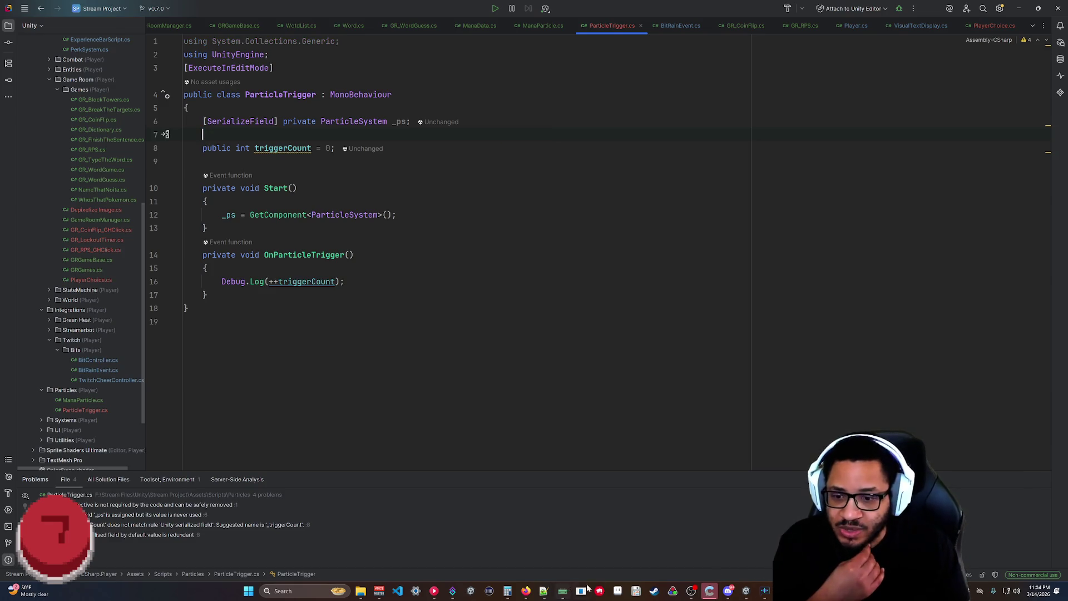
Paste the List<ParticleSystem.Particle> enter declaration from the docs and add a blank line in OnParticleTrigger.
{"action": "key", "text": "alt+Tab"}
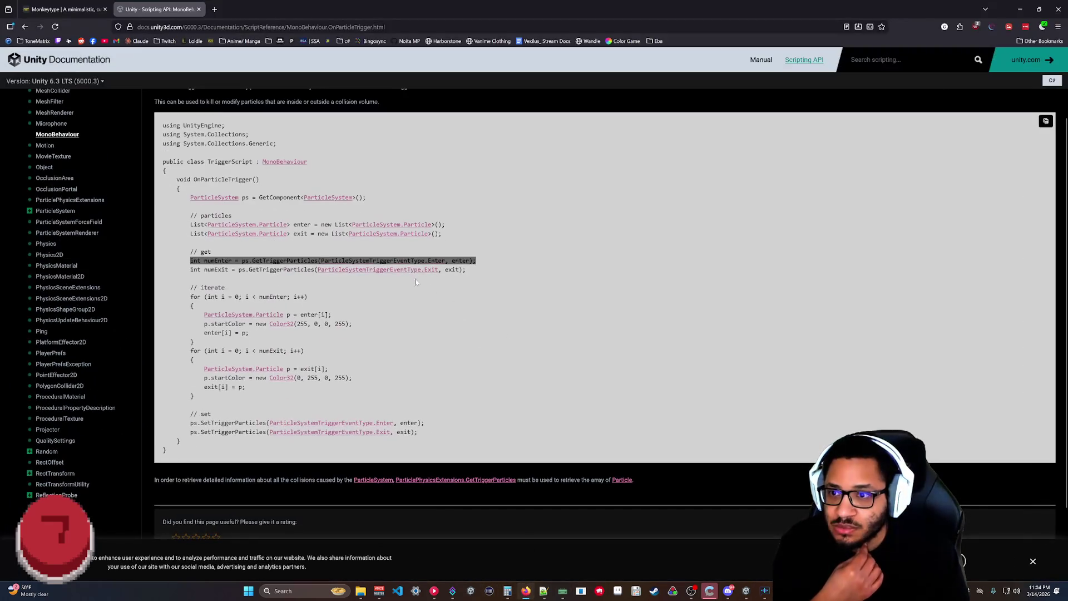
{"action": "left_click_drag", "start_coordinate": [446, 225], "coordinate": [190, 224]}
{"action": "key", "text": "ctrl+c"}
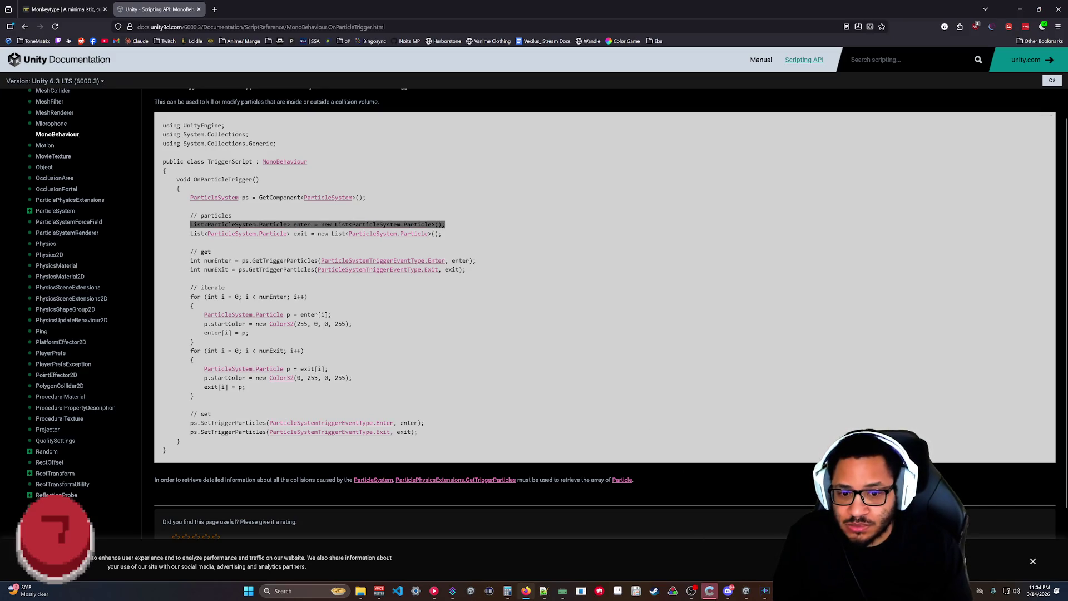
{"action": "key", "text": "alt+Tab"}
{"action": "key", "text": "ctrl+v"}
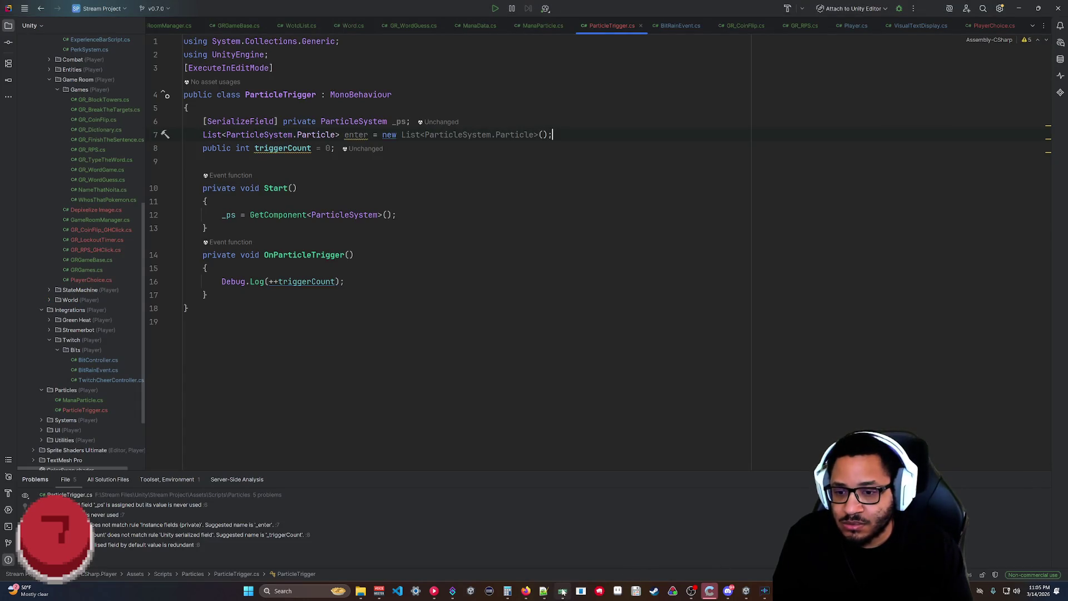
{"action": "left_click", "coordinate": [208, 268]}
{"action": "key", "text": "Return"}
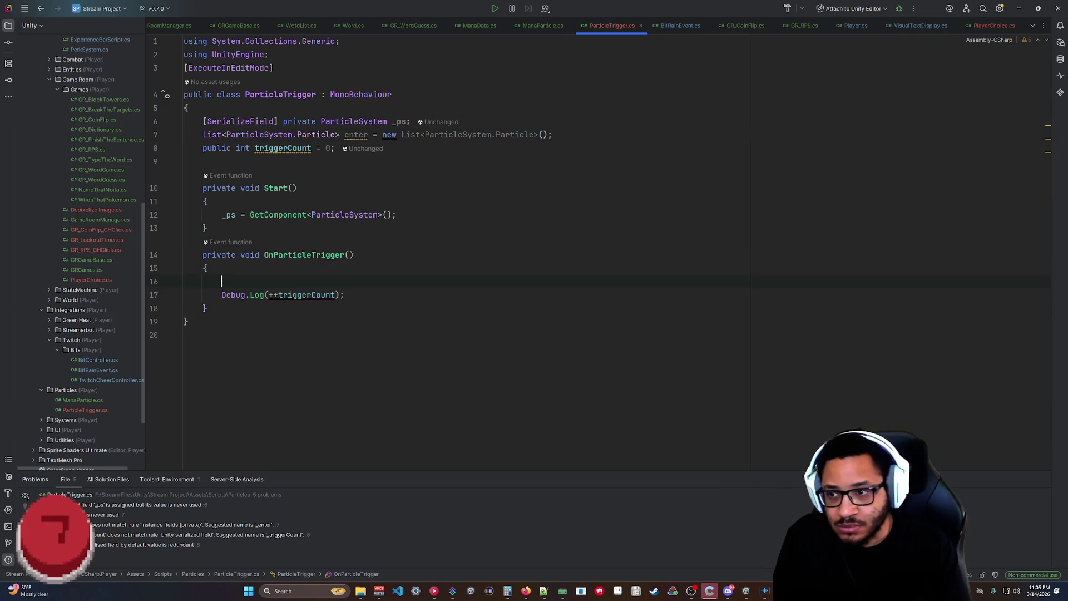
{"action": "left_click", "coordinate": [526, 591]}
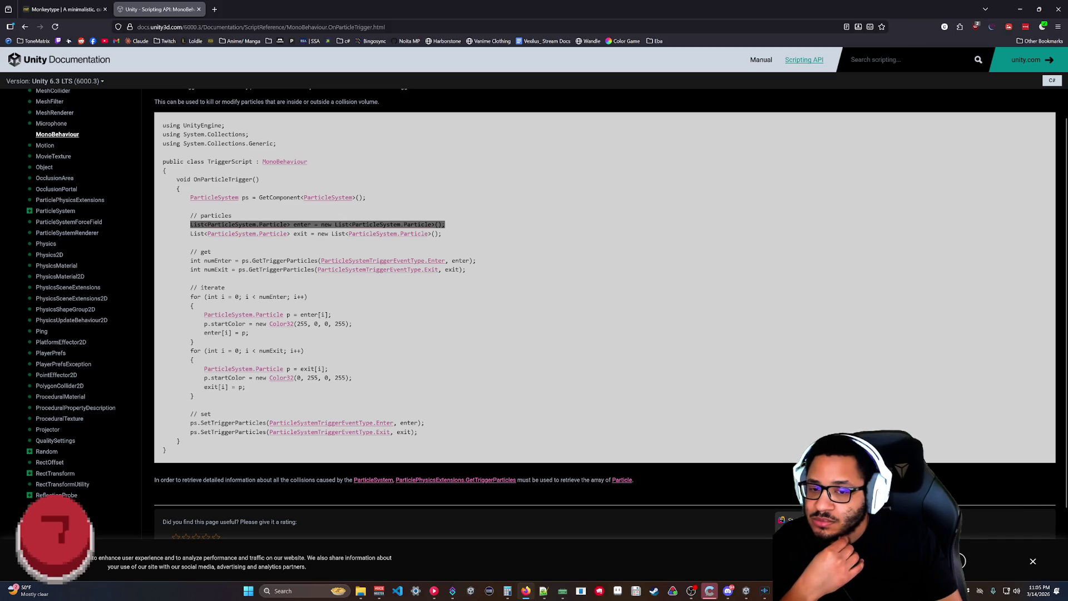
{"action": "key", "text": "alt+Tab"}
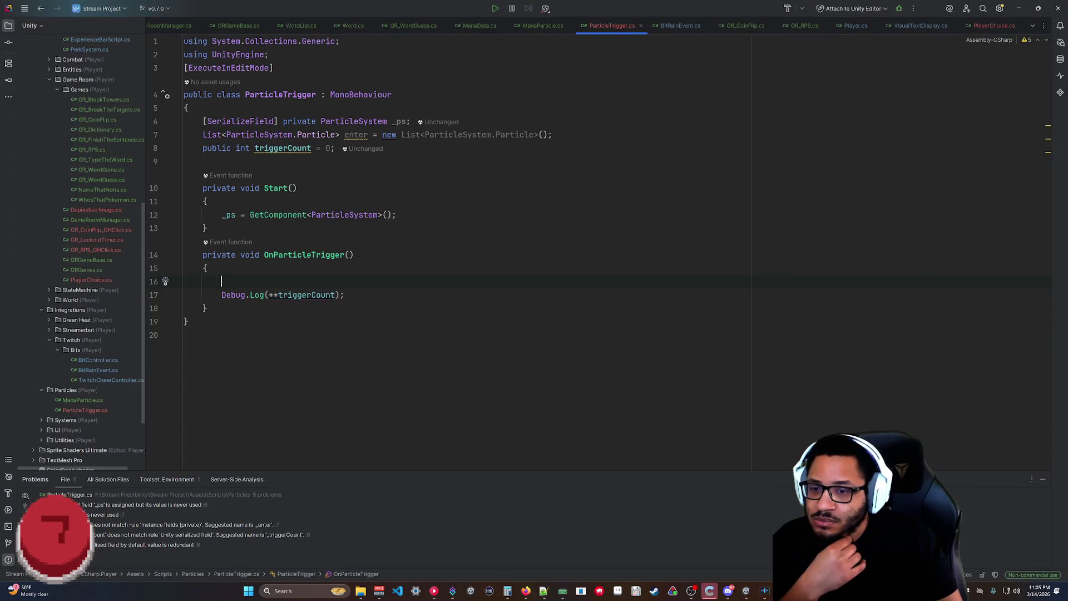
Paste the docs' numEnter = GetTriggerParticles line, changing ps to _ps.
{"action": "mouse_move", "coordinate": [529, 591]}
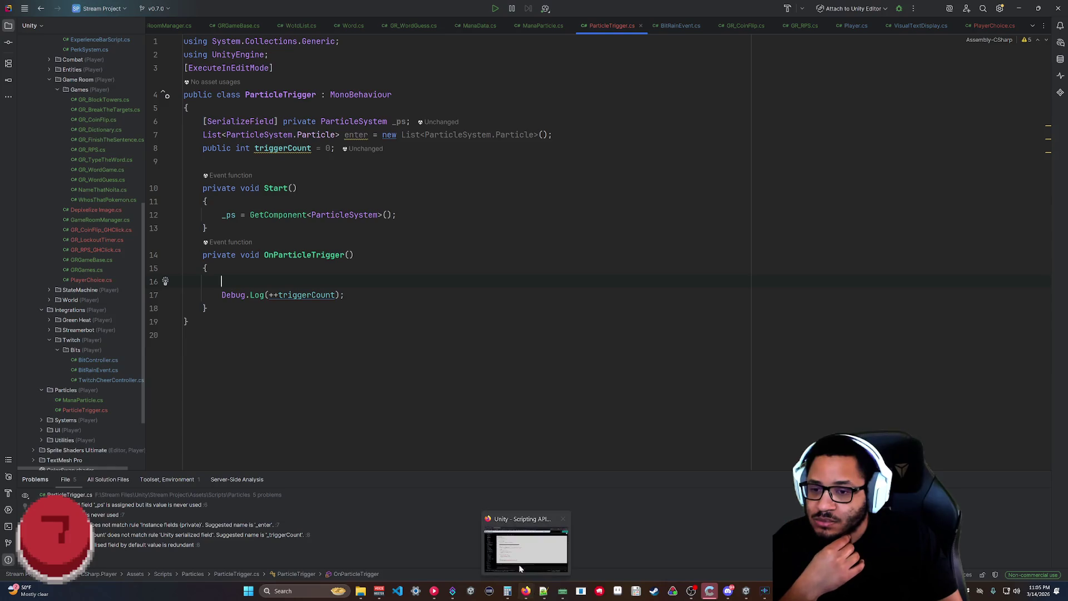
{"action": "left_click", "coordinate": [519, 558]}
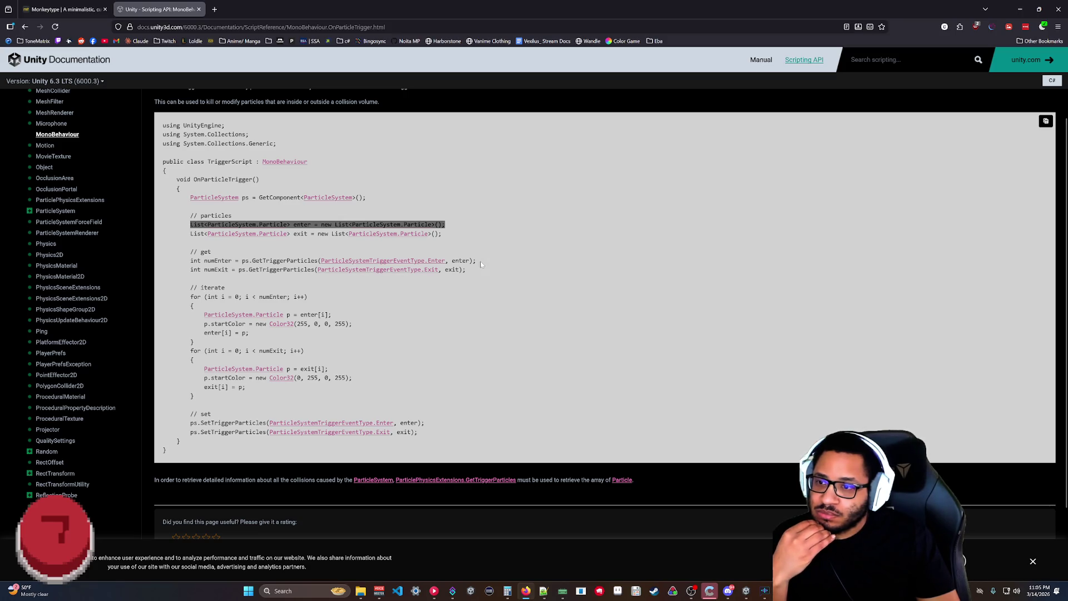
{"action": "left_click_drag", "start_coordinate": [480, 261], "coordinate": [188, 261]}
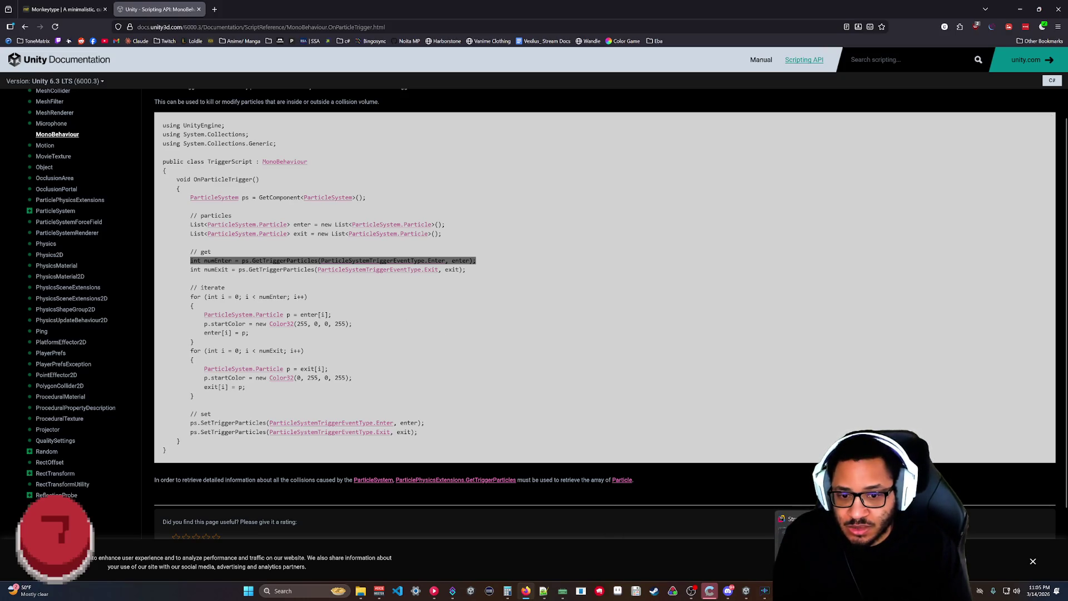
{"action": "key", "text": "alt+Tab"}
{"action": "key", "text": "ctrl+v"}
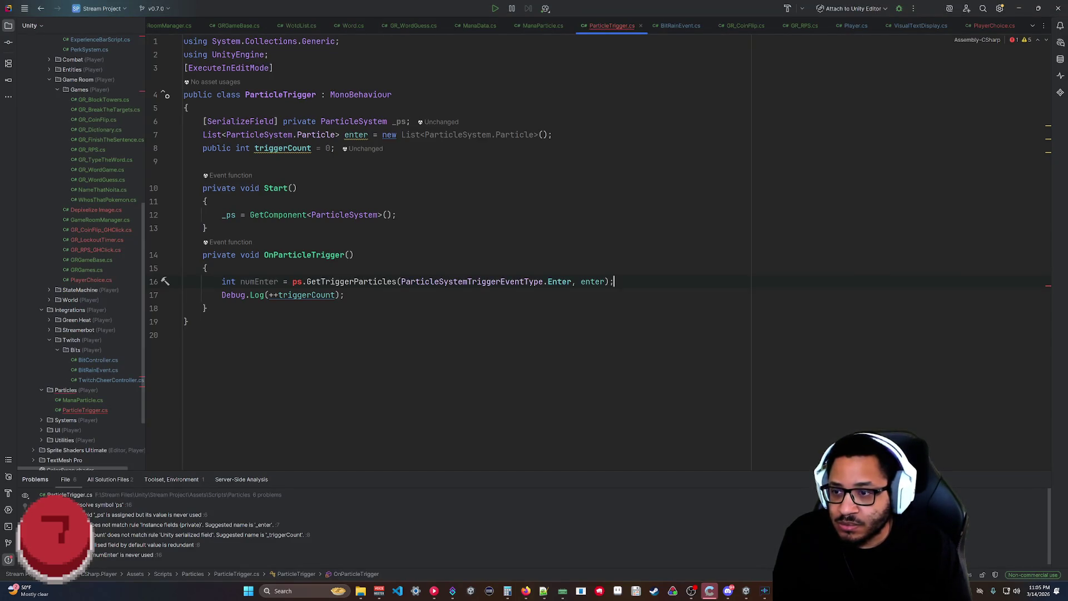
{"action": "key", "text": "Left"}
{"action": "type", "text": "_"}
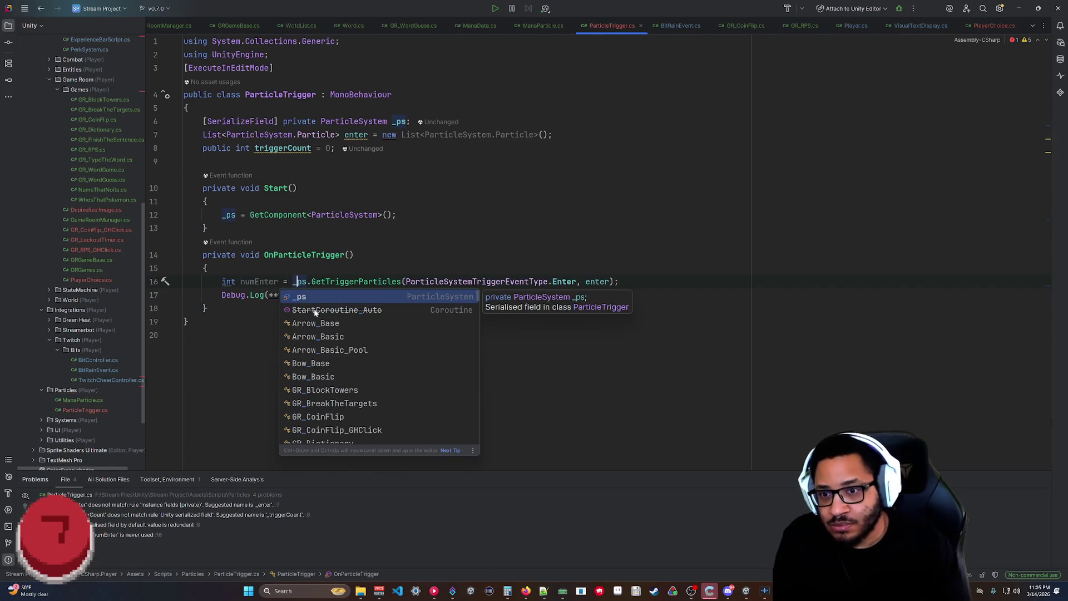
{"action": "left_click", "coordinate": [184, 334]}
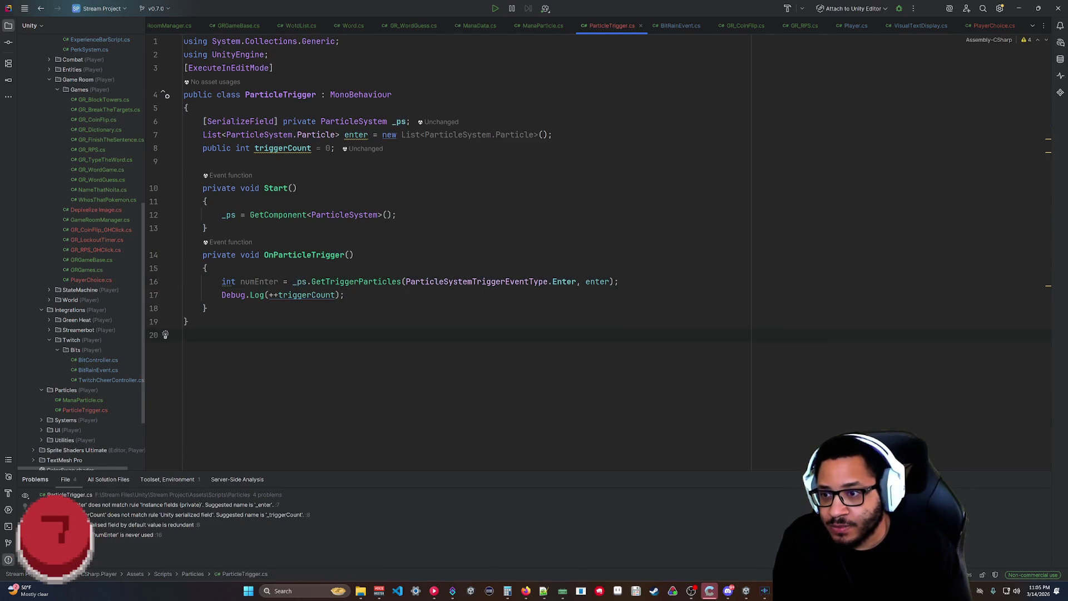
Add triggerCount += numEnter, drop the ++ from Debug.Log, and minimize Rider.
{"action": "left_click", "coordinate": [619, 281]}
{"action": "key", "text": "Return"}
{"action": "type", "text": "triggerCount"}
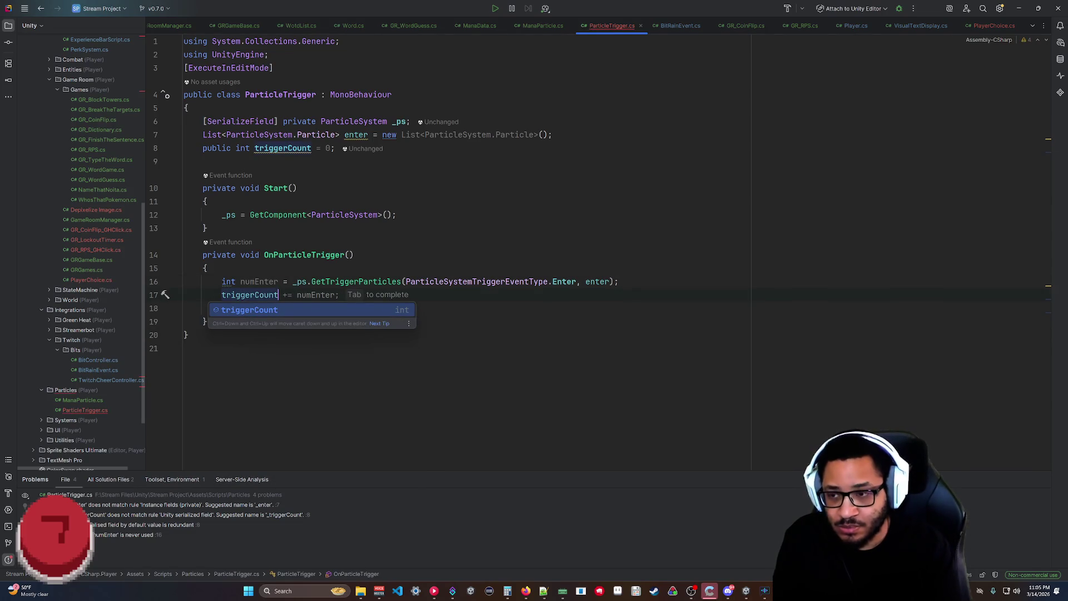
{"action": "key", "text": "Tab"}
{"action": "left_click", "coordinate": [278, 309]}
{"action": "key", "text": "BackSpace"}
{"action": "key", "text": "BackSpace"}
{"action": "key", "text": "ctrl+End"}
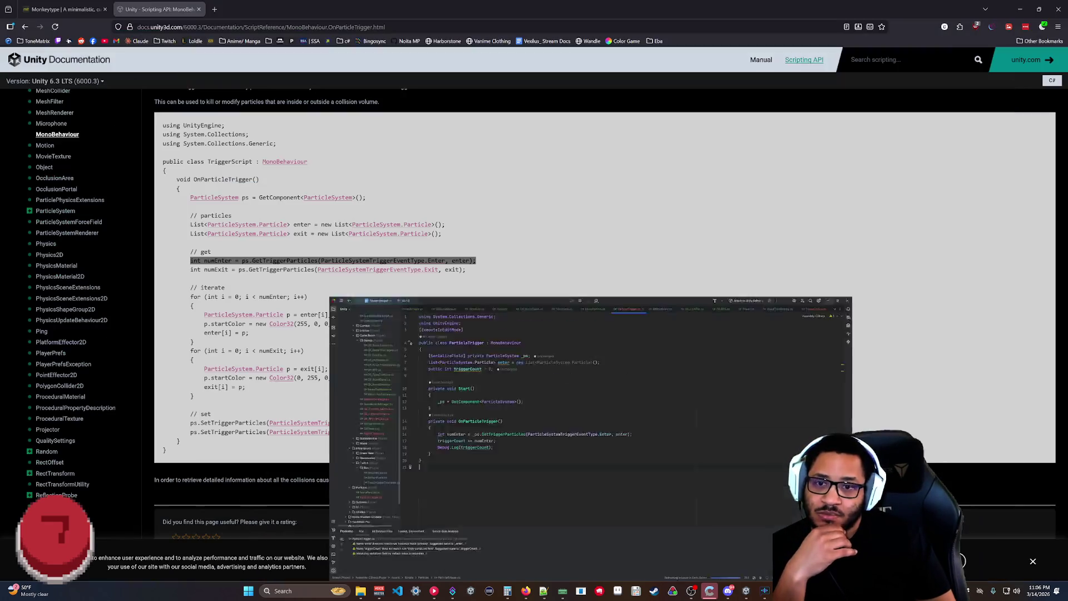
{"action": "left_click", "coordinate": [1018, 8]}
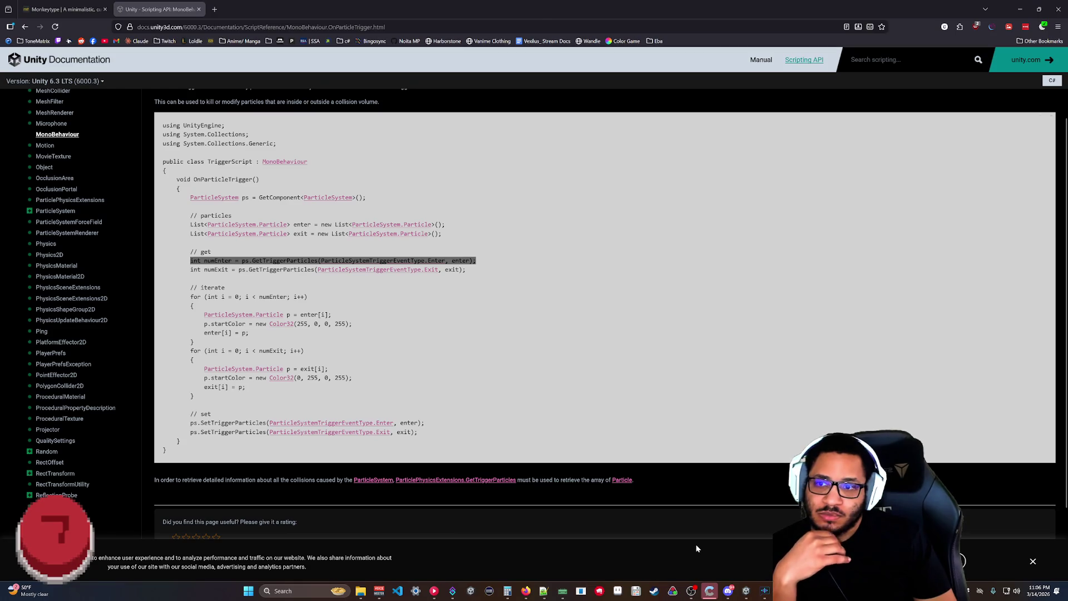
{"action": "key", "text": "alt+Tab"}
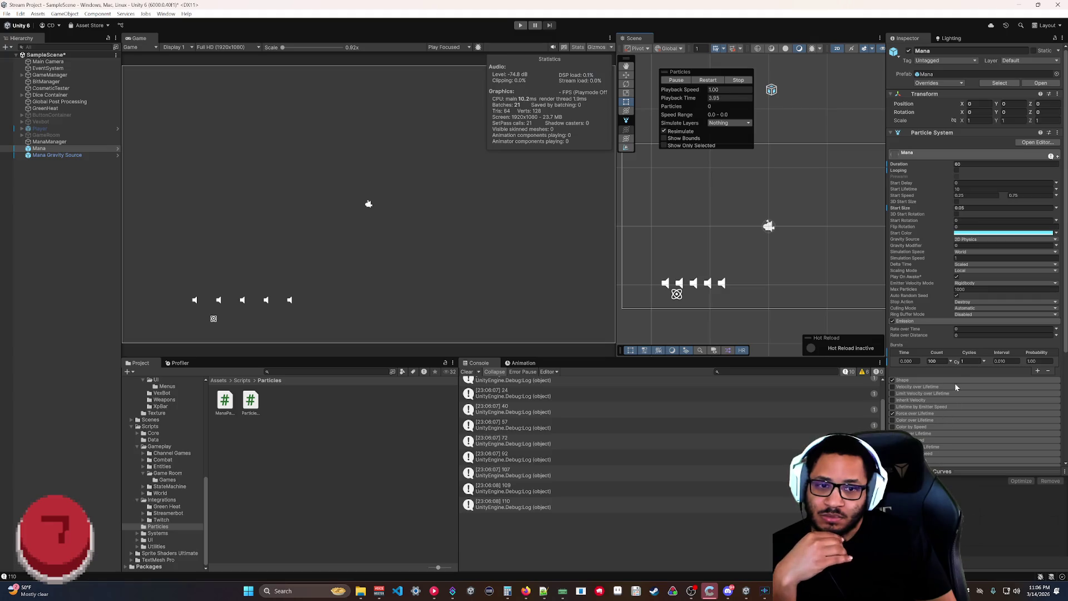
Reset Trigger Count to 0, rerun the Mana particles to reach 100, stop, and edit the burst Cycles.
{"action": "scroll", "coordinate": [956, 386], "scroll_direction": "down", "scroll_amount": 5}
{"action": "left_click", "coordinate": [970, 450]}
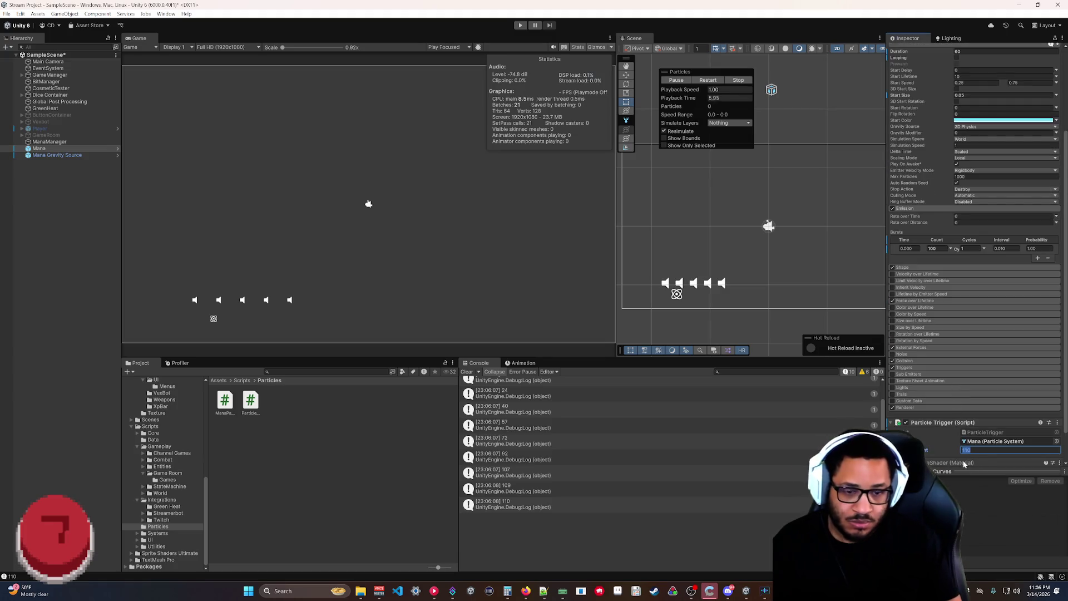
{"action": "type", "text": "0"}
{"action": "key", "text": "Return"}
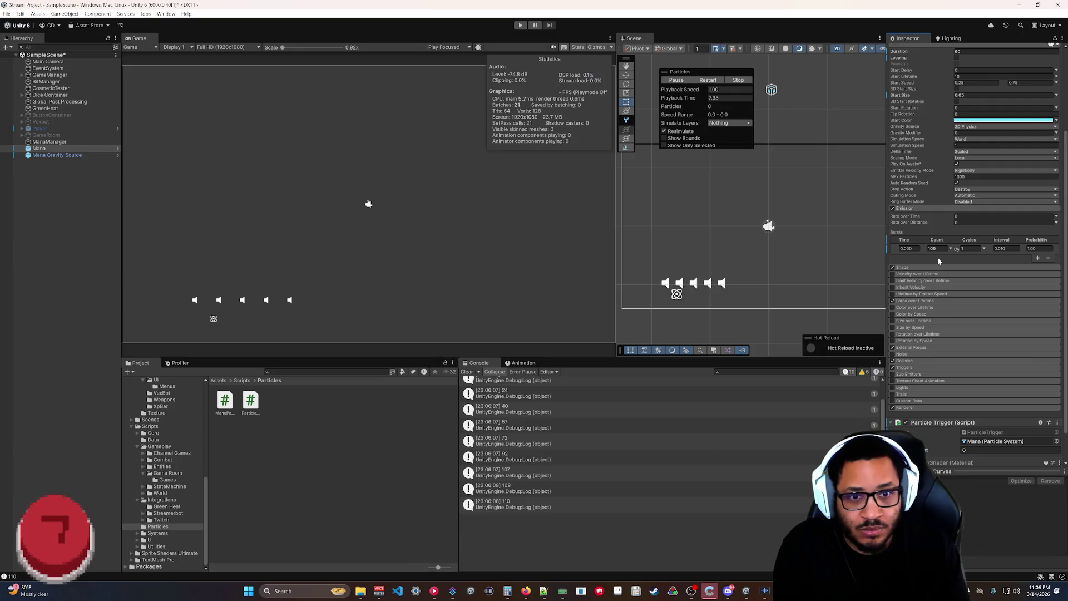
{"action": "left_click", "coordinate": [707, 81]}
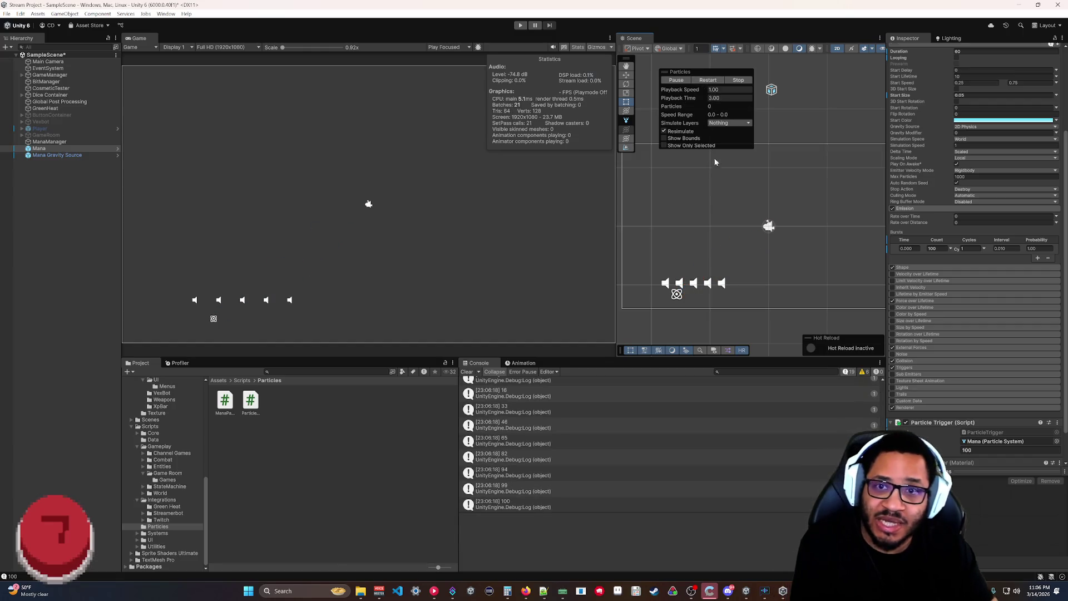
{"action": "left_click", "coordinate": [1029, 449]}
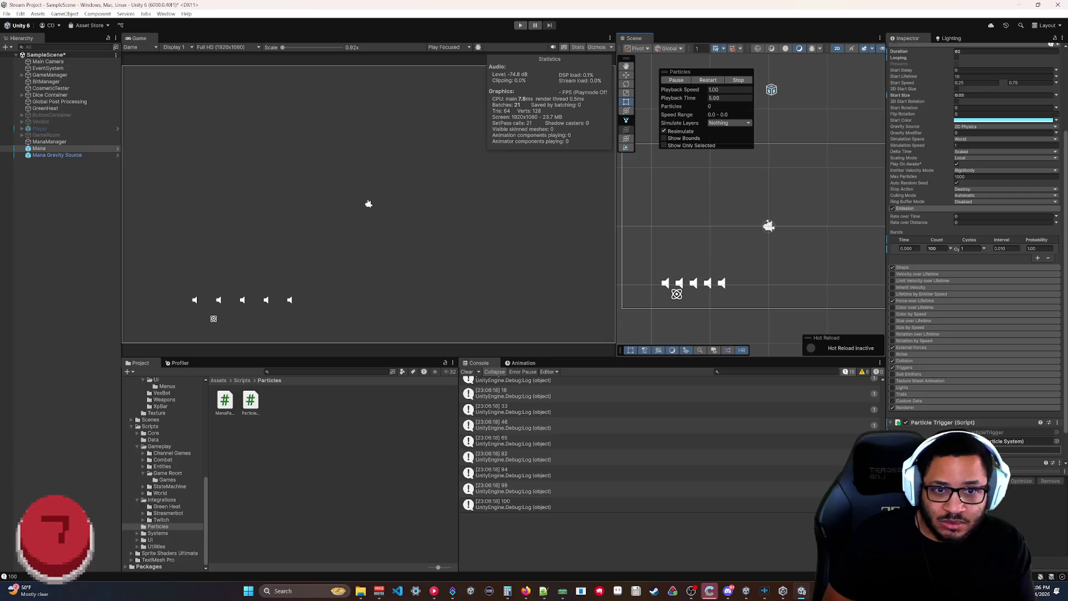
{"action": "left_click", "coordinate": [738, 80]}
{"action": "left_click", "coordinate": [971, 248]}
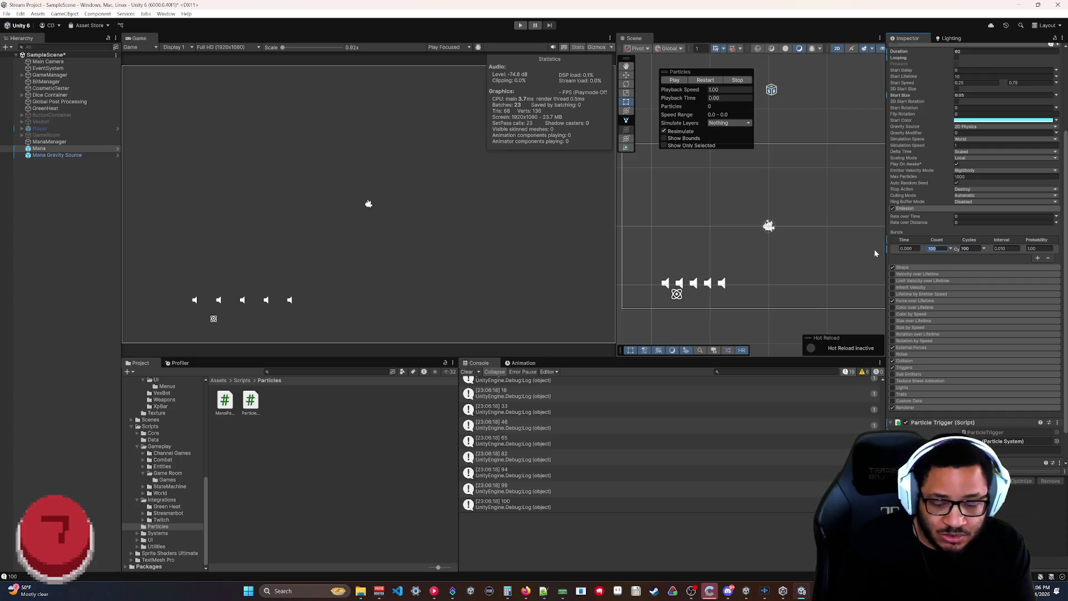
Play the Mana particles with the new burst settings and bring the Console to the latest logs.
{"action": "left_click", "coordinate": [674, 80]}
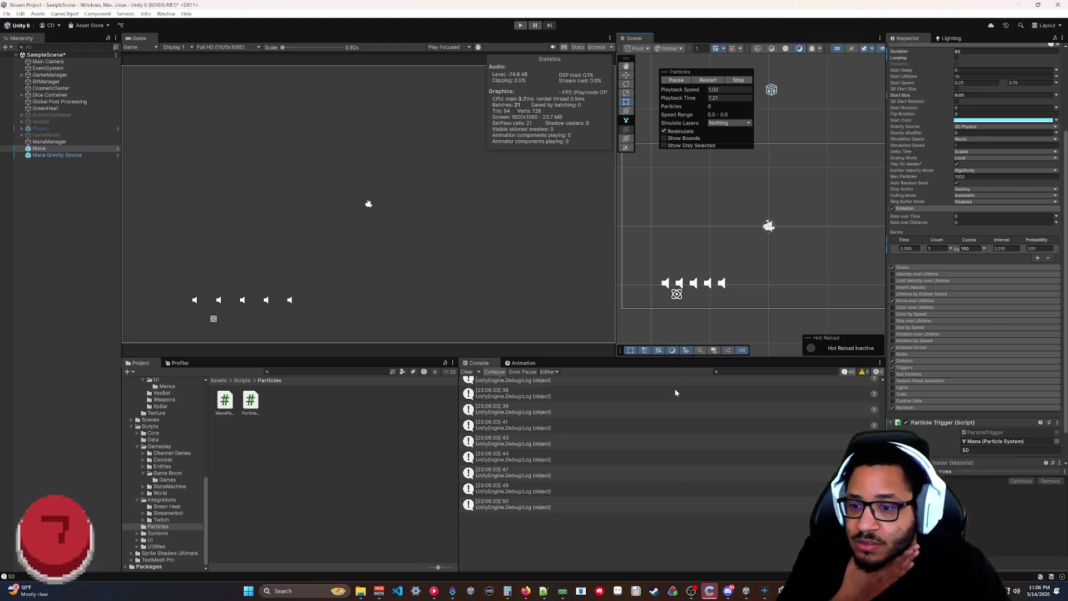
{"action": "scroll", "coordinate": [648, 412], "scroll_direction": "up", "scroll_amount": 5}
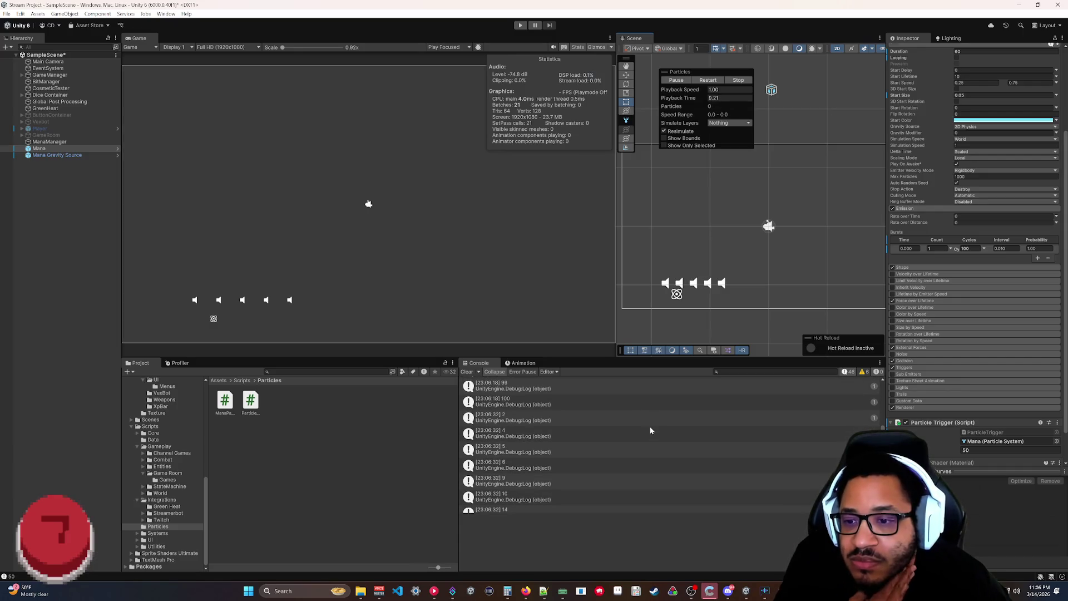
{"action": "scroll", "coordinate": [649, 430], "scroll_direction": "down", "scroll_amount": 10}
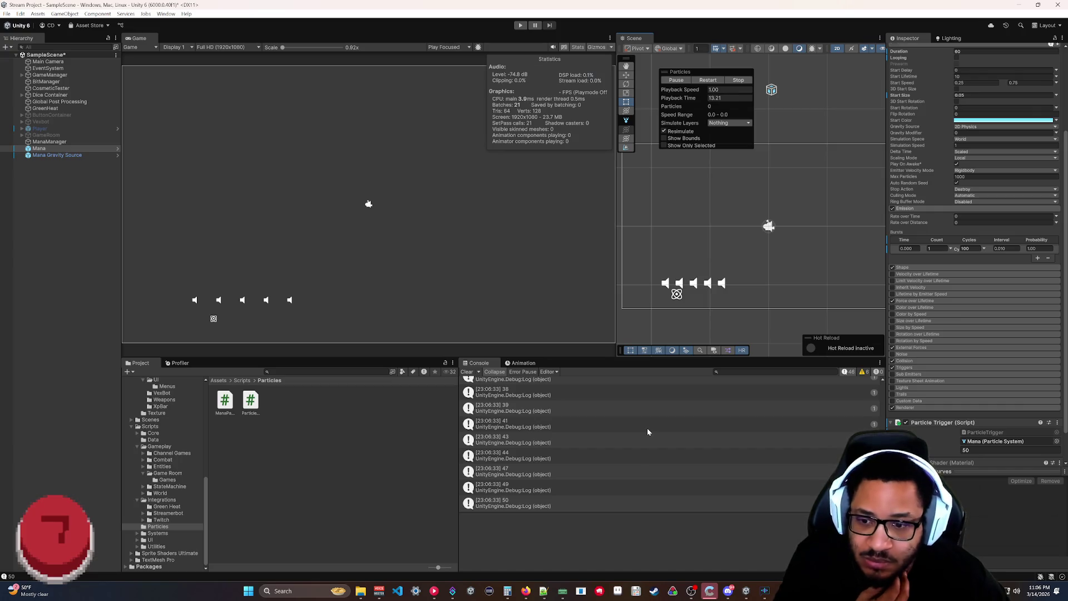
Restart the Mana effect four times, watching the logged trigger count climb to 250.
{"action": "mouse_move", "coordinate": [802, 590]}
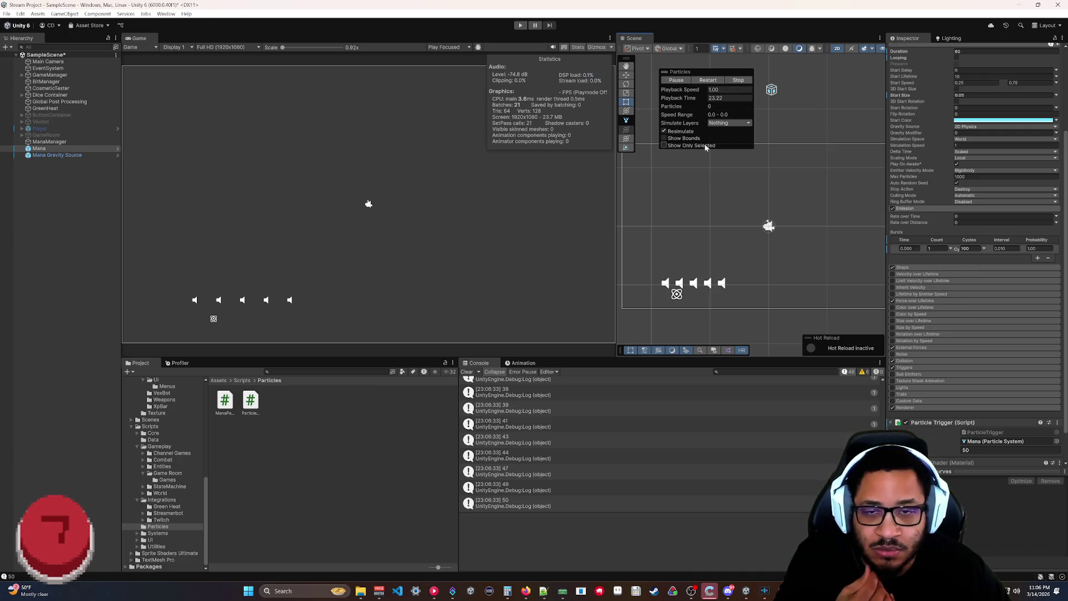
{"action": "left_click", "coordinate": [706, 80]}
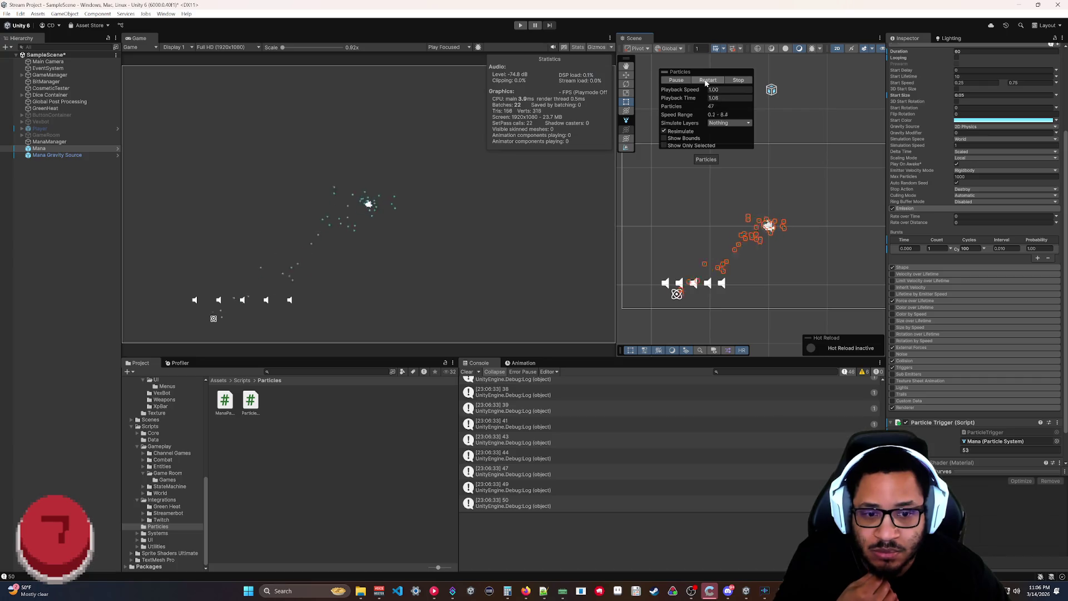
{"action": "left_click", "coordinate": [707, 80]}
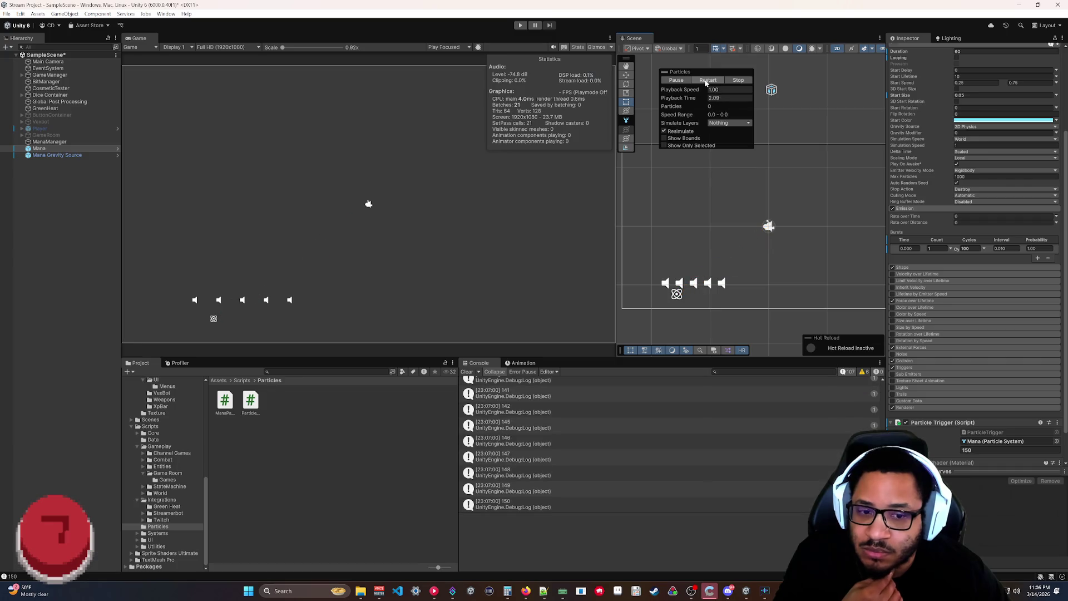
{"action": "left_click", "coordinate": [706, 81]}
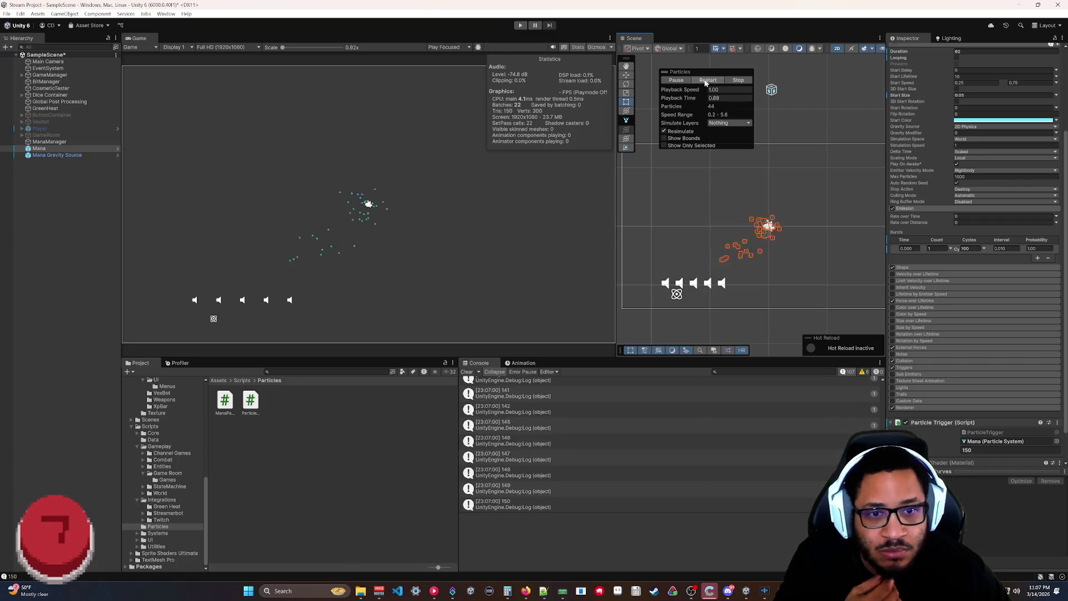
{"action": "left_click", "coordinate": [705, 82]}
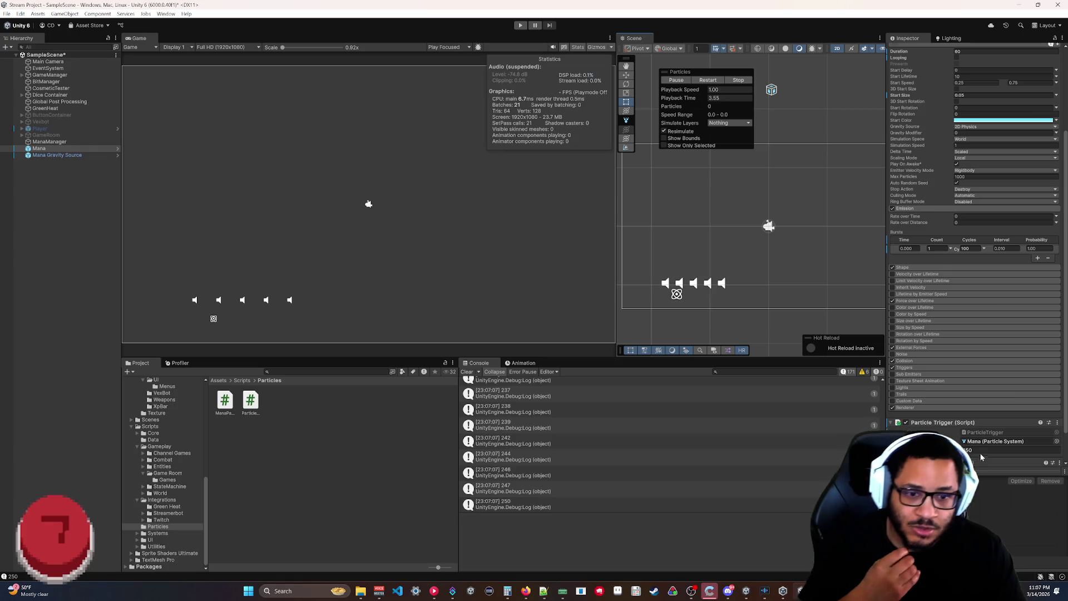
Set the burst Cycles to 200 and replay the Mana effect.
{"action": "type", "text": "200"}
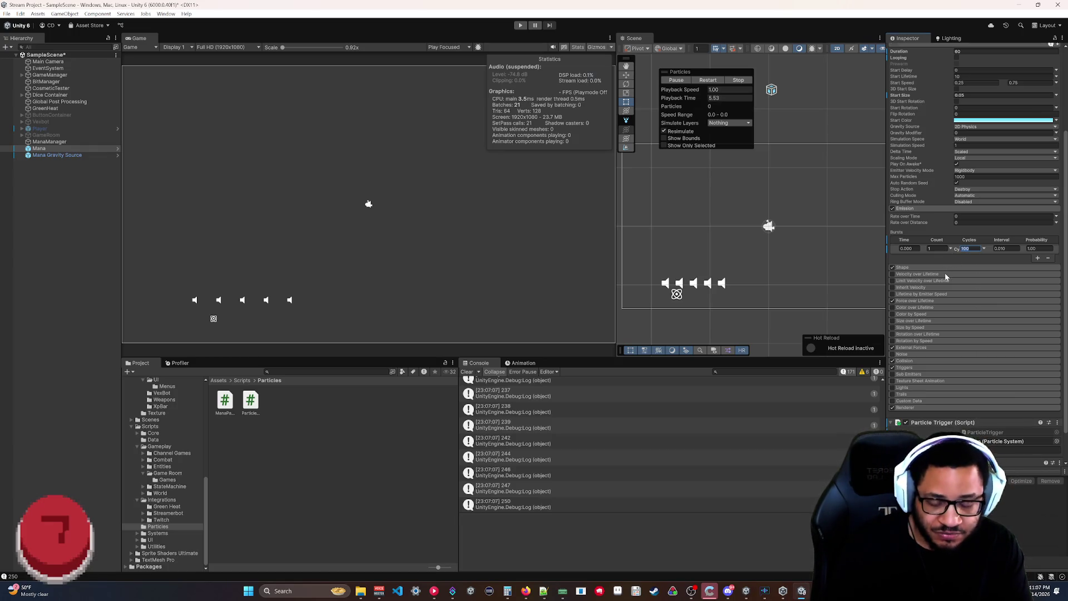
{"action": "key", "text": "Return"}
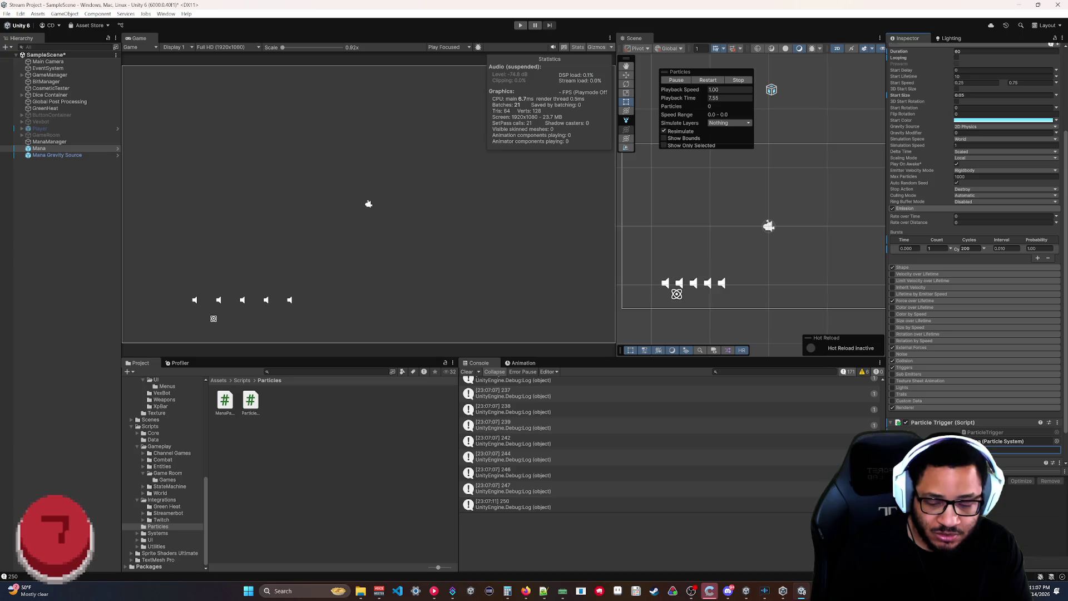
{"action": "left_click", "coordinate": [707, 80]}
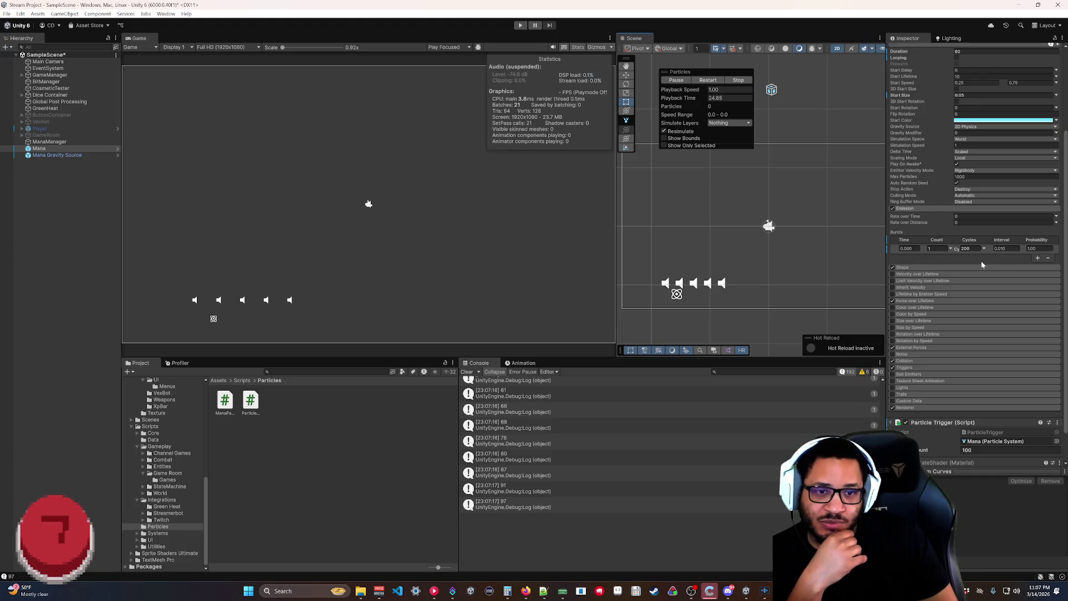
Keep the burst Count mode at Constant, set Interval to 0.02, and replay the effect.
{"action": "left_click", "coordinate": [951, 249]}
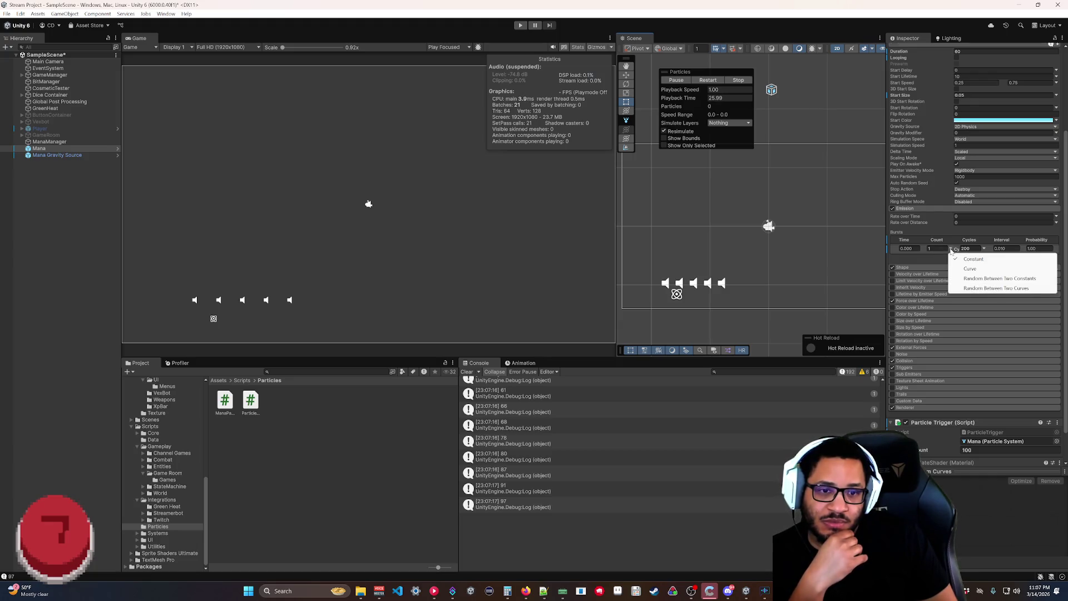
{"action": "left_click", "coordinate": [933, 258]}
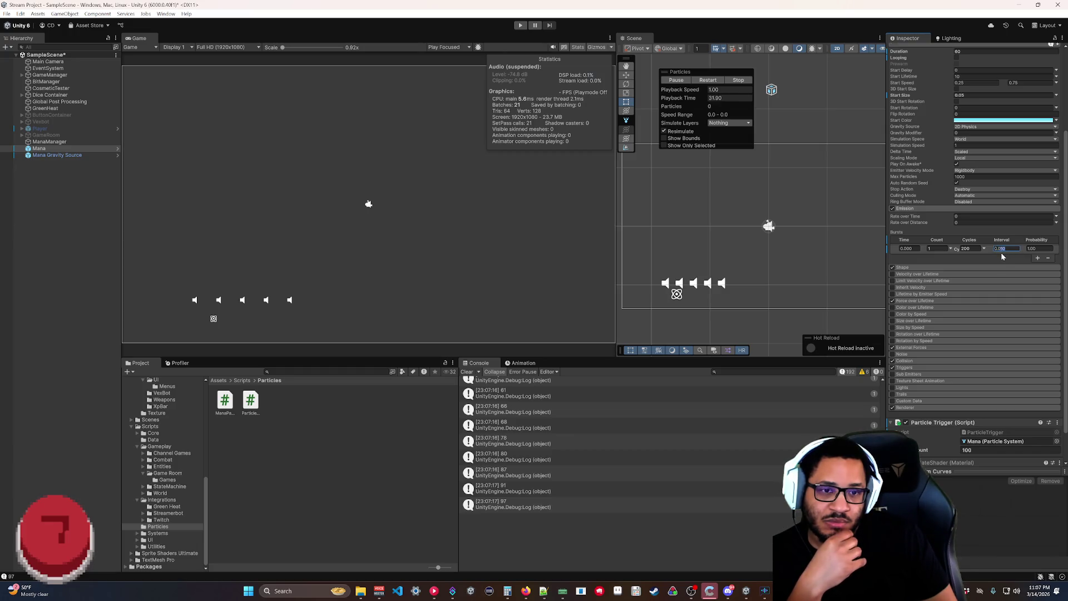
{"action": "type", "text": "0.02"}
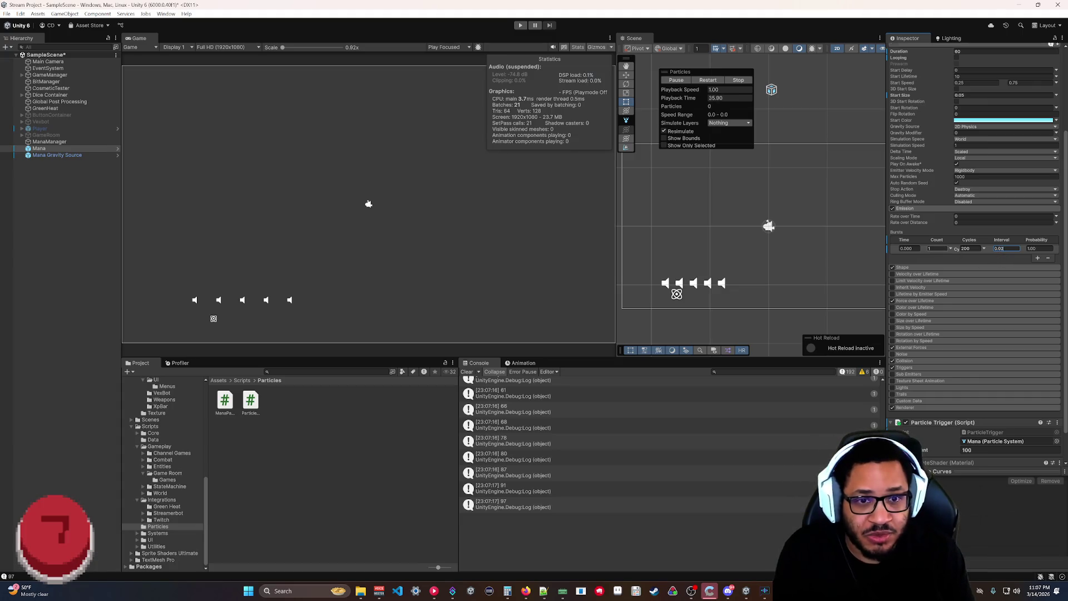
{"action": "key", "text": "Return"}
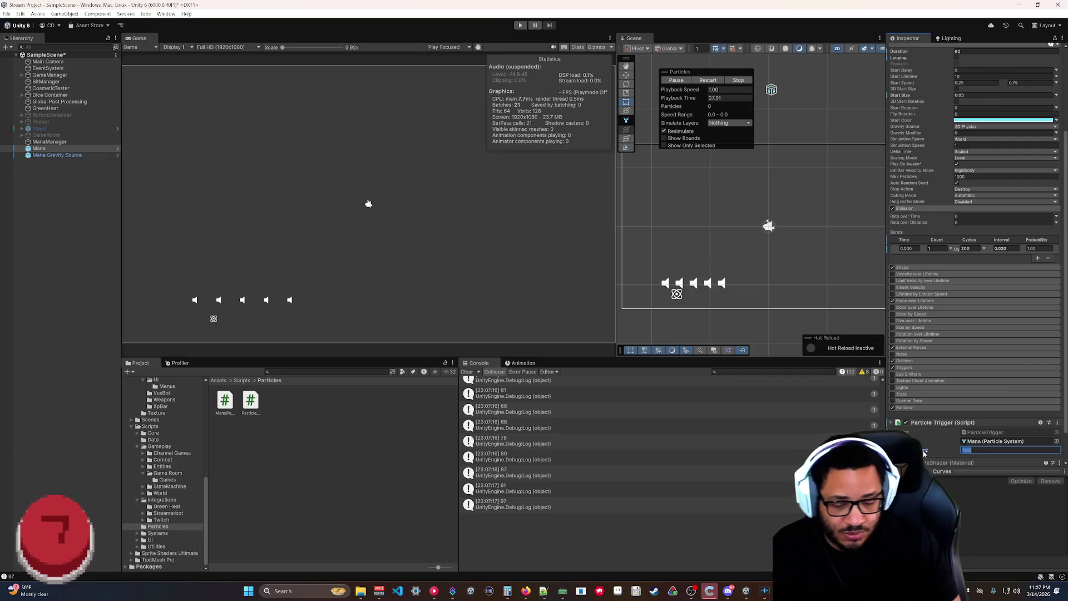
{"action": "type", "text": "0"}
{"action": "left_click", "coordinate": [713, 81]}
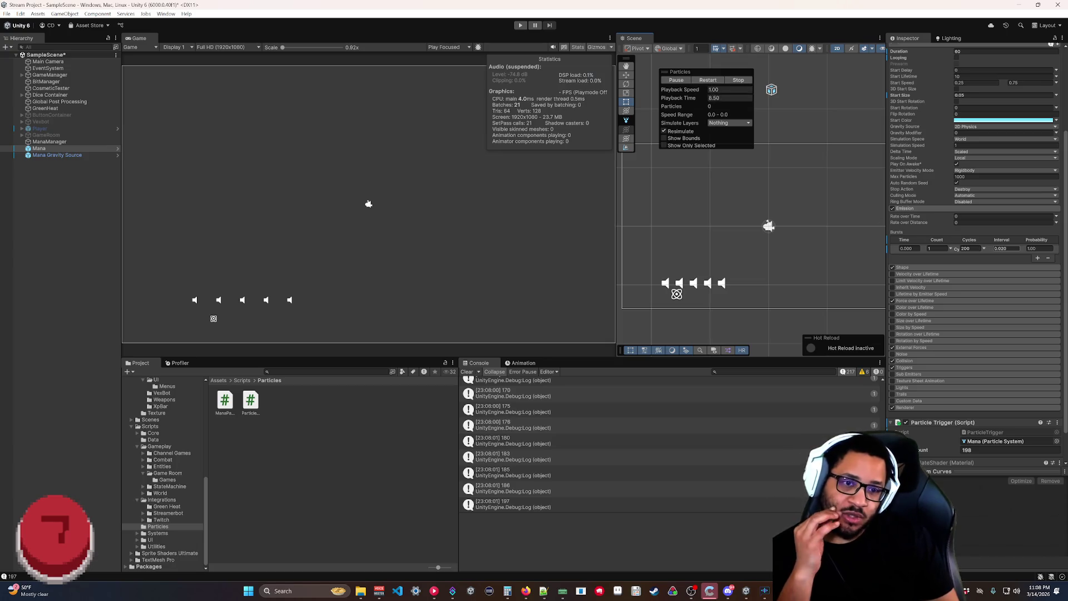
Change the burst Interval to 0.05 and reset Particle Trigger Count to 0.
{"action": "type", "text": "0.05"}
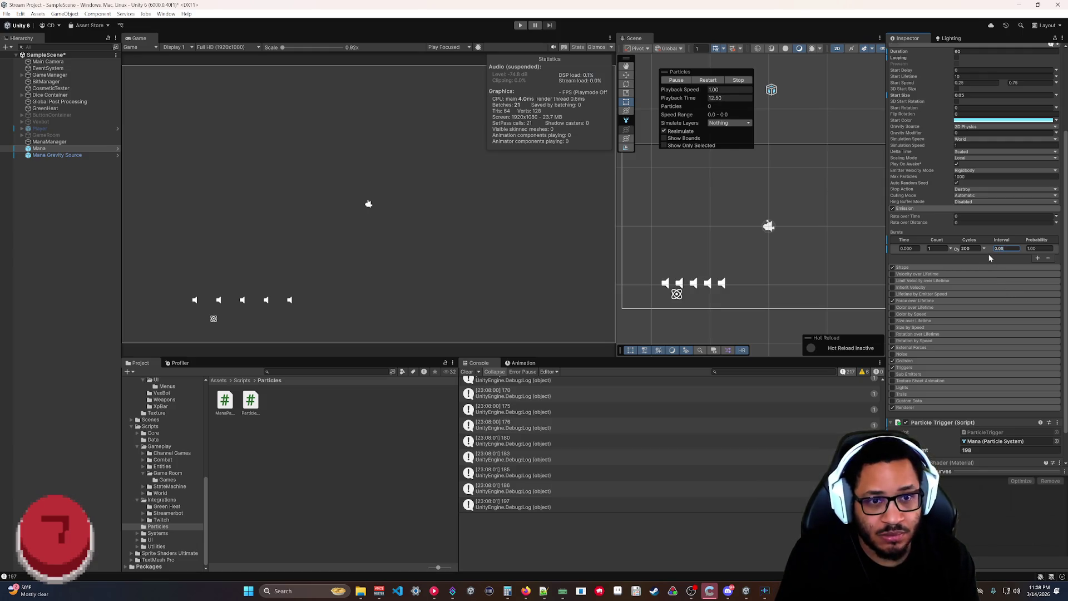
{"action": "left_click", "coordinate": [991, 450]}
{"action": "type", "text": "0"}
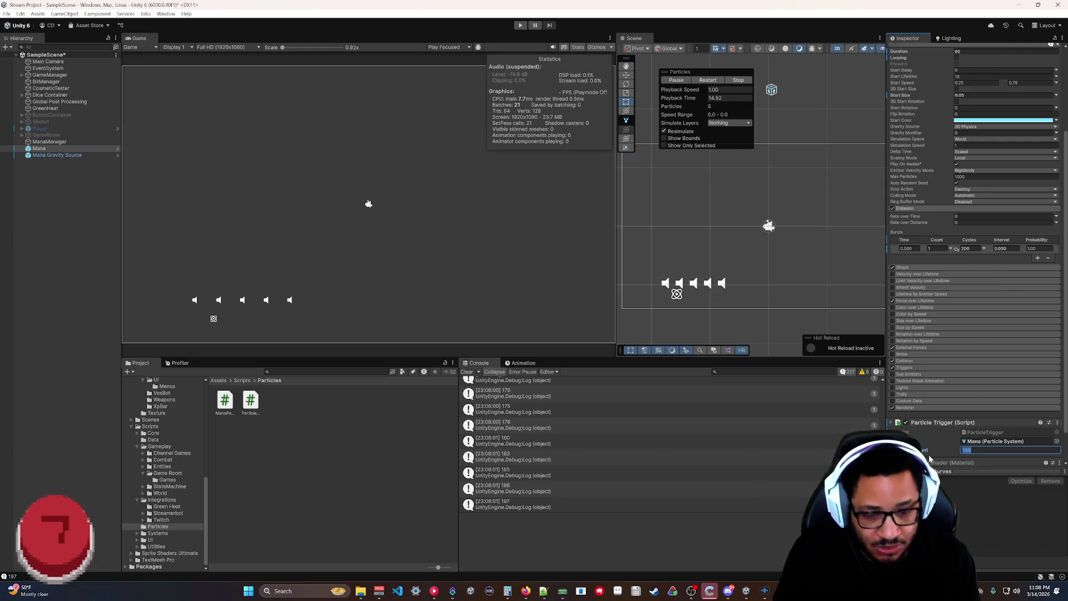
{"action": "key", "text": "Return"}
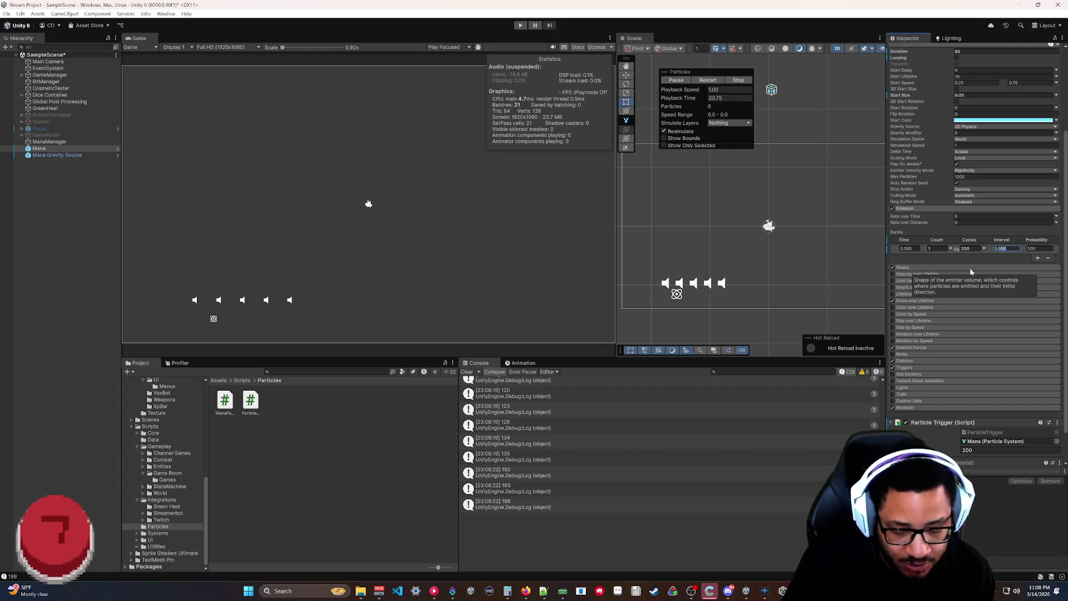
Try burst Intervals of 0.025 and then 0.04, replaying the effect.
{"action": "type", "text": "0.025"}
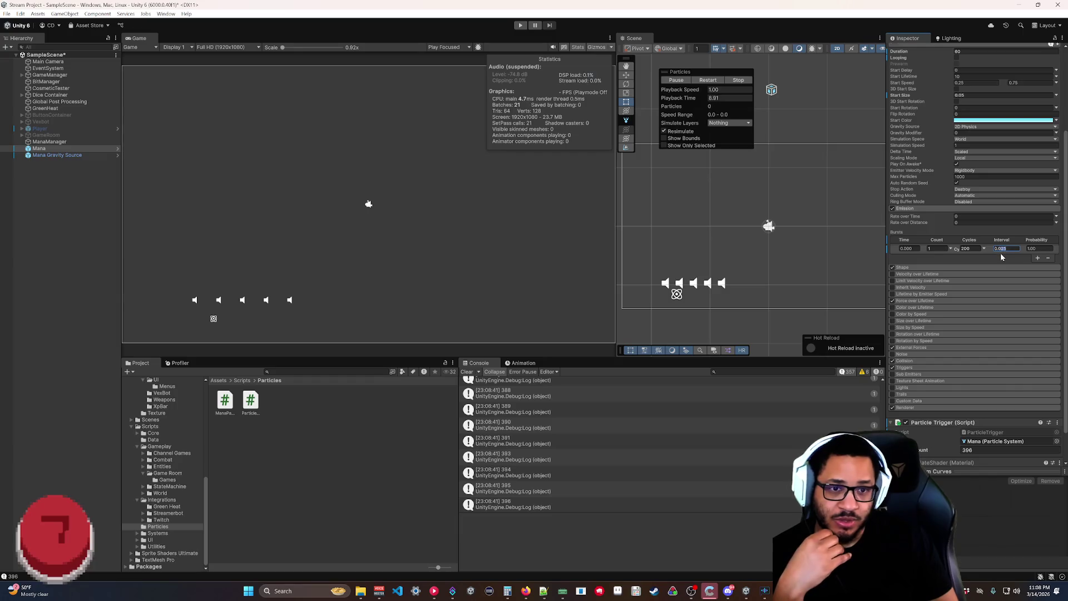
{"action": "type", "text": "0.04"}
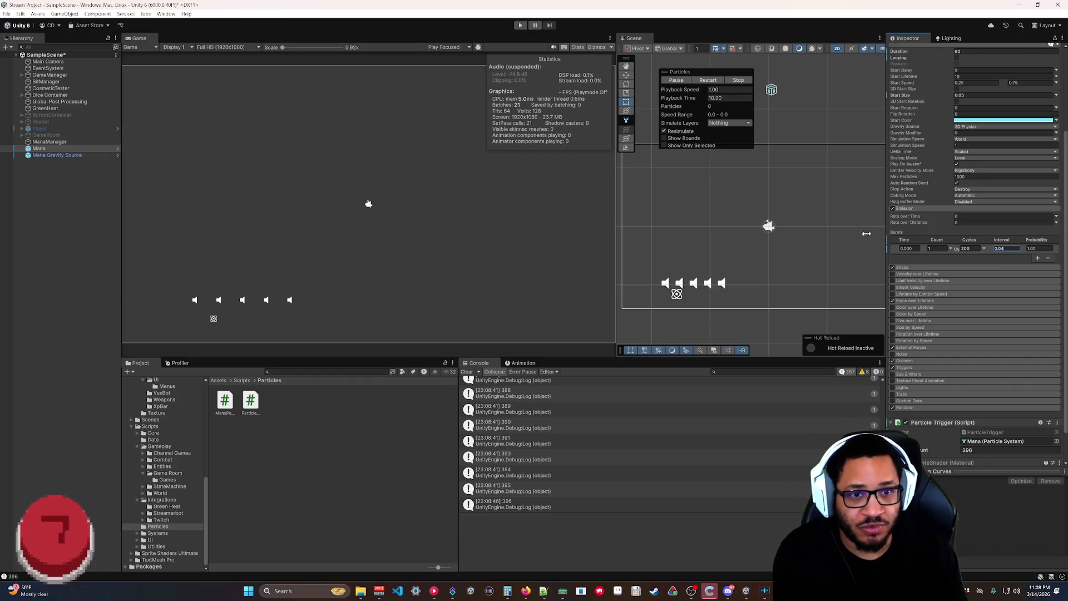
{"action": "key", "text": "Return"}
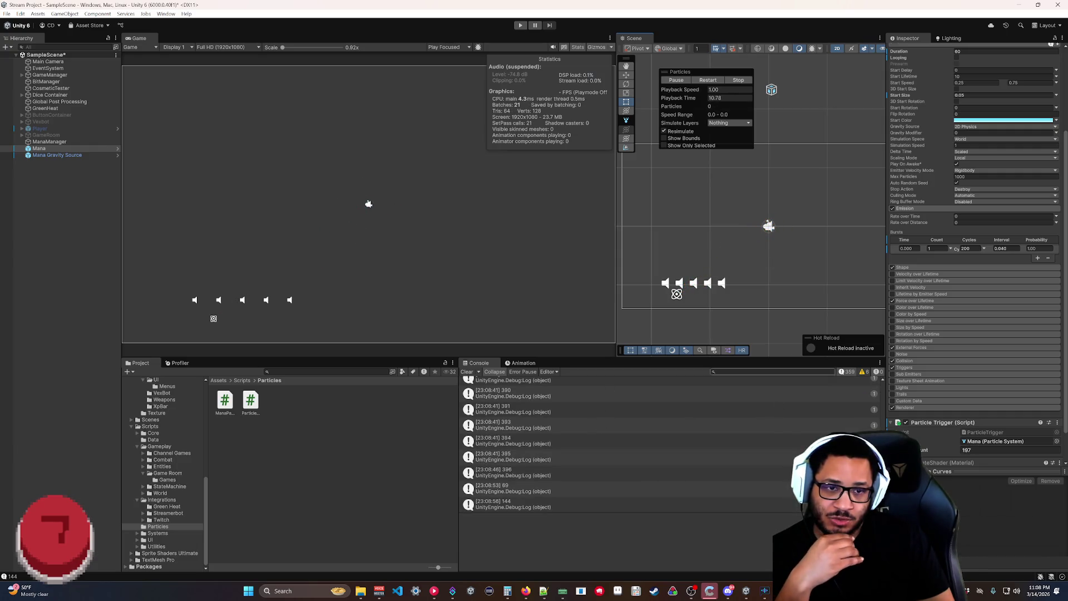
Return the Interval to 0.05, zero the trigger count, and replay the Mana effect.
{"action": "left_click", "coordinate": [1002, 249]}
{"action": "type", "text": "0.05"}
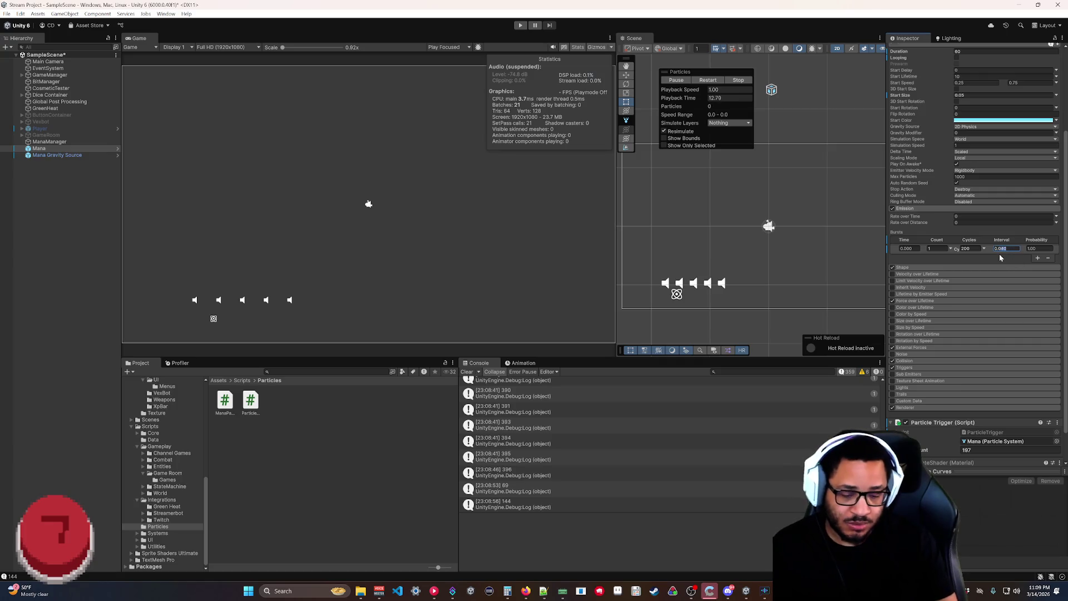
{"action": "left_click", "coordinate": [983, 449]}
{"action": "type", "text": "0"}
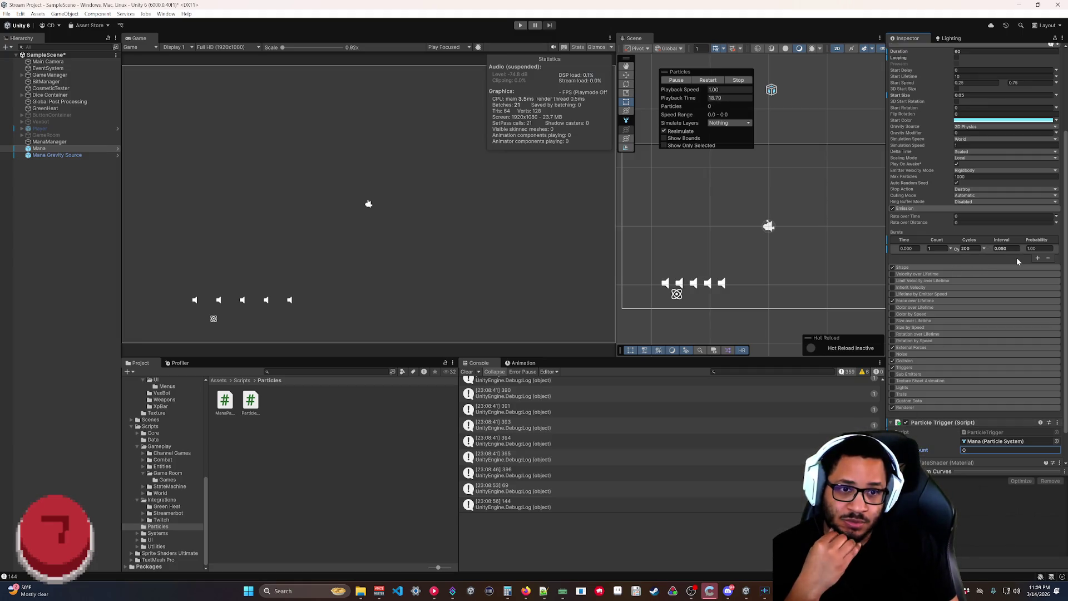
{"action": "left_click", "coordinate": [709, 80]}
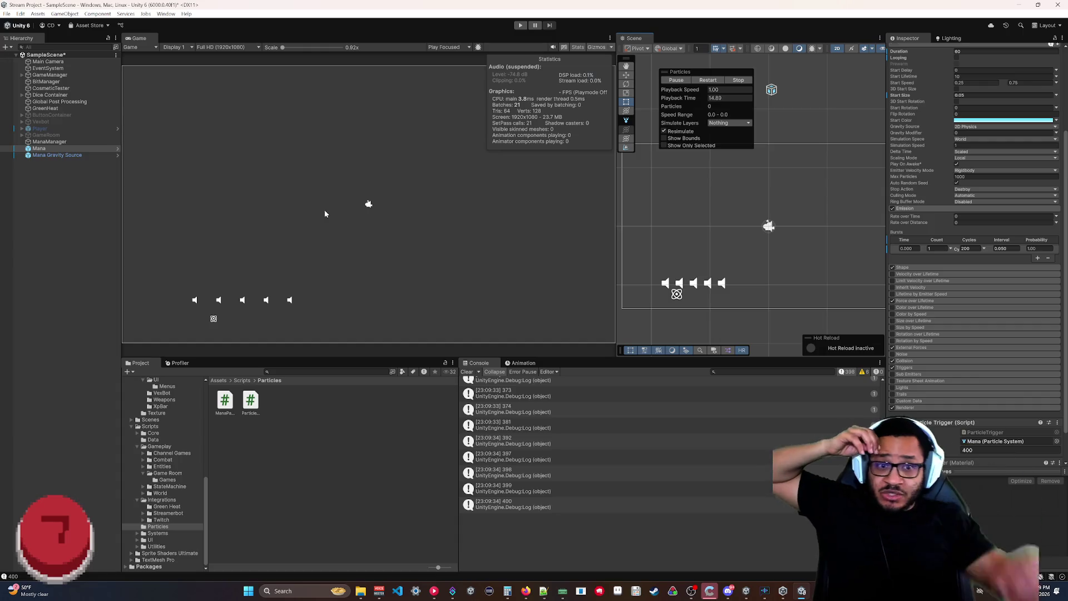
Stop Mana playback once the trigger count has reached 400.
{"action": "left_click", "coordinate": [728, 79]}
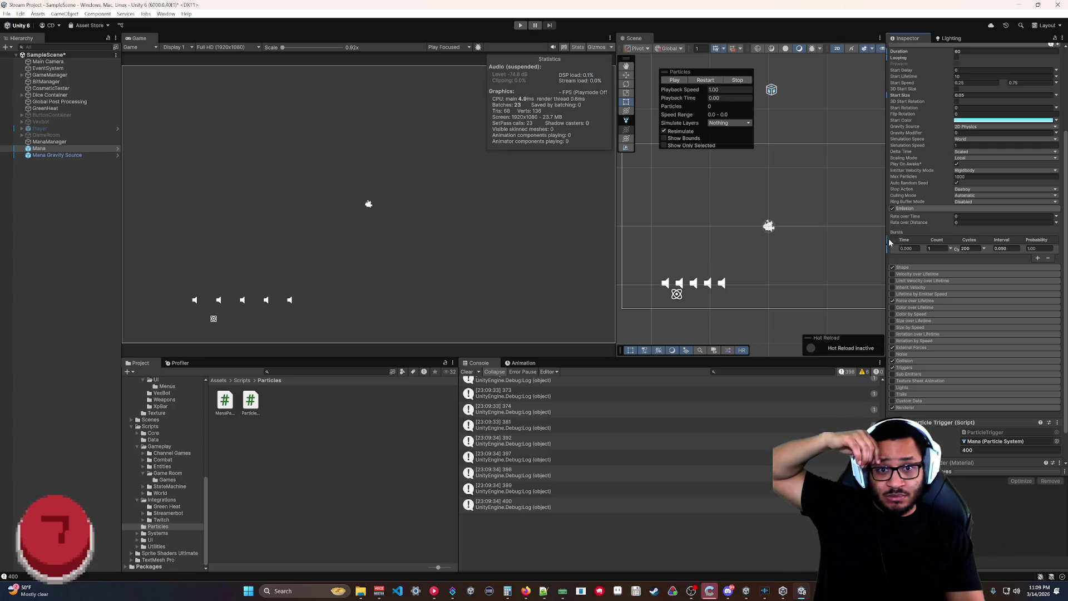
Revert the Bursts entry, zero the trigger count, and remove the Particle Trigger script component.
{"action": "right_click", "coordinate": [912, 234]}
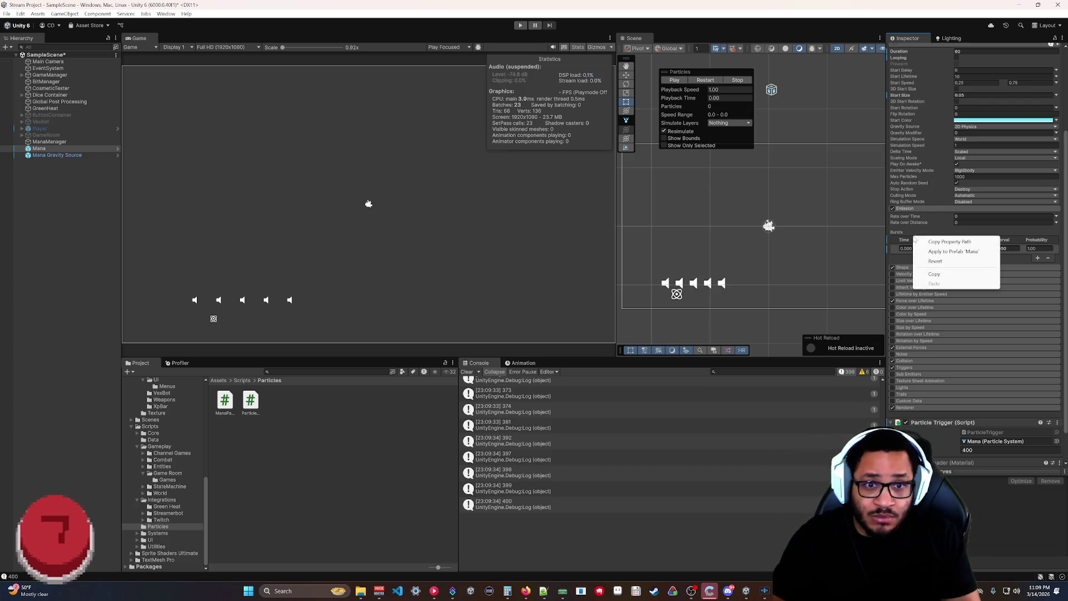
{"action": "left_click", "coordinate": [921, 243]}
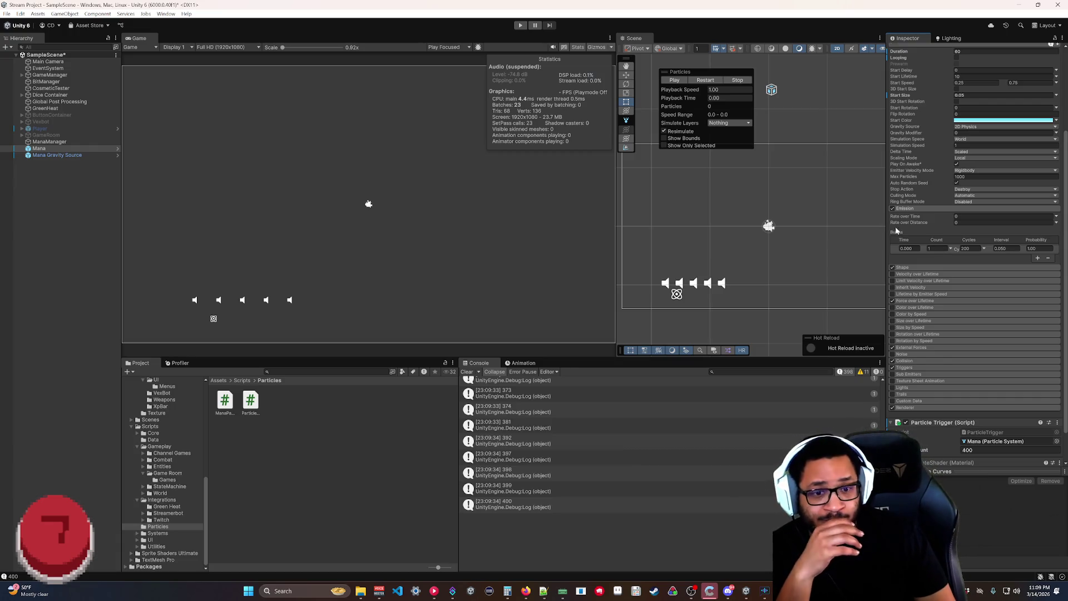
{"action": "type", "text": "0"}
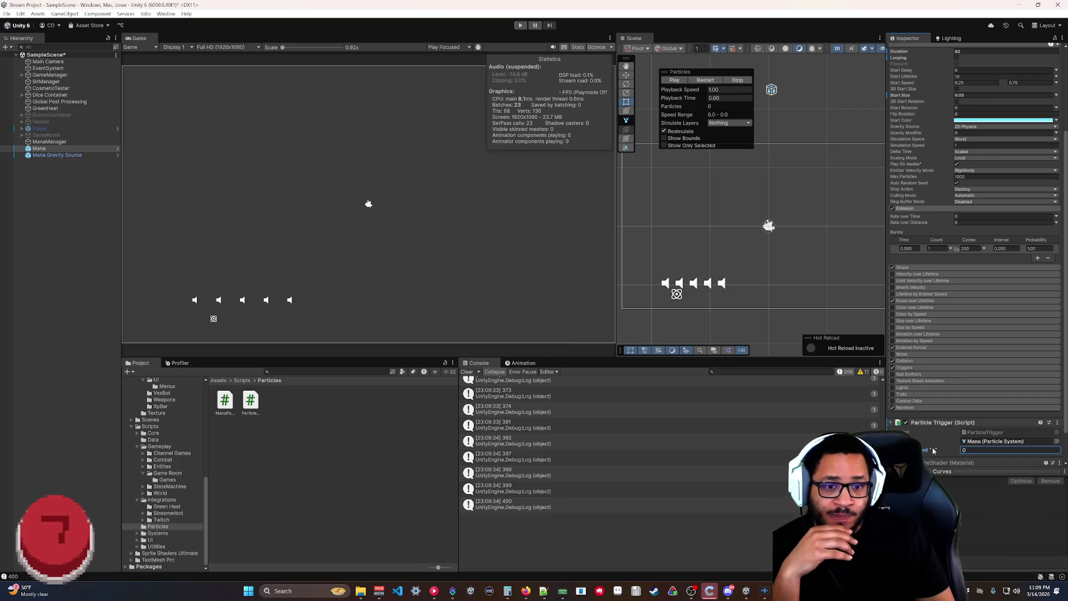
{"action": "right_click", "coordinate": [937, 422]}
{"action": "left_click", "coordinate": [962, 440]}
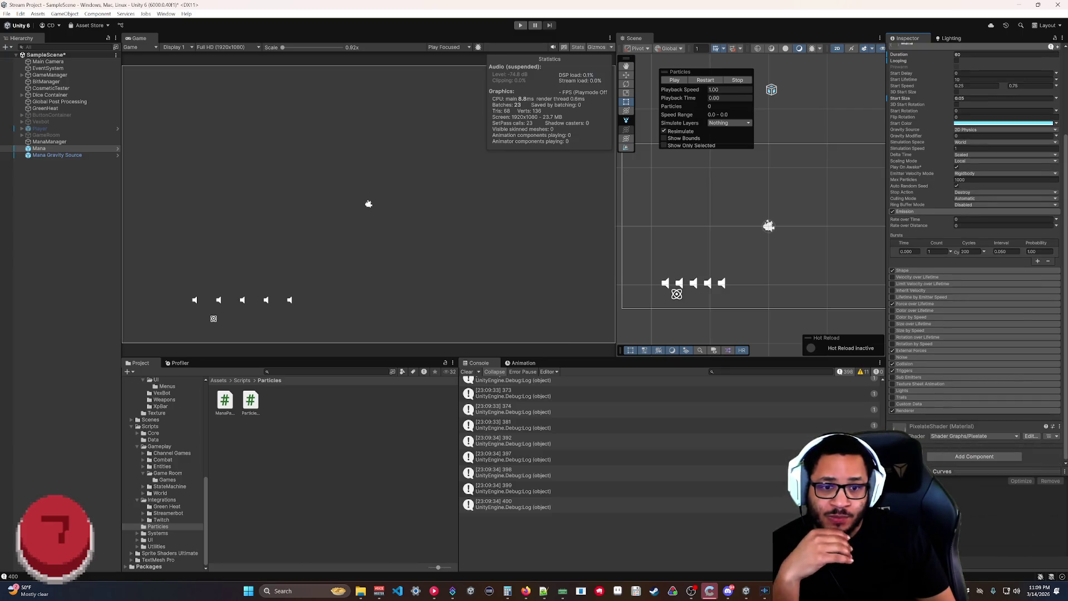
Apply the Start Size, Looping and Duration overrides to the Mana prefab.
{"action": "right_click", "coordinate": [895, 99]}
{"action": "left_click", "coordinate": [925, 125]}
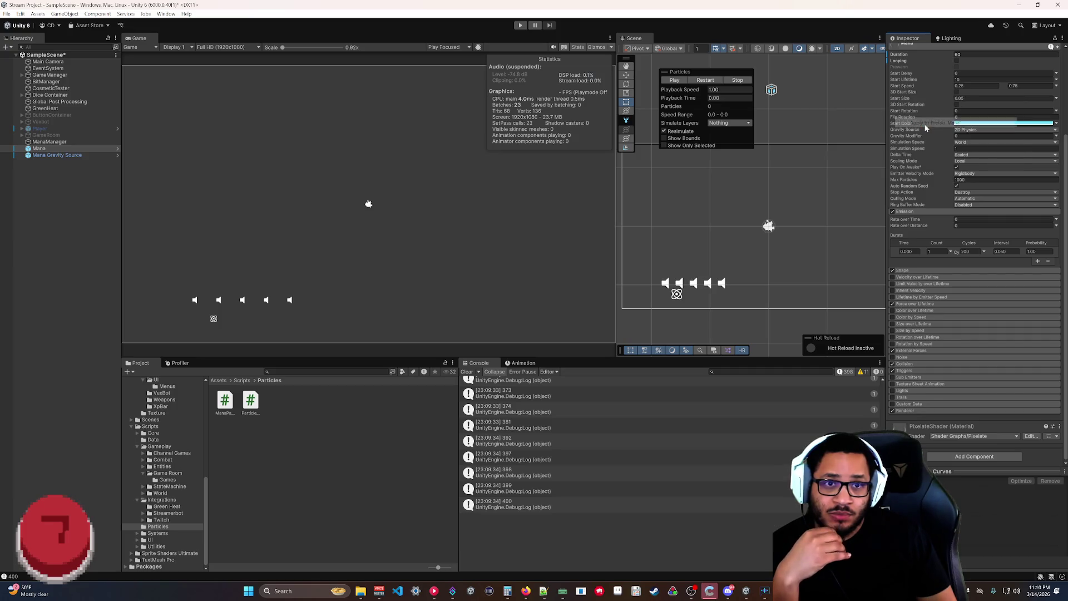
{"action": "scroll", "coordinate": [922, 129], "scroll_direction": "up", "scroll_amount": 2}
{"action": "right_click", "coordinate": [903, 108]}
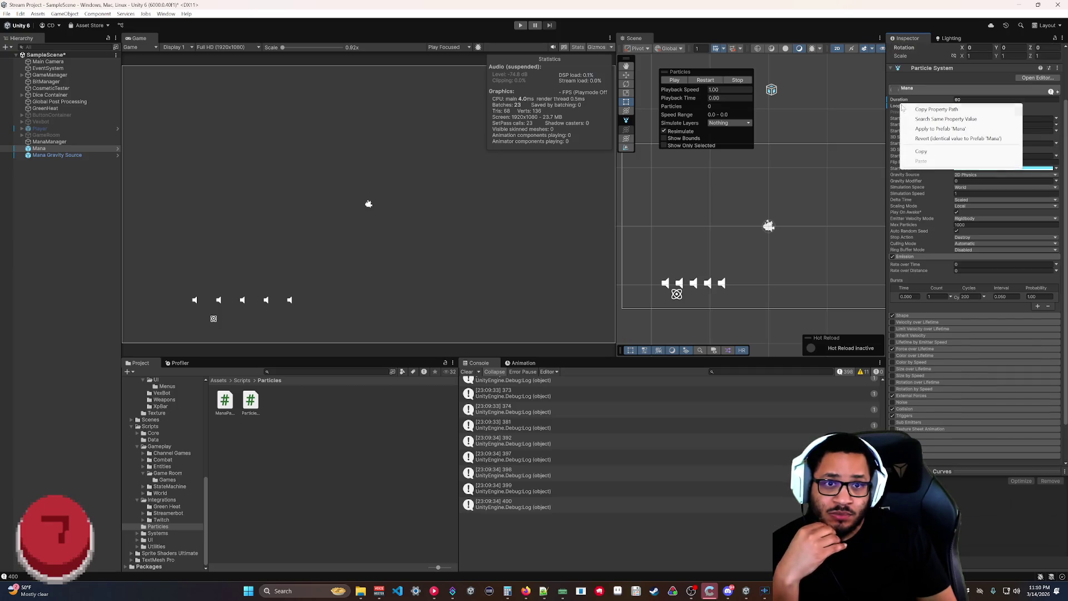
{"action": "left_click", "coordinate": [927, 129]}
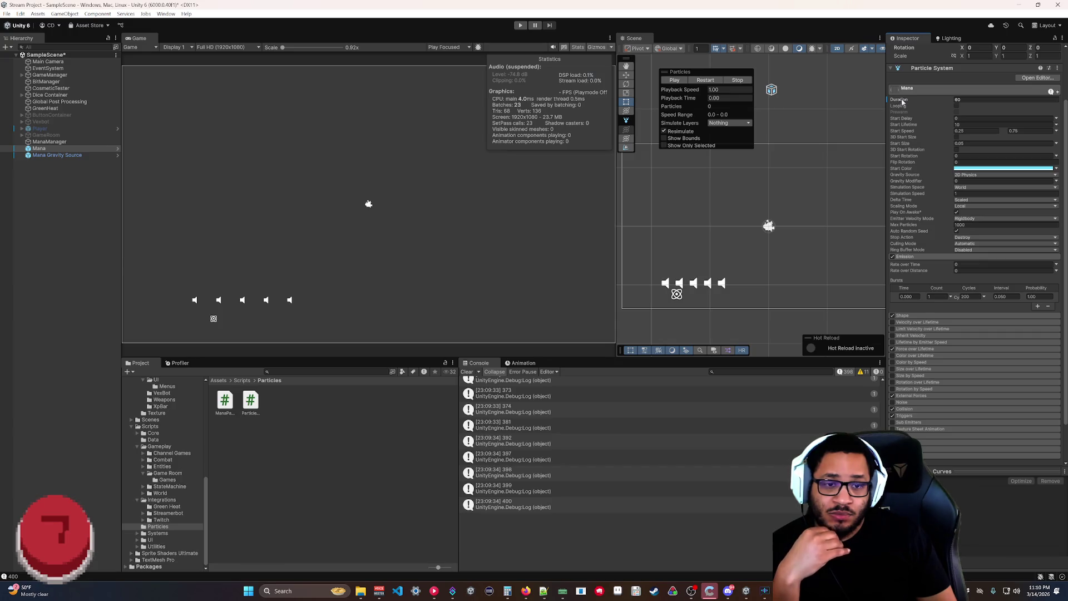
{"action": "right_click", "coordinate": [903, 102]}
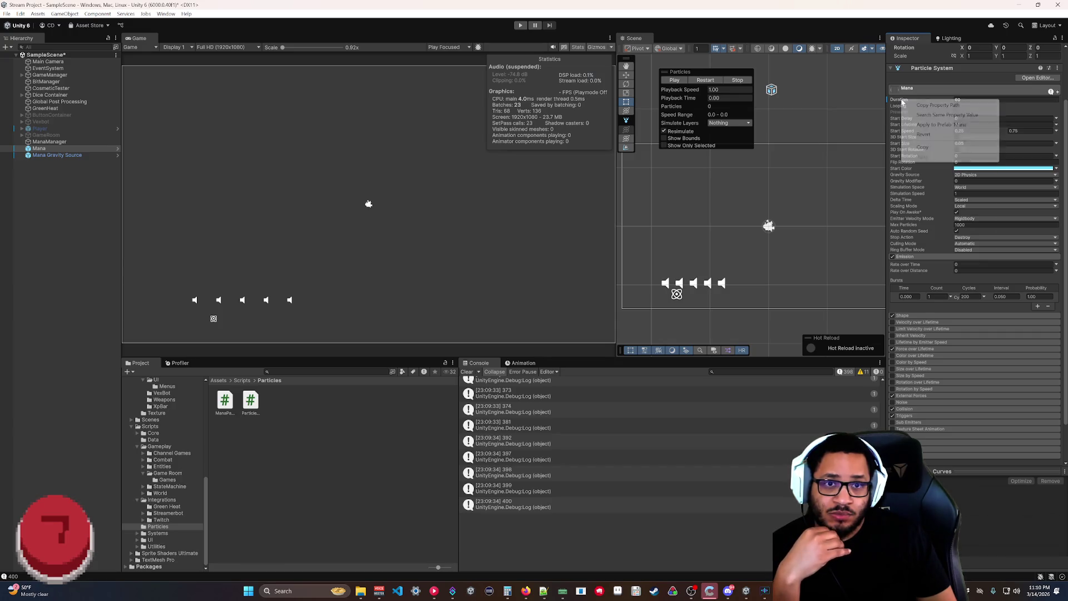
{"action": "left_click", "coordinate": [921, 126]}
Expand the Noise module settings and enable Noise.
{"action": "mouse_move", "coordinate": [924, 267]}
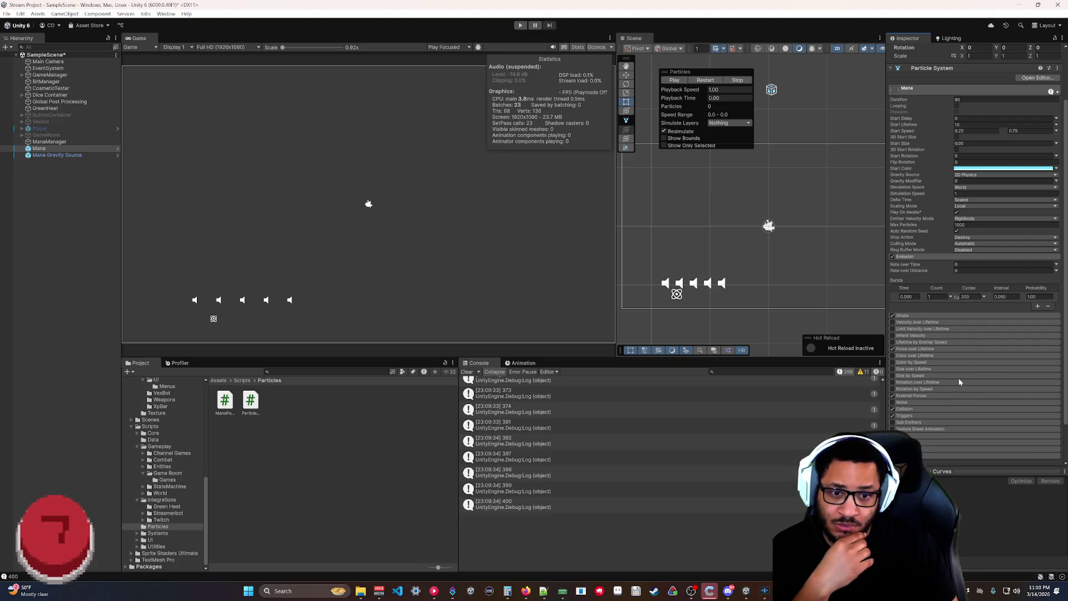
{"action": "scroll", "coordinate": [959, 382], "scroll_direction": "down", "scroll_amount": 2}
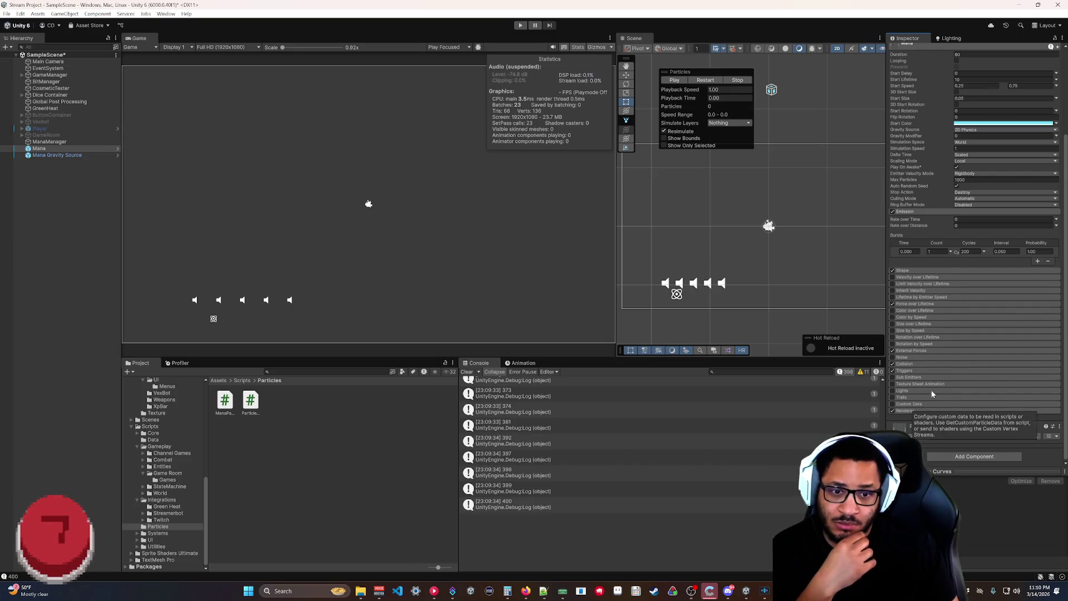
{"action": "scroll", "coordinate": [940, 384], "scroll_direction": "up", "scroll_amount": 2}
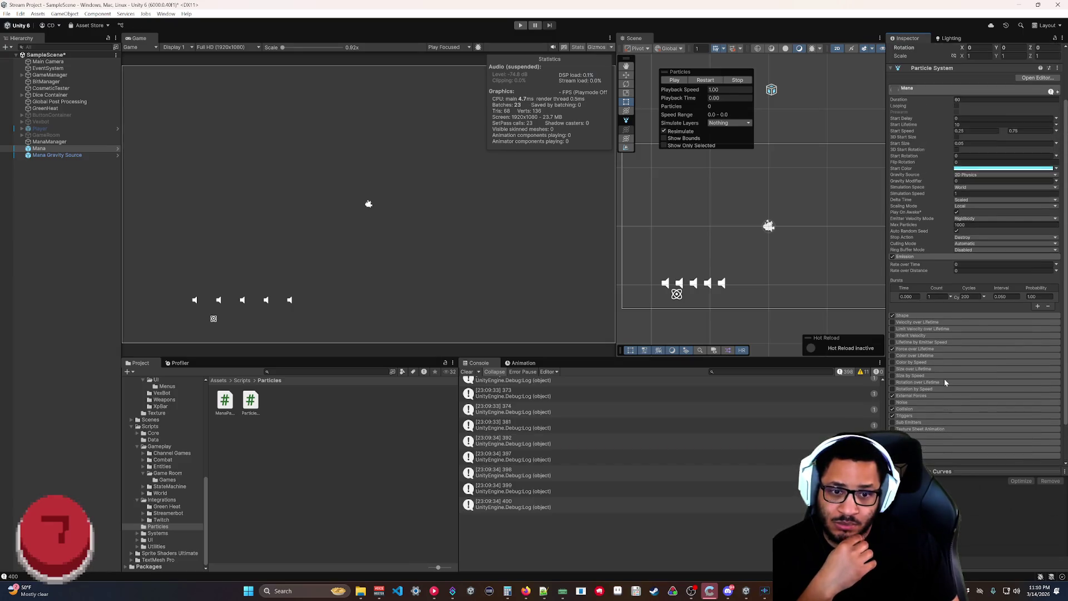
{"action": "left_click", "coordinate": [908, 402]}
{"action": "scroll", "coordinate": [926, 427], "scroll_direction": "down", "scroll_amount": 2}
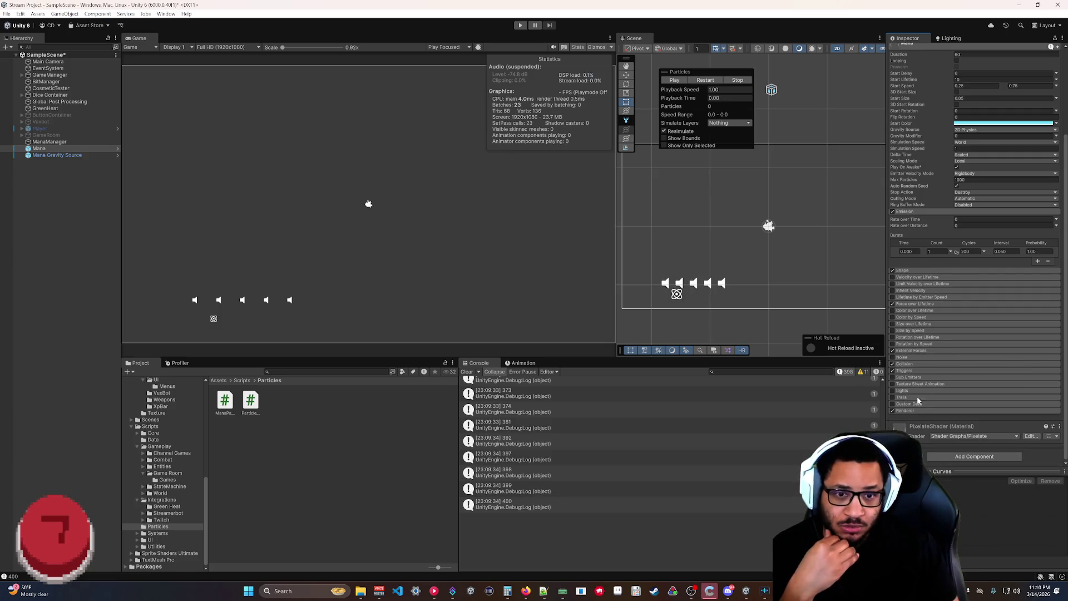
{"action": "left_click", "coordinate": [893, 358]}
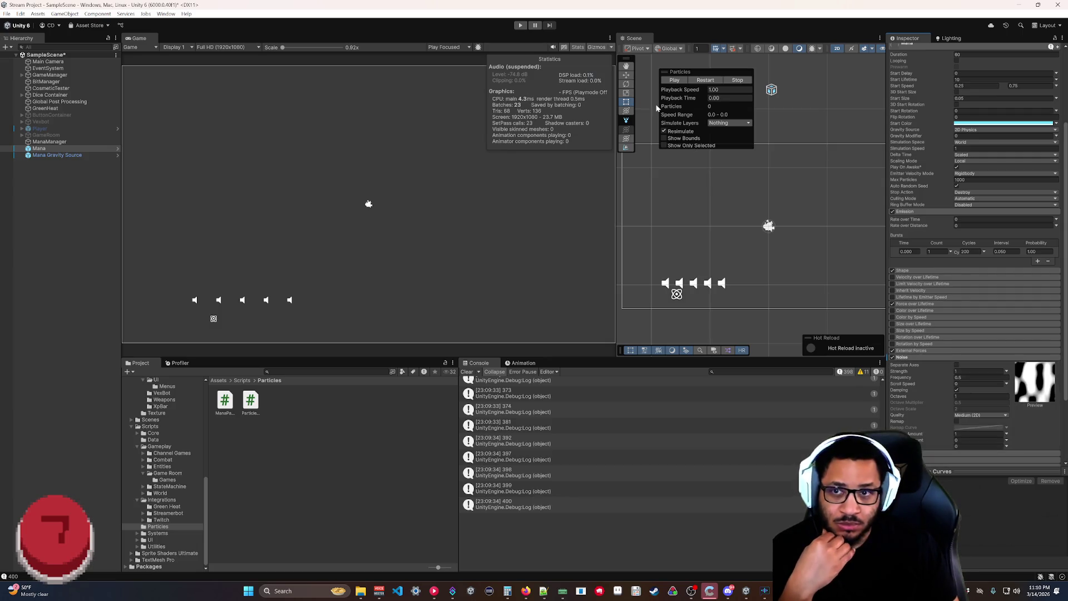
Lower Noise Strength to about 0.19, and try Frequency at 1.23 then 0.62, replaying each.
{"action": "left_click", "coordinate": [714, 81]}
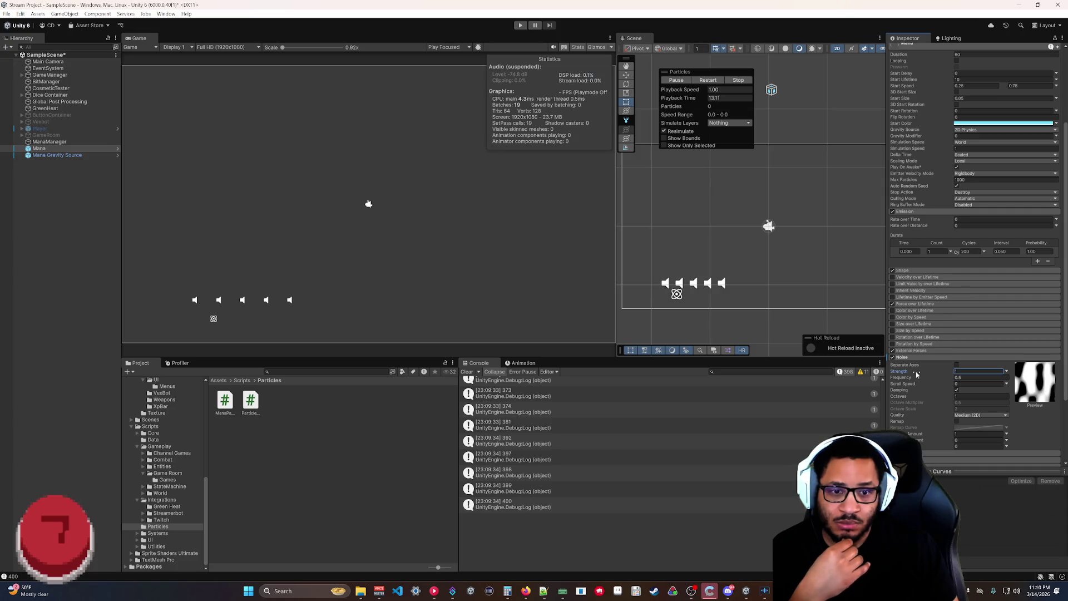
{"action": "left_click_drag", "start_coordinate": [913, 375], "coordinate": [903, 374]}
{"action": "left_click", "coordinate": [708, 80]}
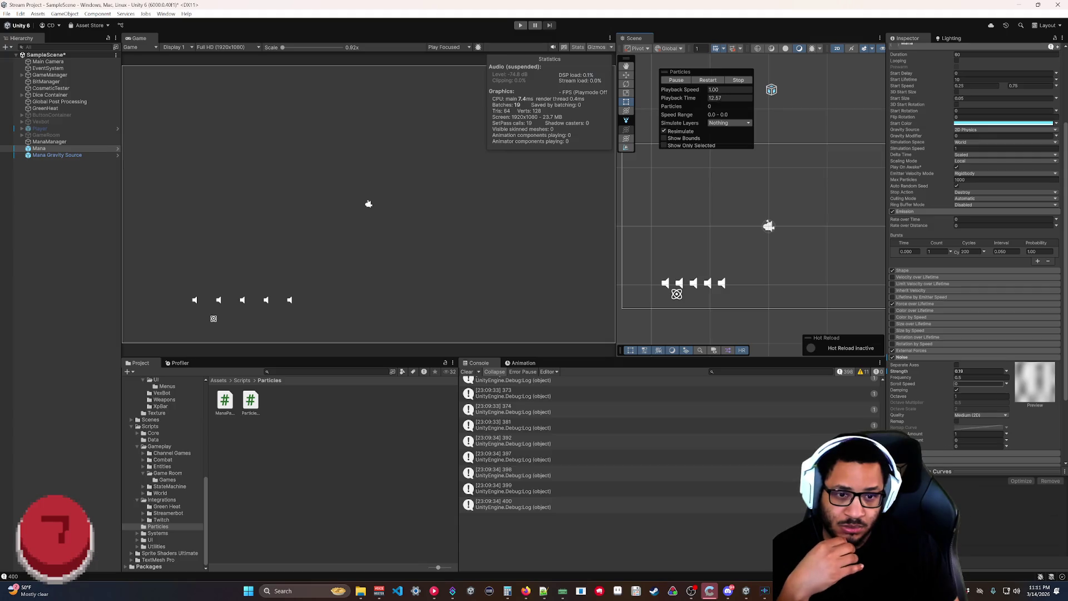
{"action": "left_click_drag", "start_coordinate": [936, 381], "coordinate": [948, 378]}
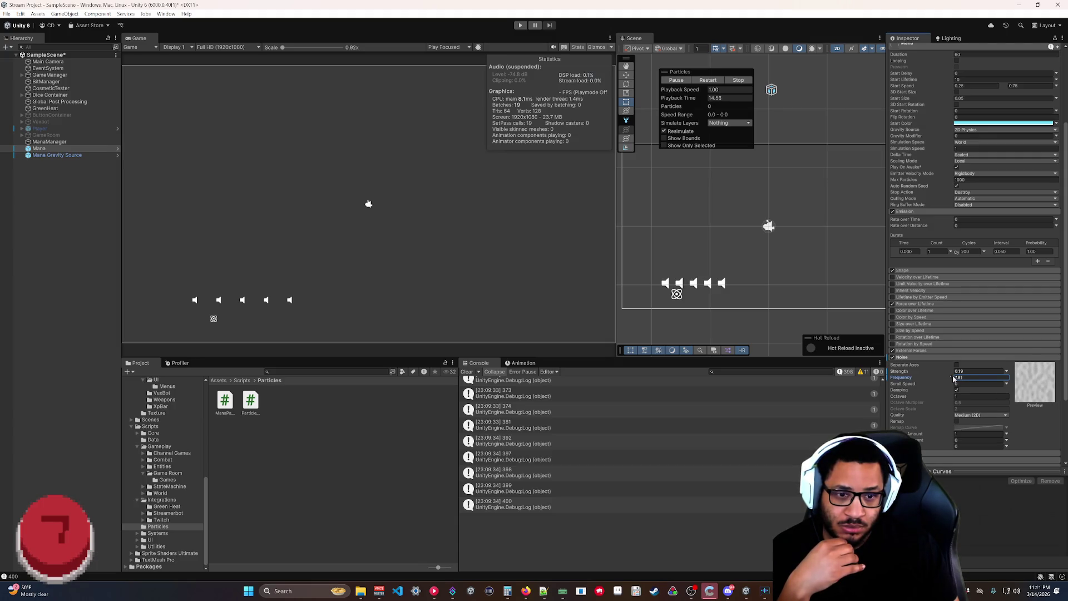
{"action": "left_click", "coordinate": [707, 80]}
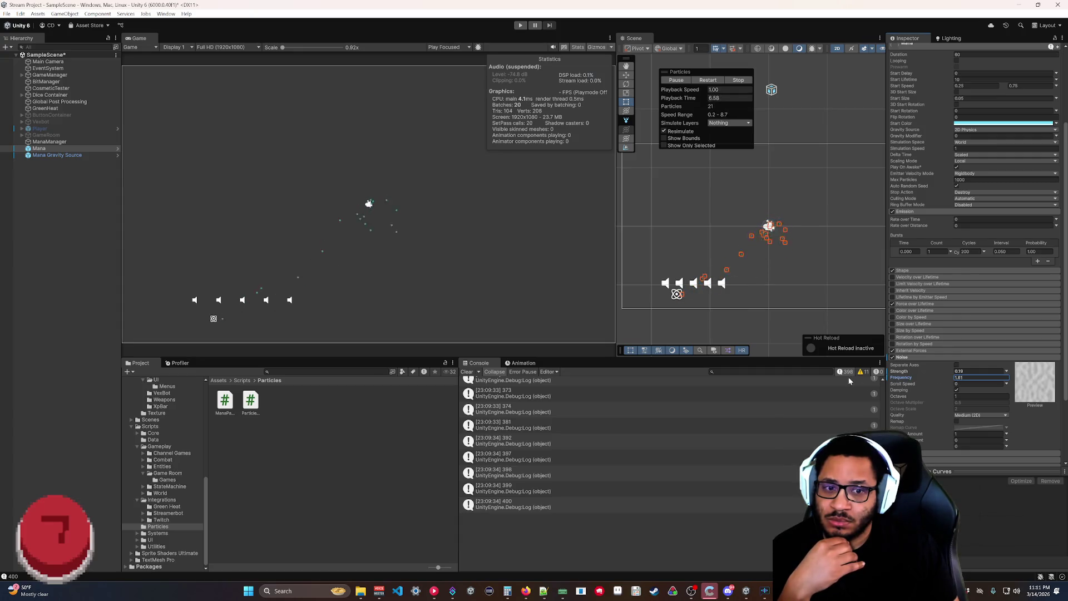
{"action": "left_click_drag", "start_coordinate": [923, 380], "coordinate": [873, 379]}
{"action": "left_click", "coordinate": [708, 81]}
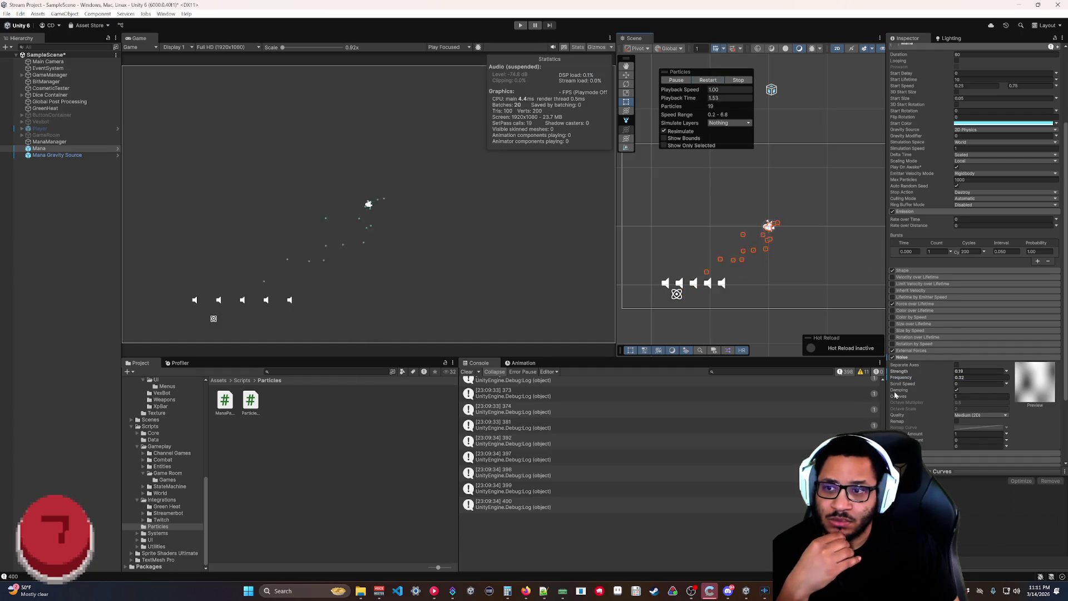
Try Noise Strength at about 2.6, then negative values, settling near -0.23.
{"action": "left_click_drag", "start_coordinate": [918, 373], "coordinate": [941, 374]}
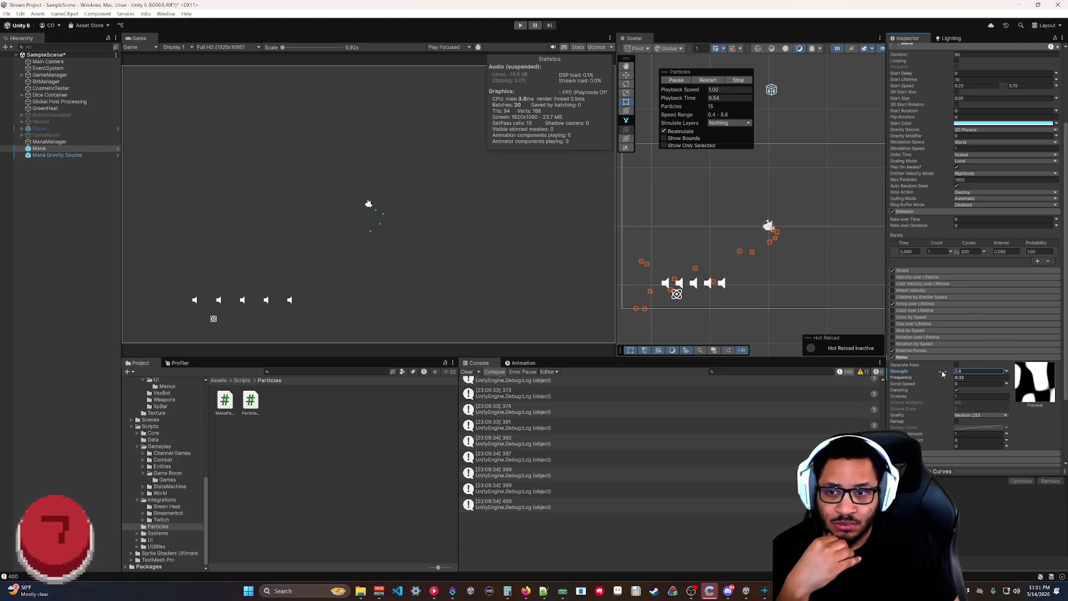
{"action": "left_click_drag", "start_coordinate": [929, 376], "coordinate": [902, 378]}
{"action": "left_click", "coordinate": [708, 80]}
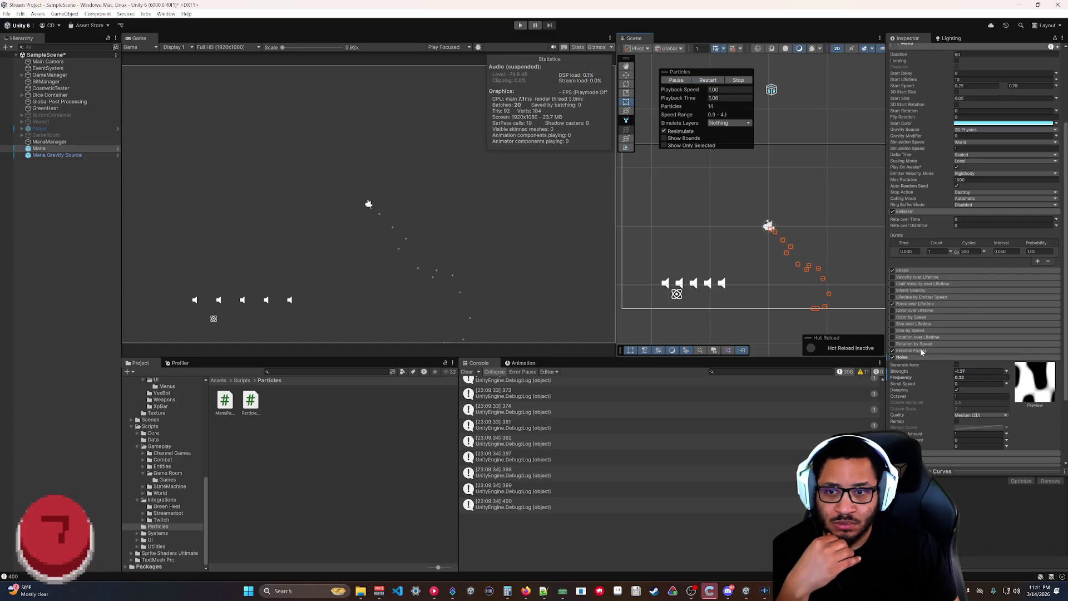
{"action": "left_click_drag", "start_coordinate": [908, 371], "coordinate": [935, 370]}
Enable Separate Axes, raise Y strength to 1.31 and X to 0.68, then collapse Noise.
{"action": "left_click", "coordinate": [957, 364]}
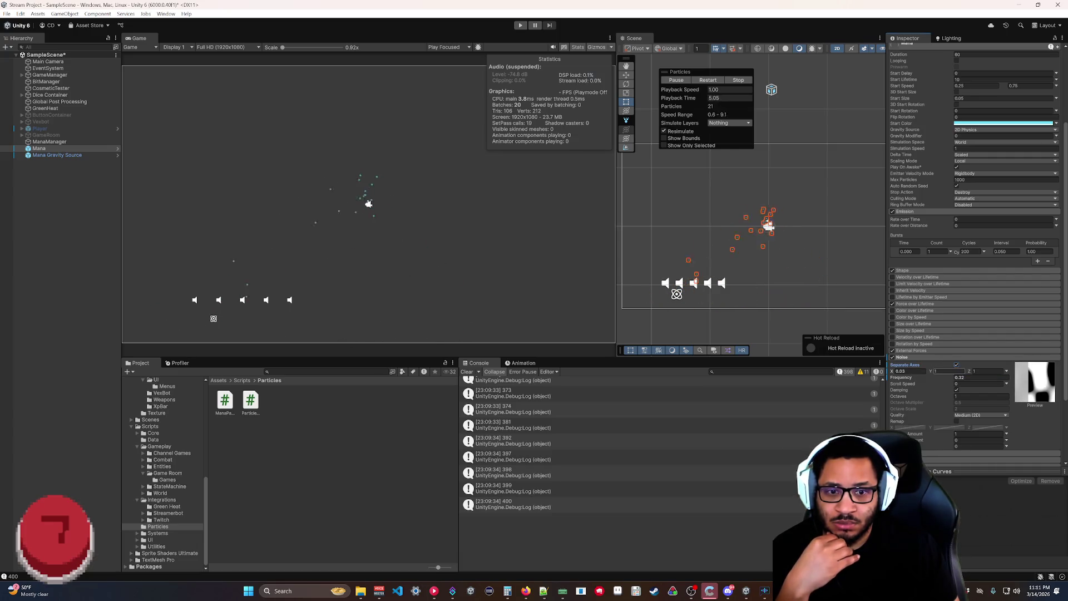
{"action": "left_click_drag", "start_coordinate": [932, 371], "coordinate": [894, 376]}
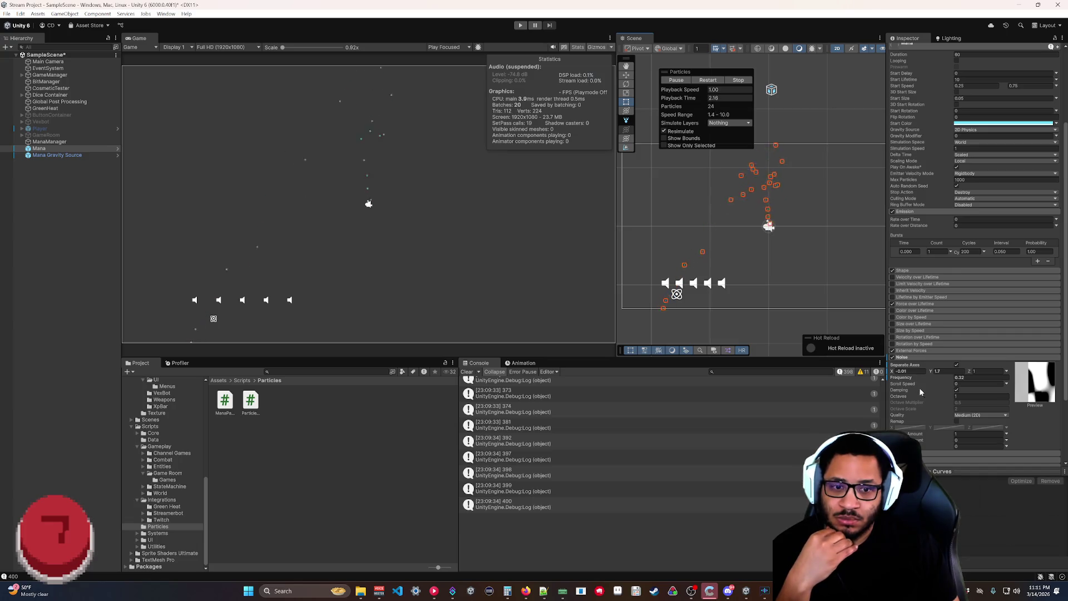
{"action": "mouse_move", "coordinate": [898, 373]}
{"action": "left_mouse_down"}
{"action": "mouse_move", "coordinate": [928, 376]}
{"action": "mouse_move", "coordinate": [908, 373]}
{"action": "left_mouse_up"}
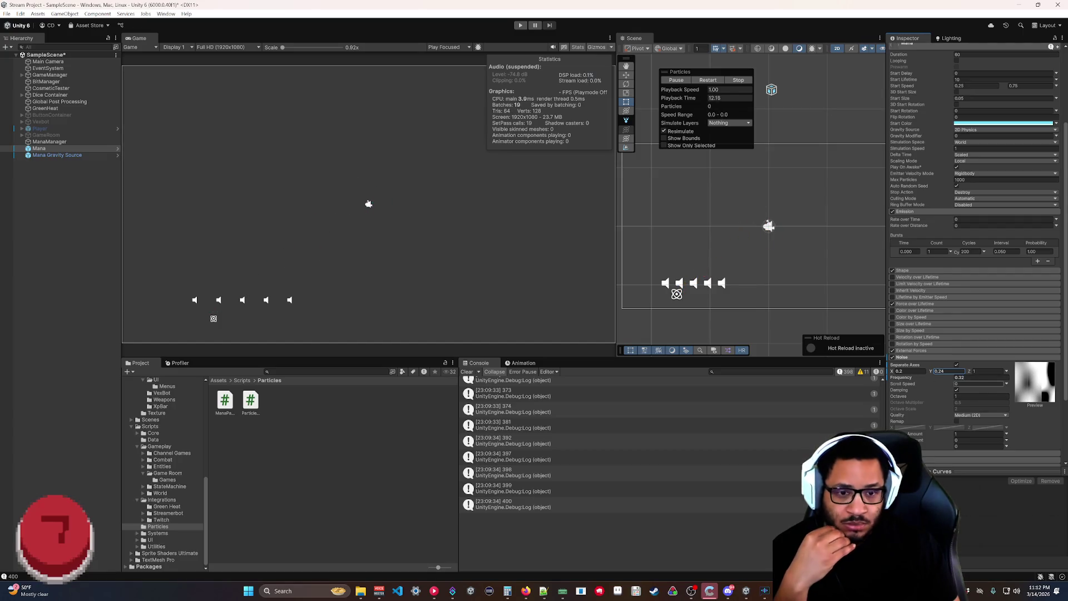
{"action": "left_click", "coordinate": [907, 357]}
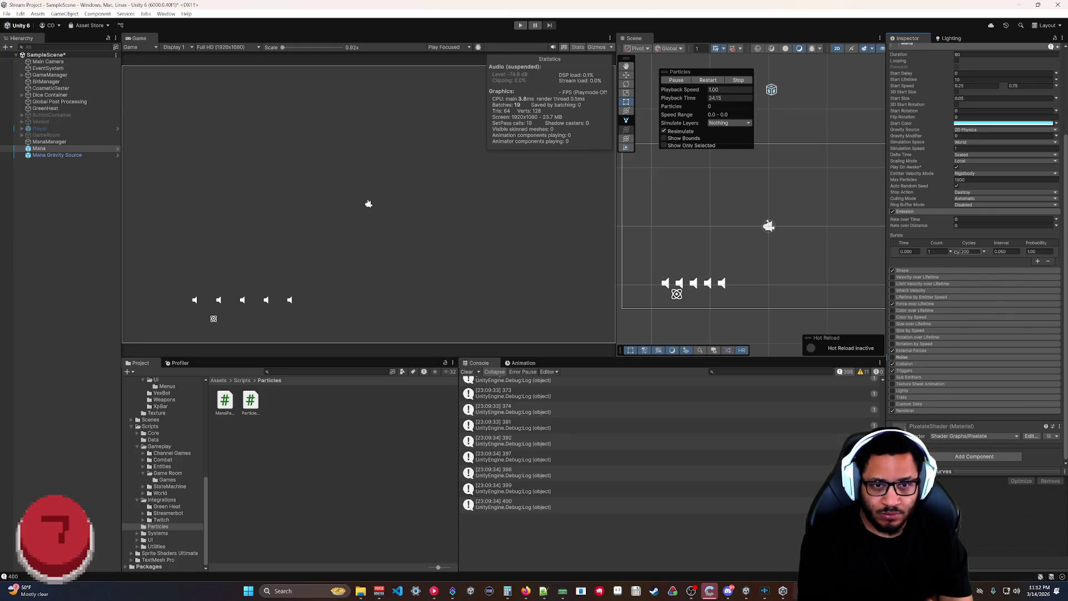
Set the burst Count to 10, lower Cycles from 200, and restart the effect to test.
{"action": "scroll", "coordinate": [960, 256], "scroll_direction": "up", "scroll_amount": 3}
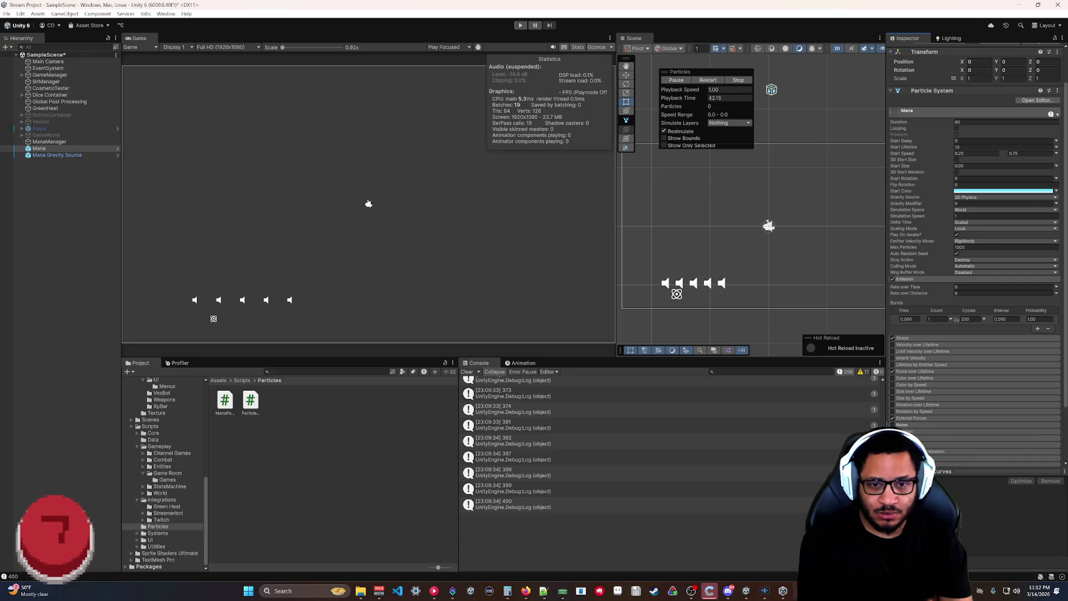
{"action": "left_click", "coordinate": [902, 425]}
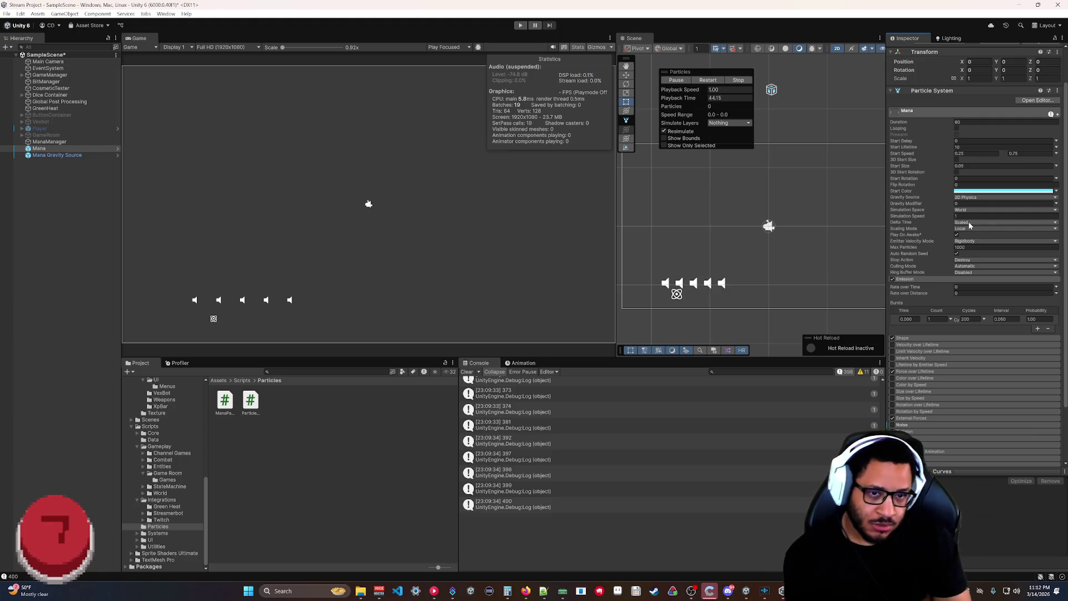
{"action": "left_click", "coordinate": [968, 319]}
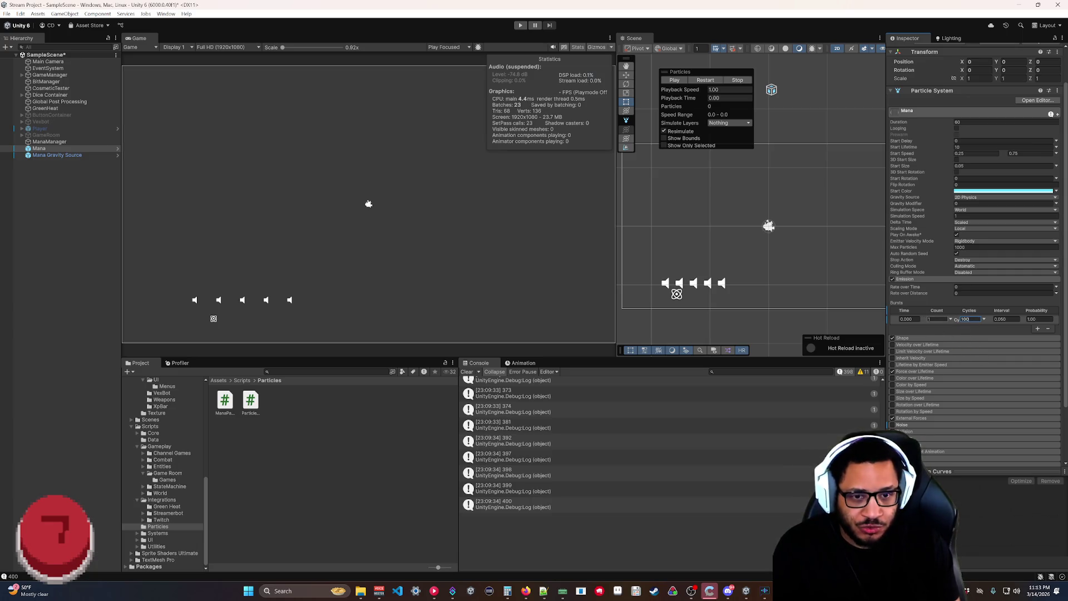
{"action": "key", "text": "Return"}
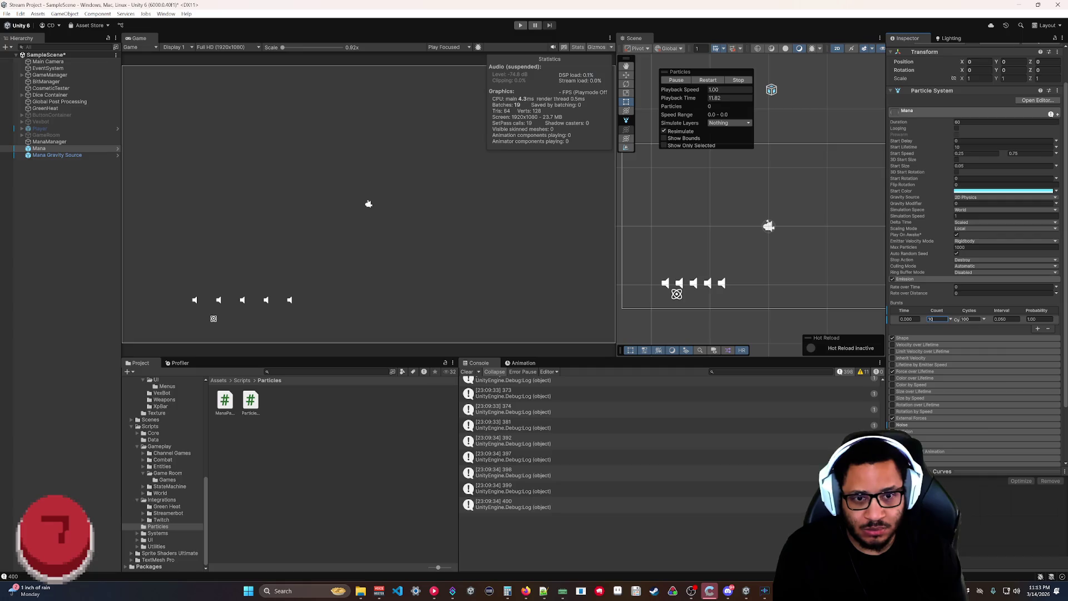
{"action": "left_click", "coordinate": [704, 80]}
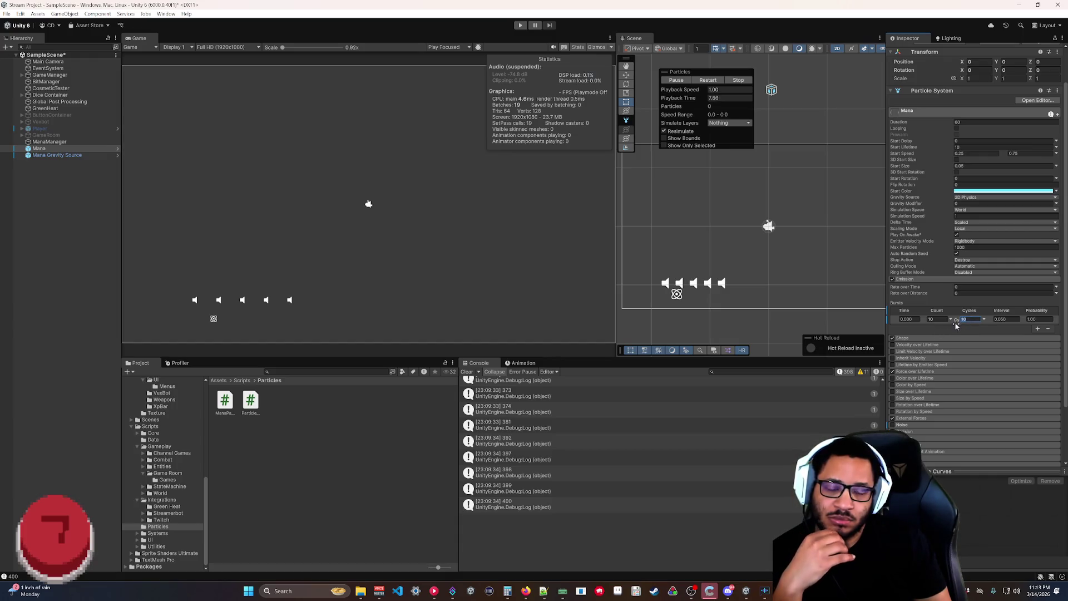
Replay the single-cycle 10-particle burst several times to watch it fall toward the targets.
{"action": "left_click", "coordinate": [709, 80]}
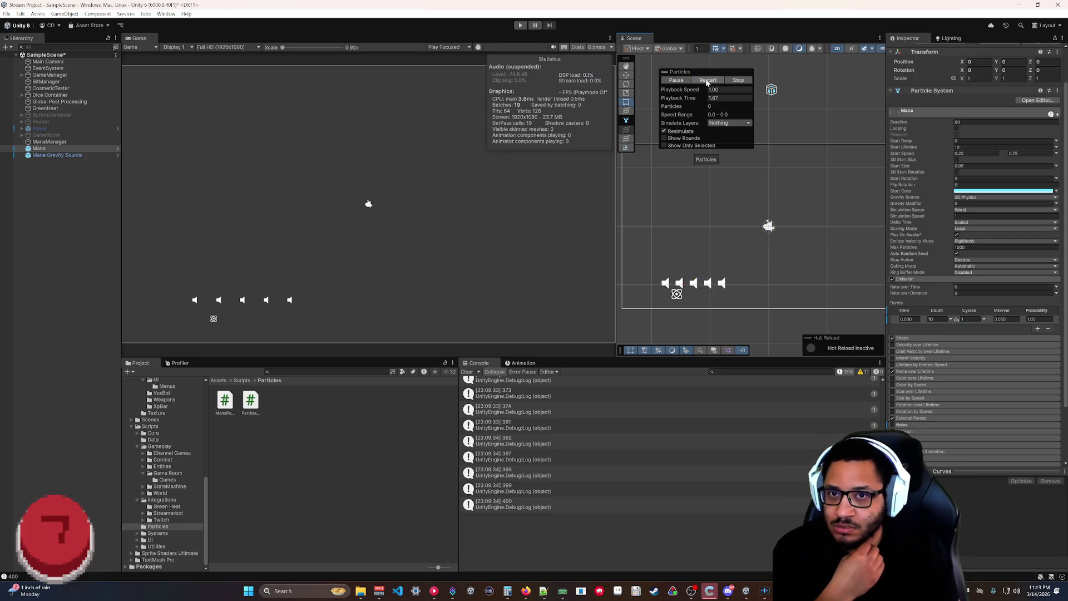
{"action": "left_click", "coordinate": [705, 81]}
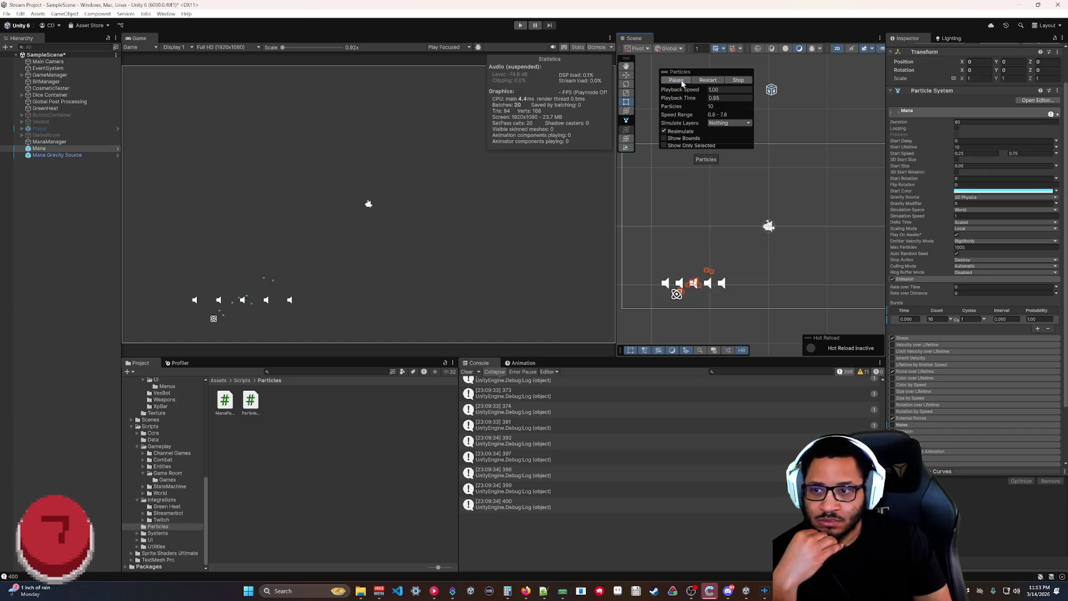
{"action": "left_click", "coordinate": [675, 80]}
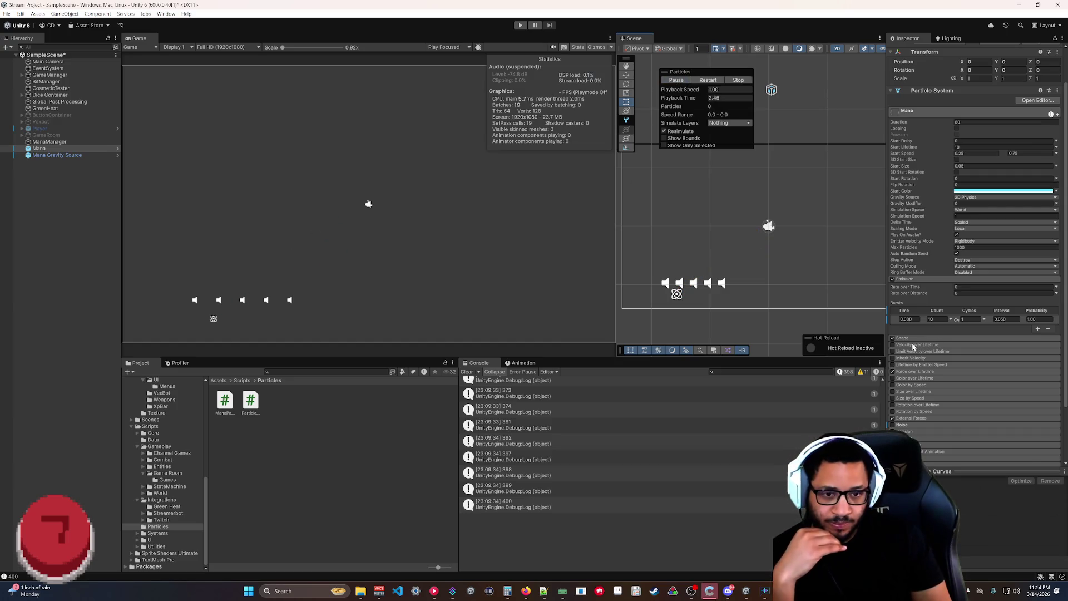
{"action": "left_click", "coordinate": [703, 81]}
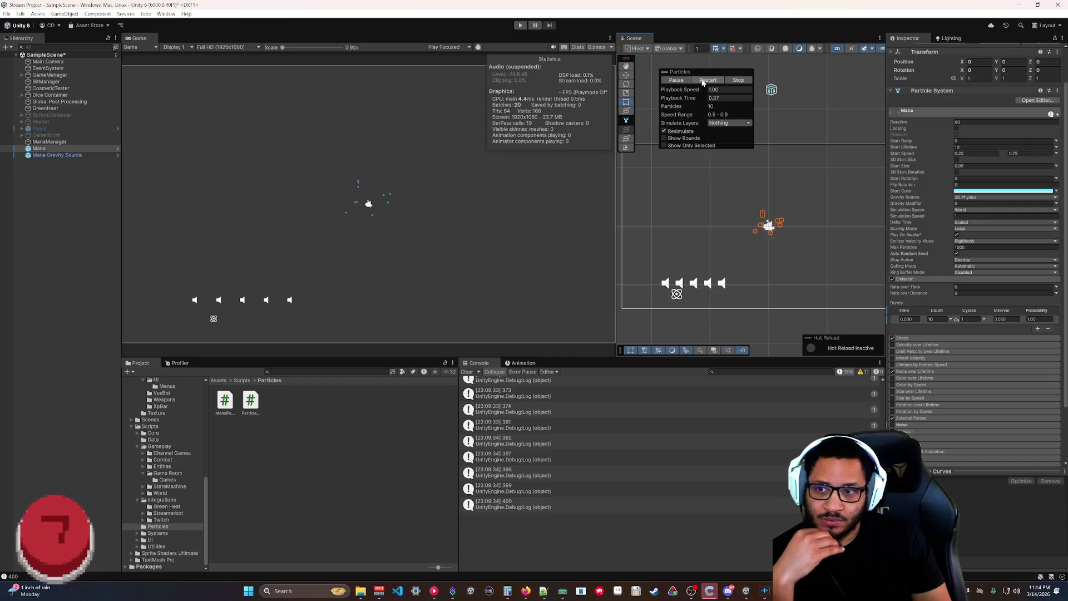
{"action": "left_click", "coordinate": [703, 81]}
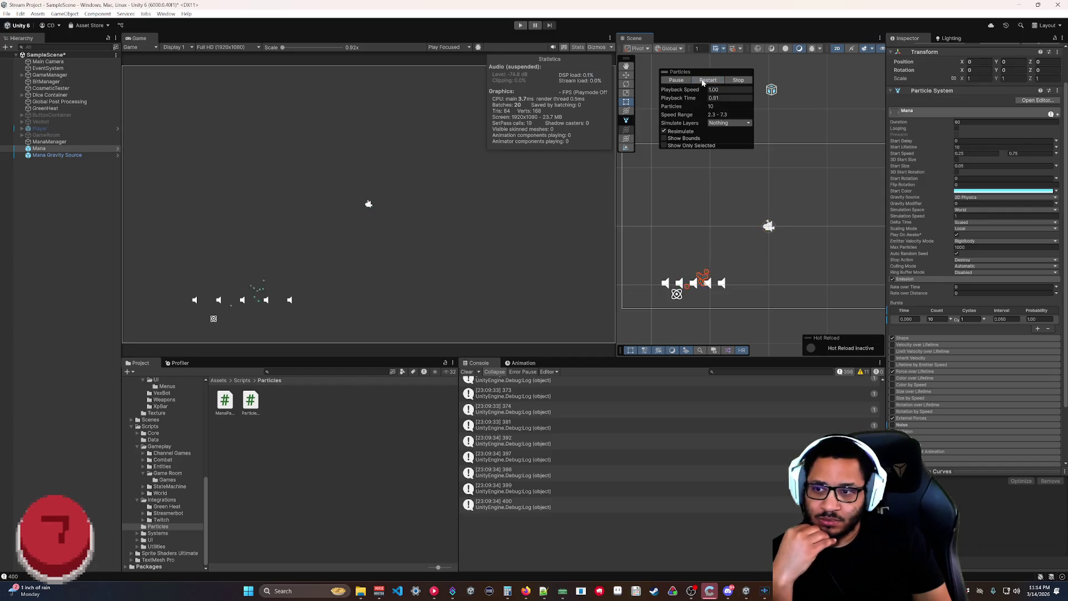
{"action": "left_click", "coordinate": [703, 81]}
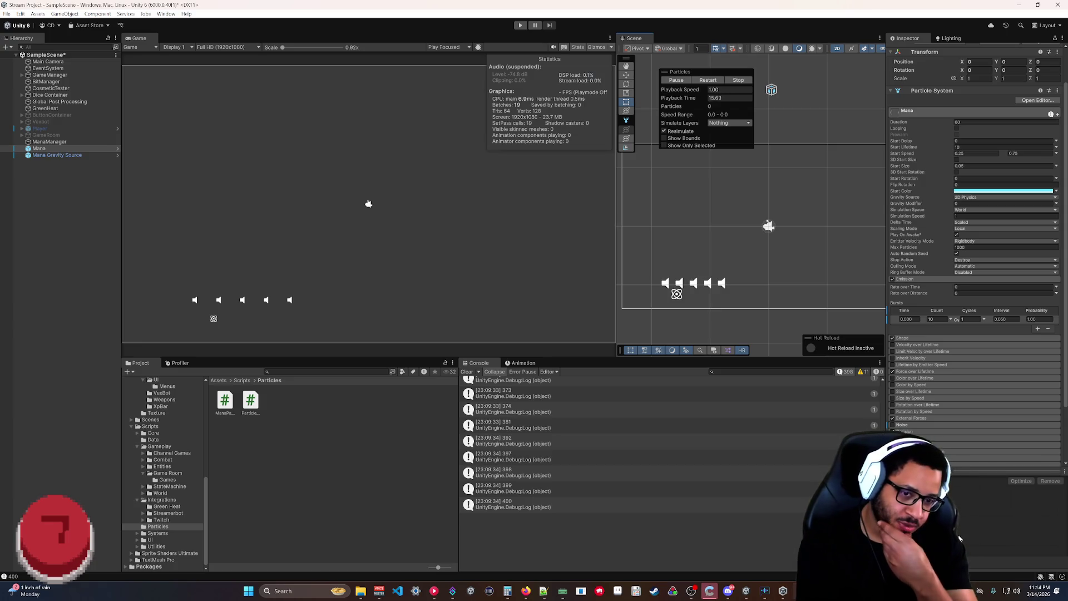
{"action": "left_click", "coordinate": [938, 319]}
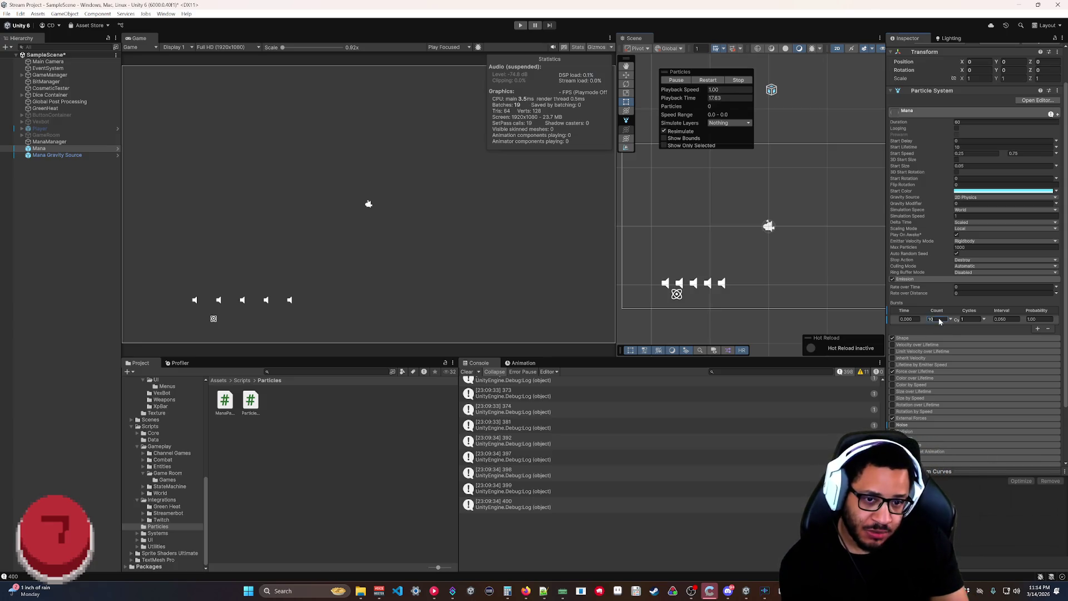
Set the burst Count to 5 and Cycles to 2, restarting to test.
{"action": "type", "text": "5"}
{"action": "left_click", "coordinate": [708, 80]}
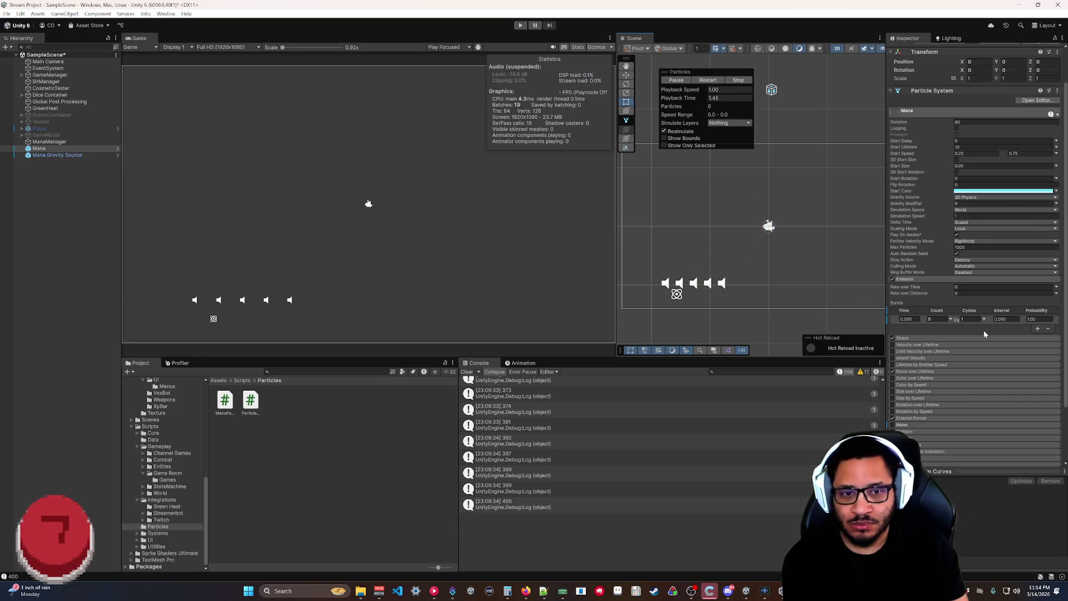
{"action": "left_click", "coordinate": [968, 319]}
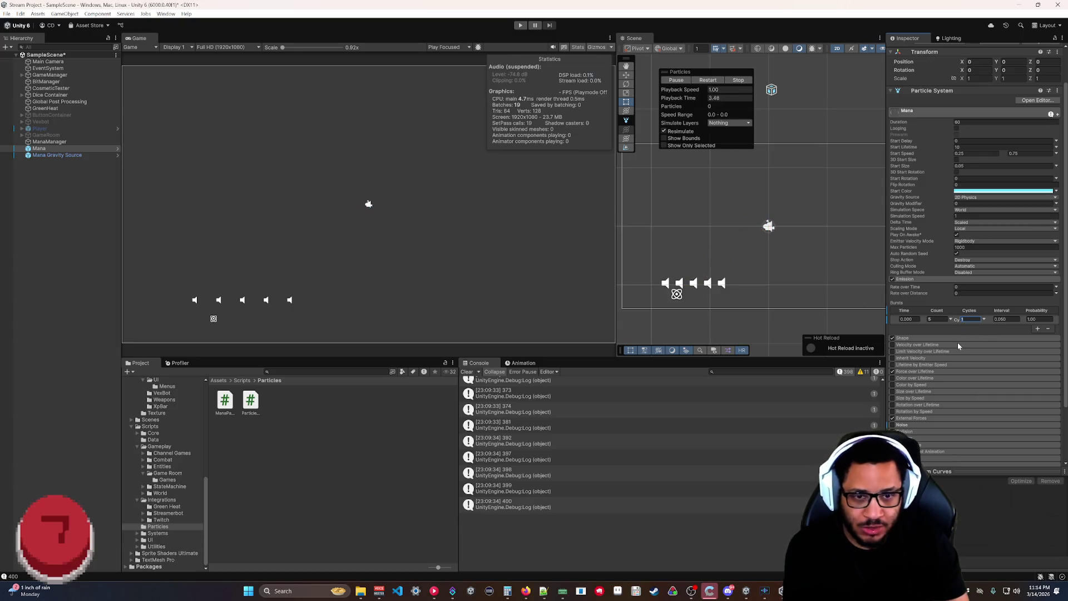
{"action": "type", "text": "2"}
{"action": "left_click", "coordinate": [712, 82]}
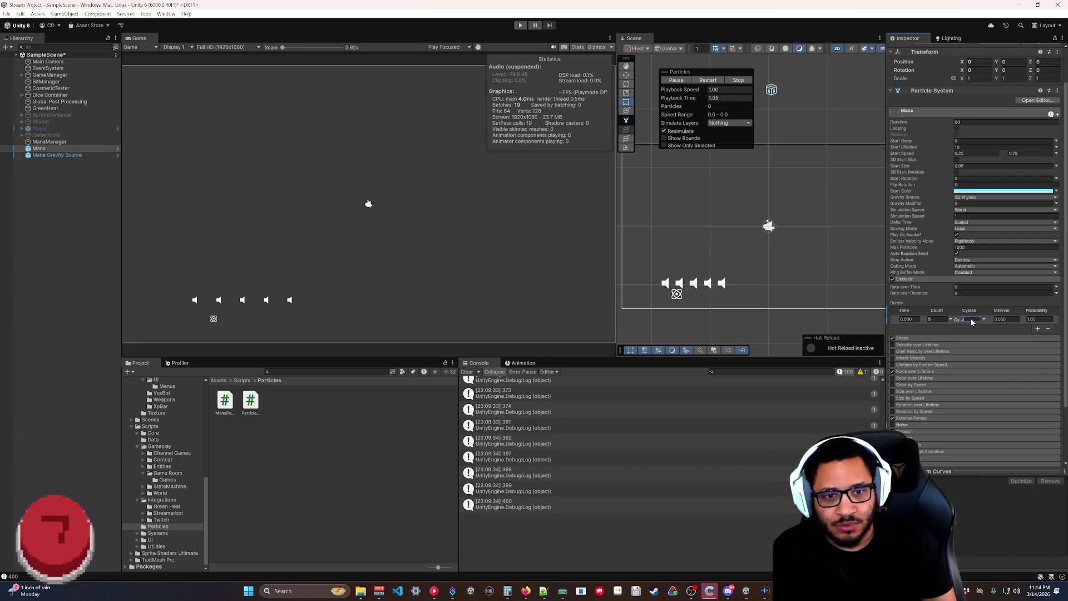
Test the burst at 20 cycles, then set Cycles to 40.
{"action": "type", "text": "4"}
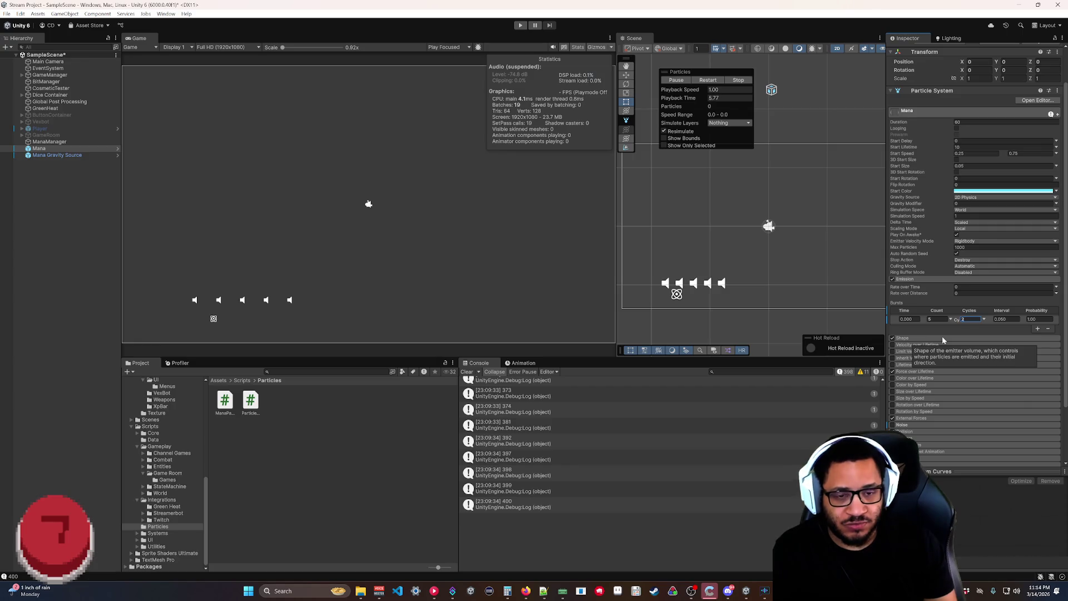
{"action": "type", "text": "0"}
{"action": "left_click", "coordinate": [713, 81]}
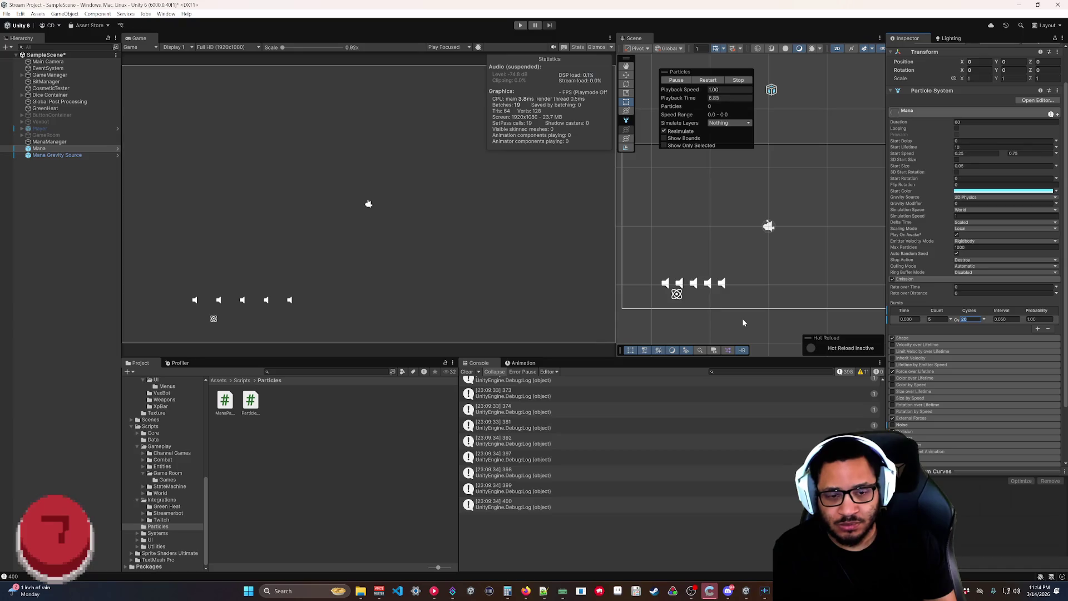
{"action": "type", "text": "40"}
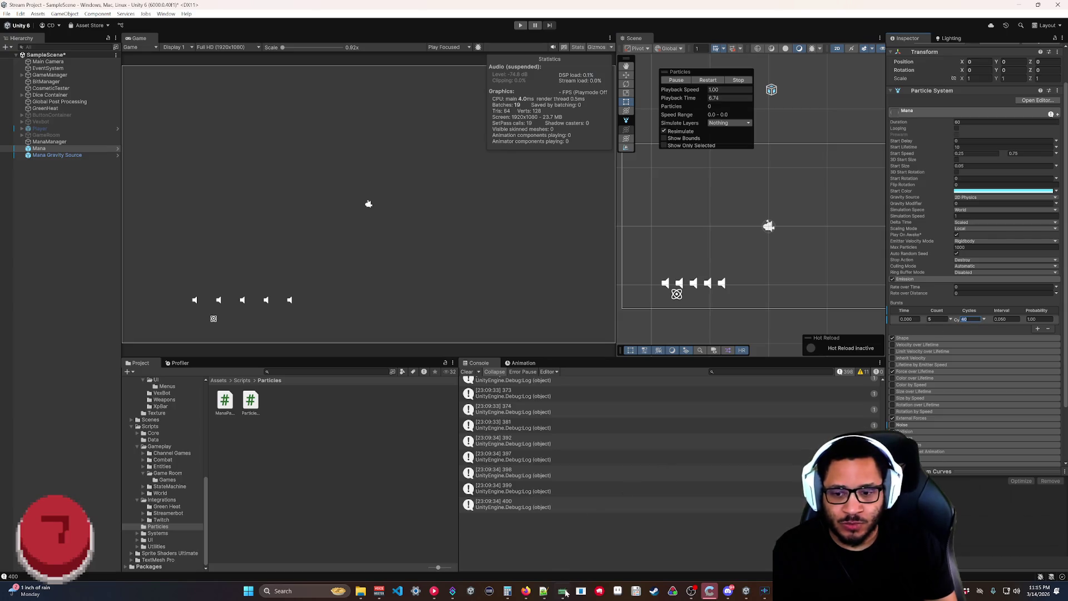
{"action": "left_click", "coordinate": [507, 591]}
Compute 10000 ÷ 5 = 2,000 in Calculator.
{"action": "left_click_drag", "start_coordinate": [694, 174], "coordinate": [469, 144]}
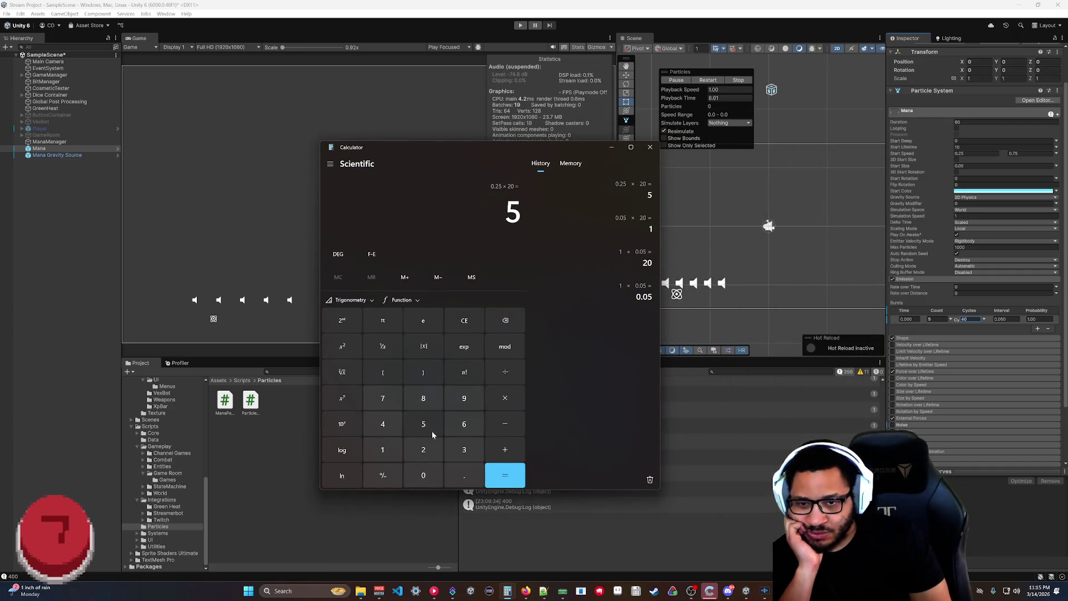
{"action": "left_click", "coordinate": [379, 453]}
{"action": "left_click", "coordinate": [409, 477]}
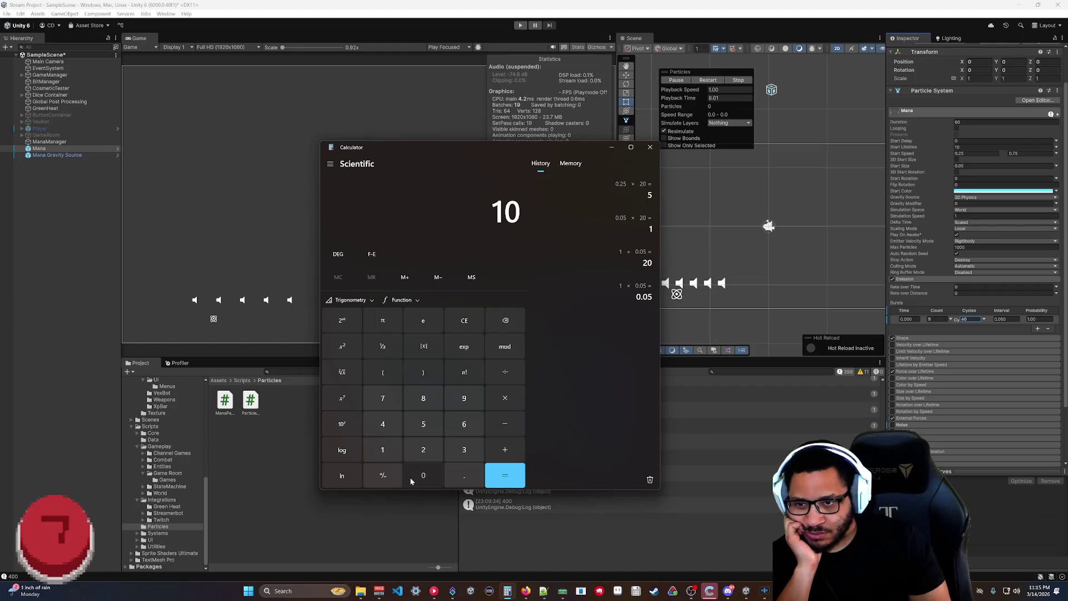
{"action": "double_click", "coordinate": [409, 477]}
{"action": "left_click", "coordinate": [410, 477]}
{"action": "left_click", "coordinate": [503, 374]}
{"action": "key", "text": "5"}
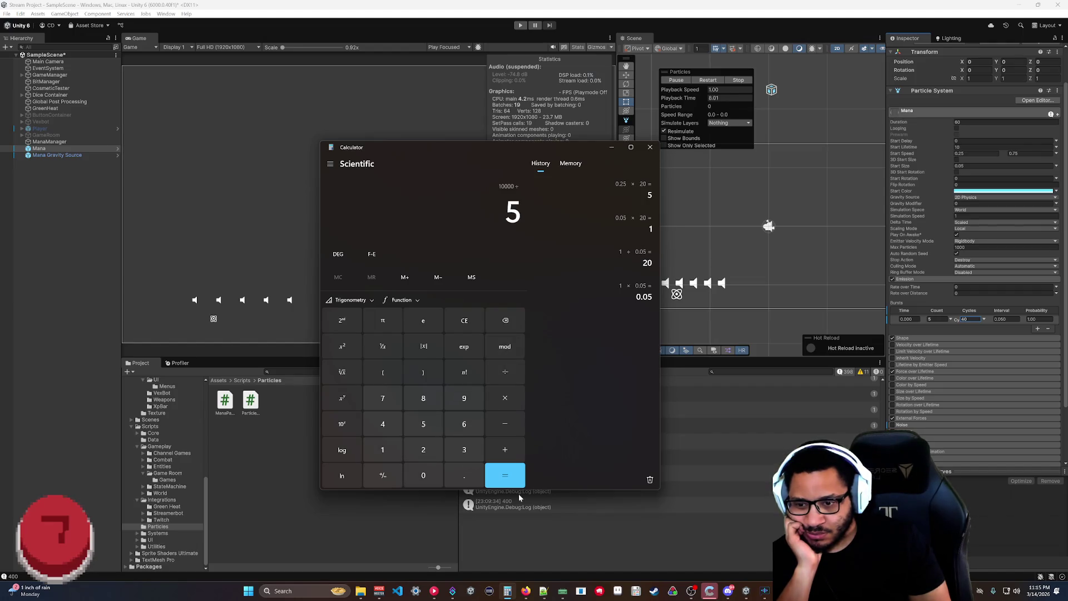
{"action": "left_click", "coordinate": [518, 489]}
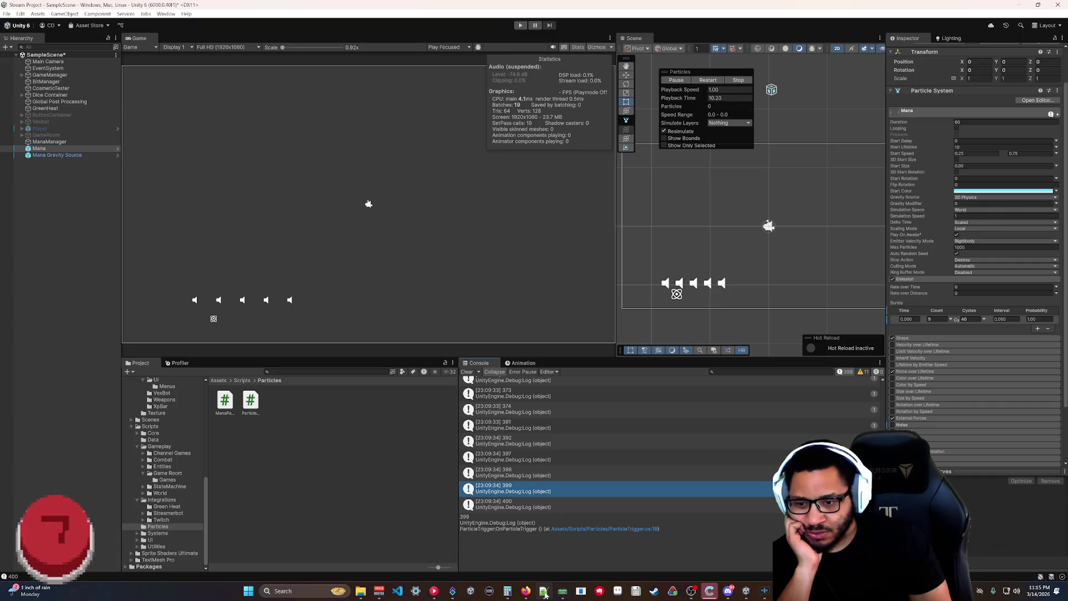
{"action": "left_click", "coordinate": [512, 593]}
{"action": "left_click", "coordinate": [504, 475]}
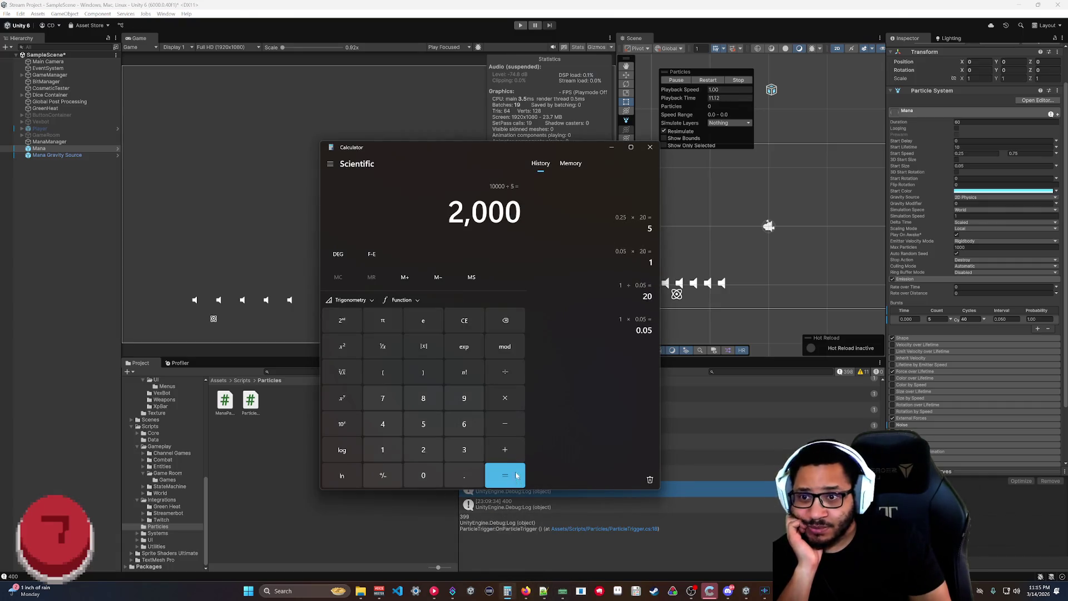
Set the Bursts Cycles to 2000 and restart the simulation.
{"action": "left_click", "coordinate": [965, 320]}
{"action": "type", "text": "000"}
{"action": "left_click", "coordinate": [703, 83]}
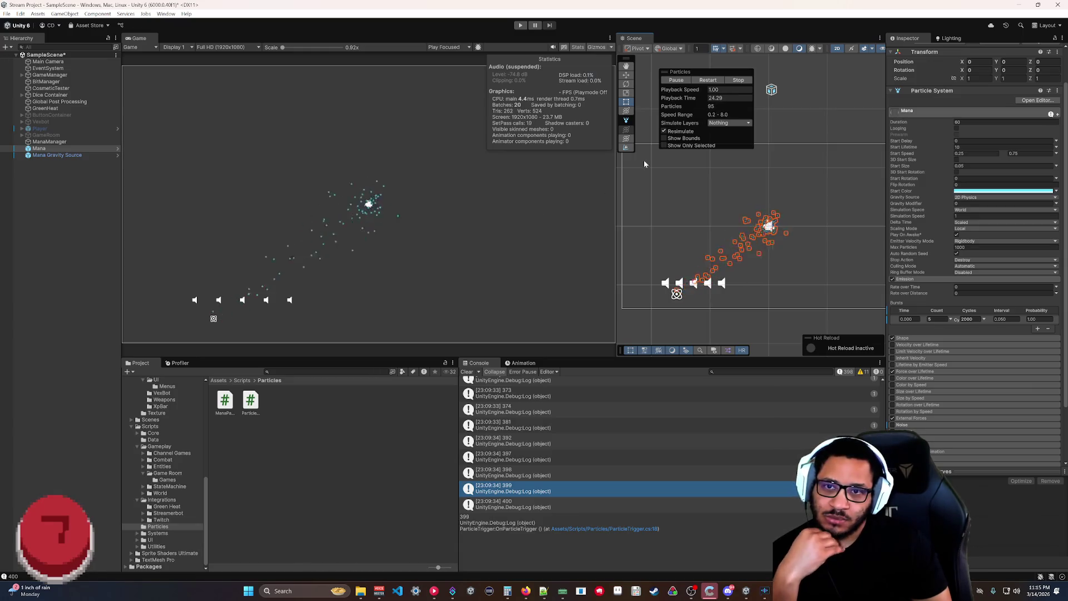
Stop the Mana particle simulation after watching the 2000-cycle emission.
{"action": "left_click", "coordinate": [726, 81]}
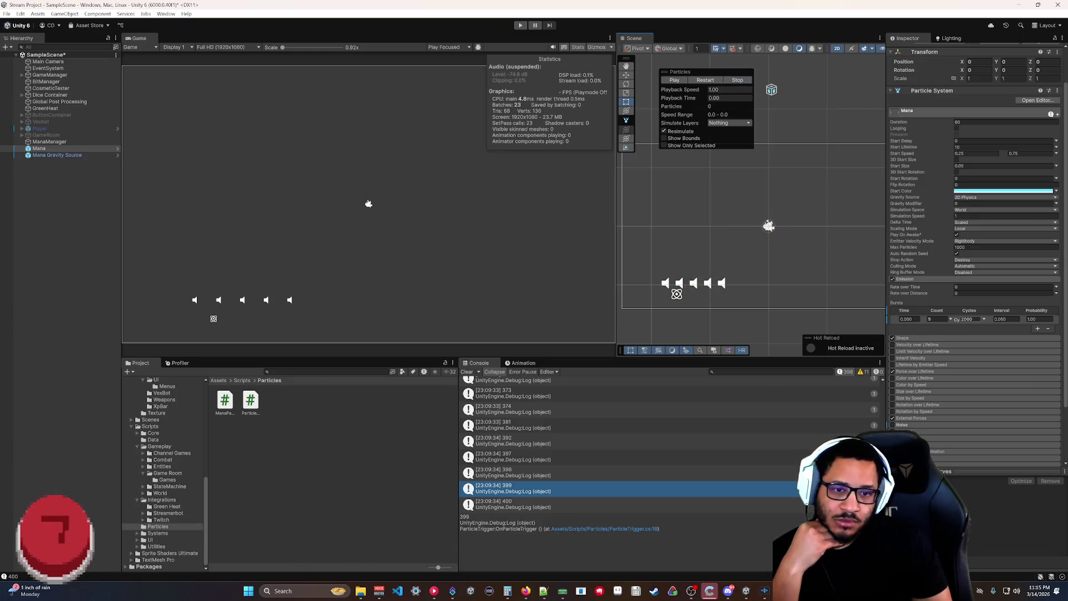
{"action": "mouse_move", "coordinate": [506, 597]}
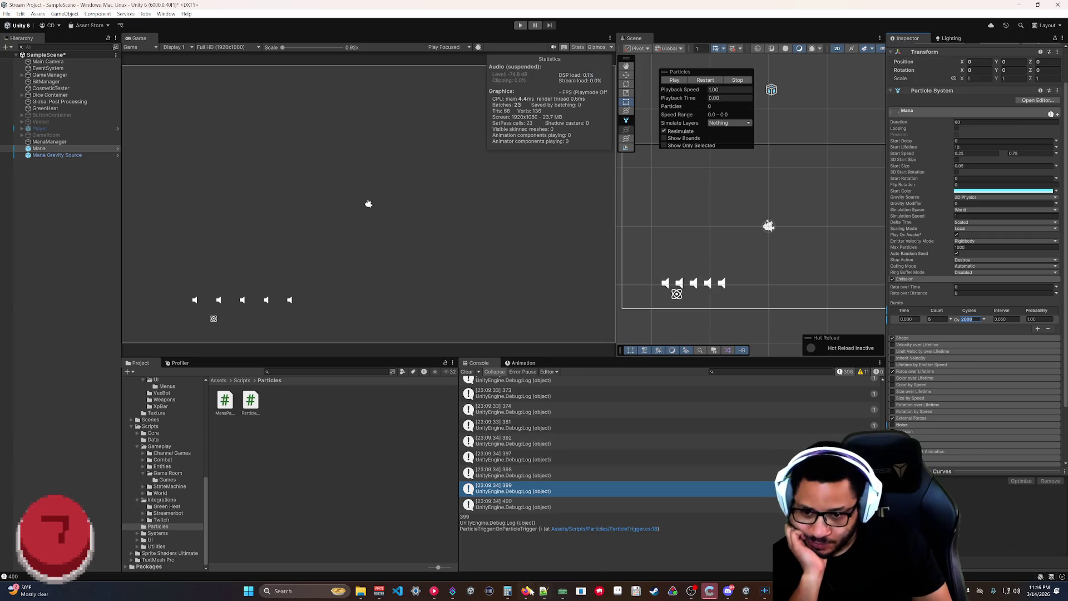
Compute 2000 × 0.05 = 100 in Calculator.
{"action": "left_click", "coordinate": [508, 591]}
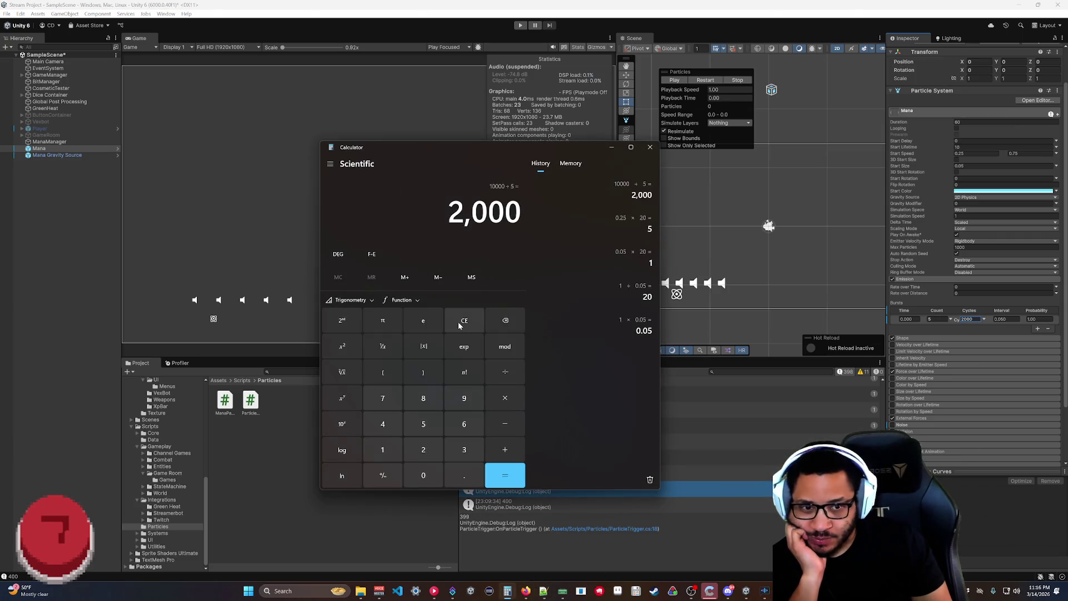
{"action": "left_click", "coordinate": [505, 400]}
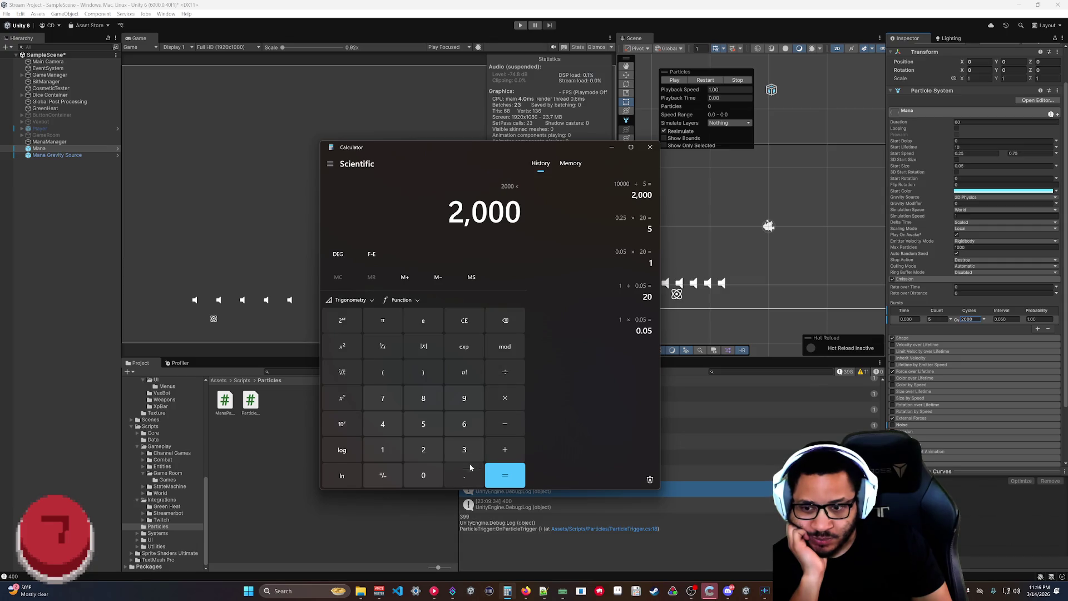
{"action": "left_click", "coordinate": [465, 476]}
{"action": "left_click", "coordinate": [428, 478]}
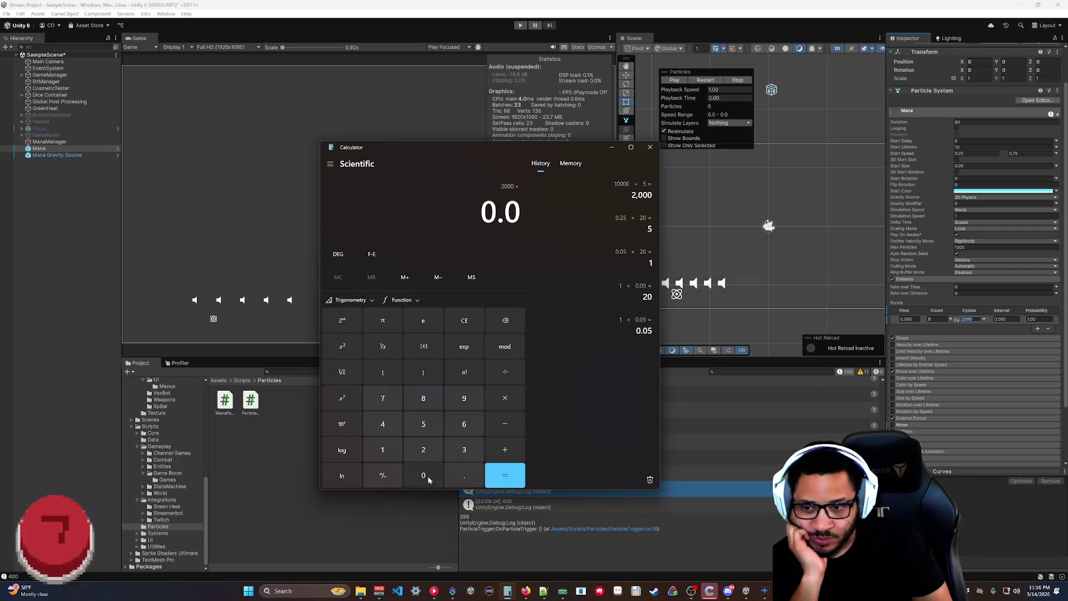
{"action": "left_click", "coordinate": [423, 424]}
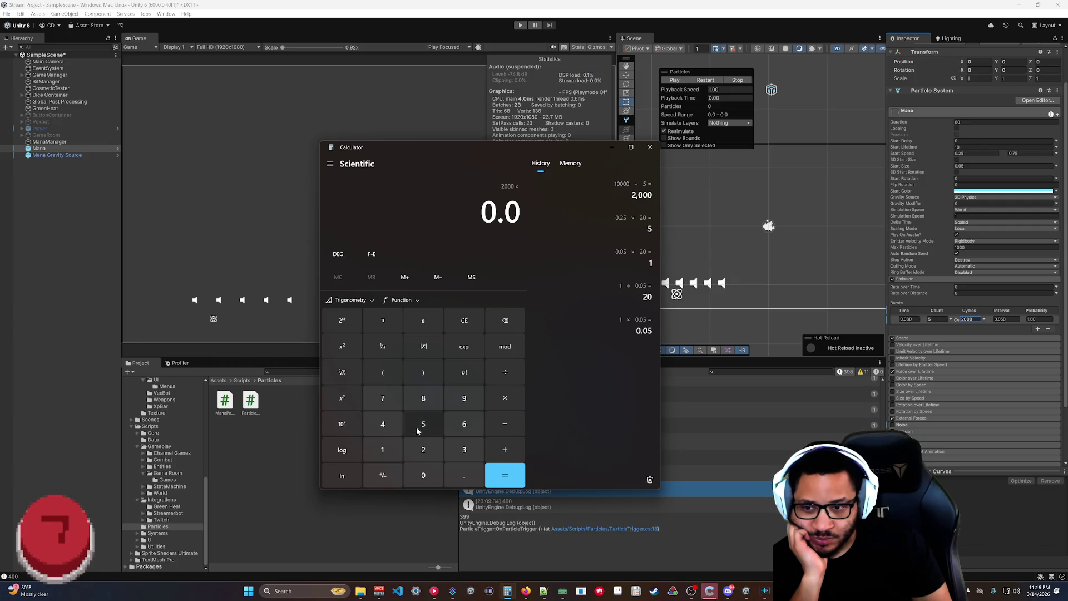
{"action": "left_click", "coordinate": [505, 475]}
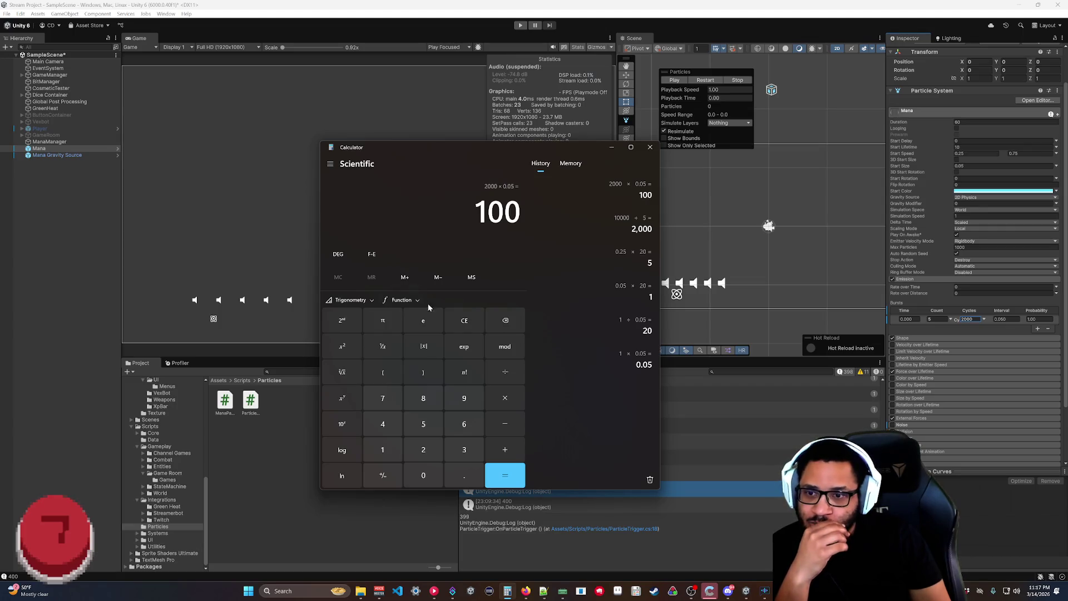
Compute 5 ÷ 0.05 = 100, then enter 100 as the Bursts Cycles in Unity.
{"action": "left_click", "coordinate": [459, 327]}
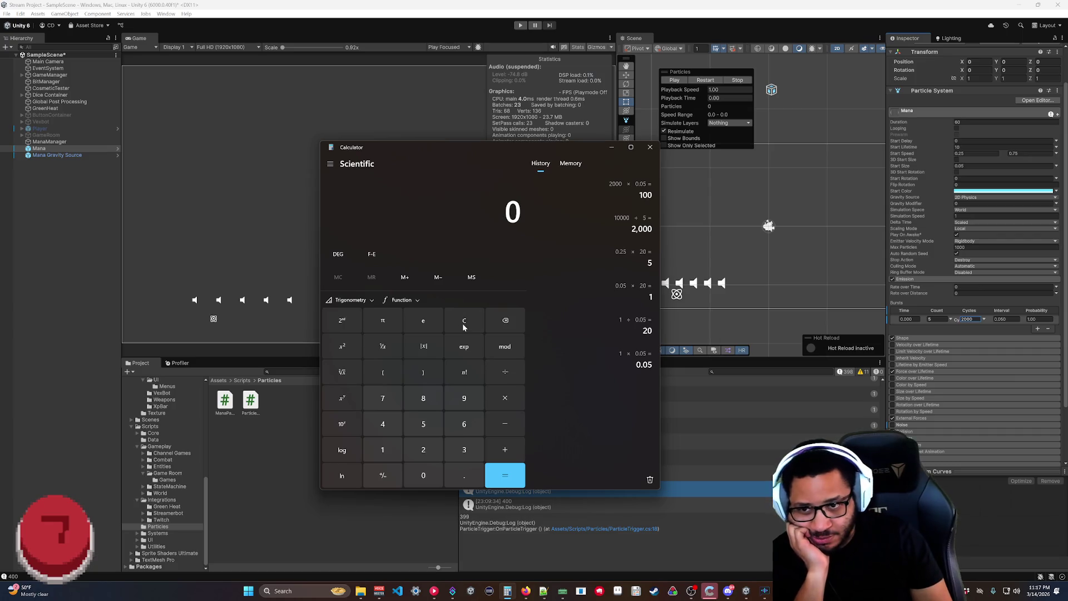
{"action": "mouse_move", "coordinate": [492, 146]}
{"action": "left_mouse_down"}
{"action": "mouse_move", "coordinate": [416, 156]}
{"action": "mouse_move", "coordinate": [461, 152]}
{"action": "mouse_move", "coordinate": [452, 162]}
{"action": "left_mouse_up"}
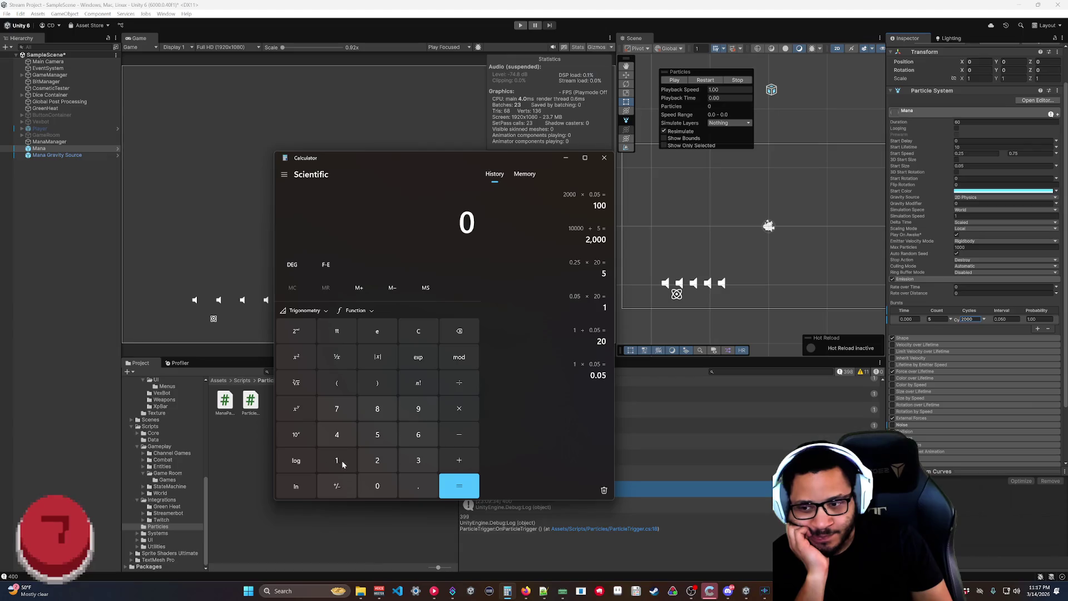
{"action": "left_click", "coordinate": [382, 435]}
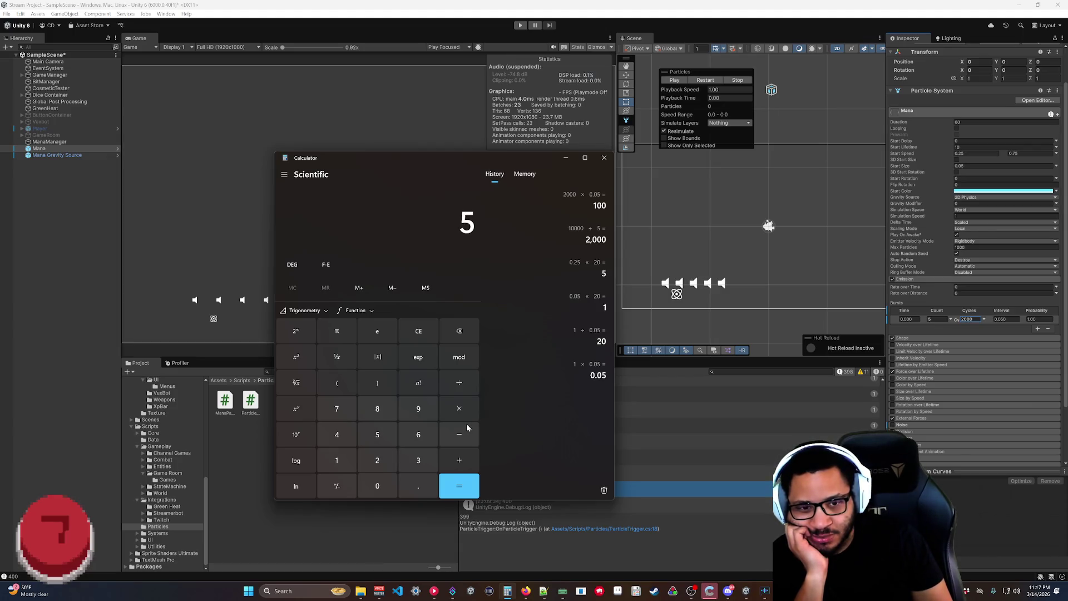
{"action": "left_click", "coordinate": [459, 382]}
{"action": "left_click", "coordinate": [419, 487]}
{"action": "left_click", "coordinate": [377, 434]}
{"action": "left_click", "coordinate": [459, 332]}
{"action": "left_click", "coordinate": [378, 486]}
{"action": "left_click", "coordinate": [378, 435]}
{"action": "left_click", "coordinate": [454, 485]}
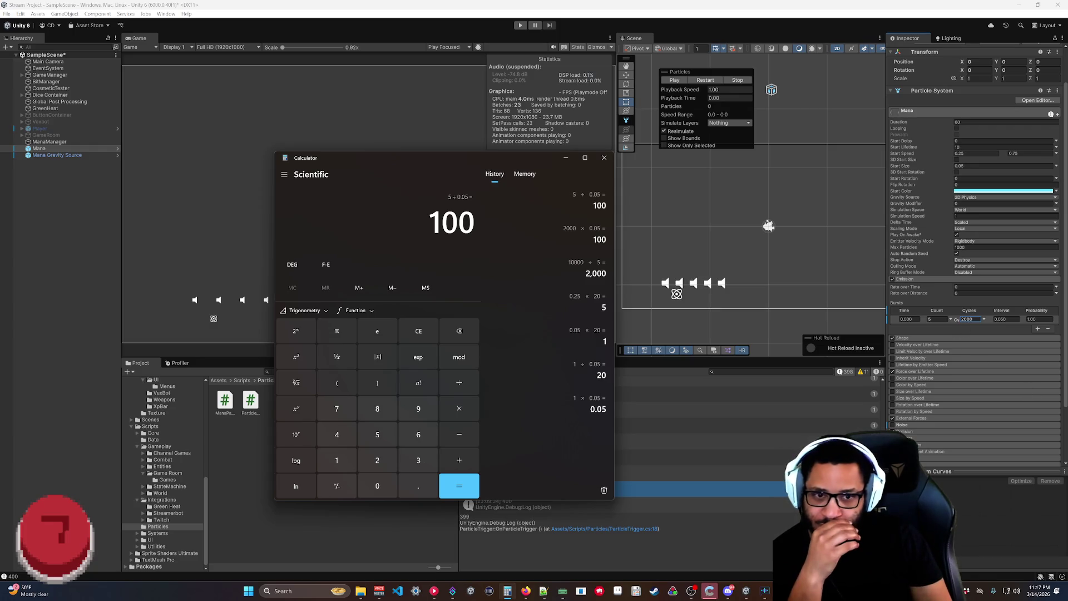
{"action": "left_click", "coordinate": [967, 319]}
{"action": "type", "text": "100"}
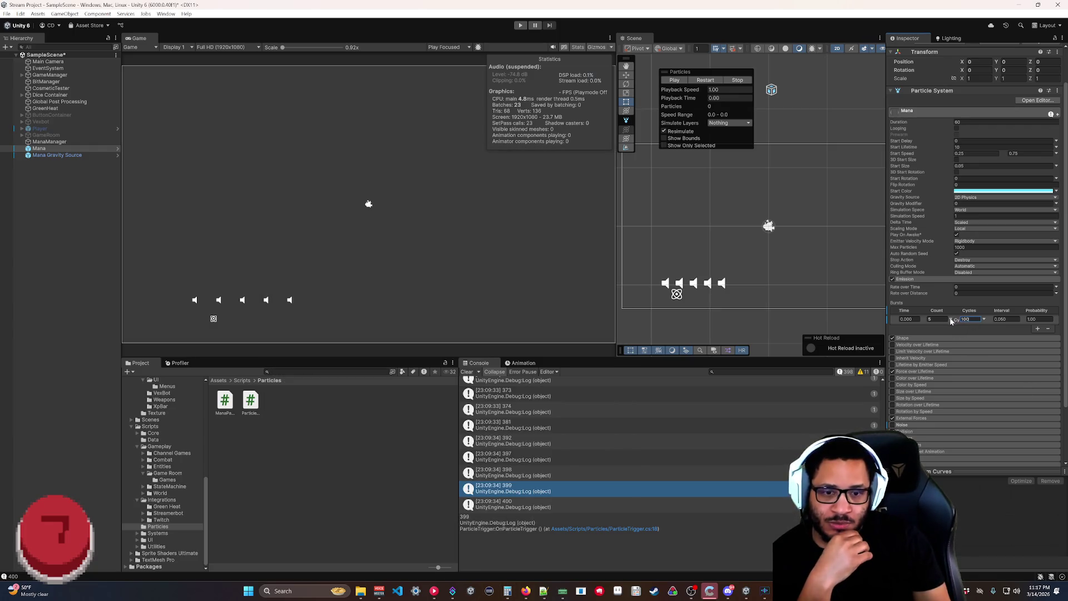
Verify 0.05 × 100 in Calculator, then play the particle system with 100 cycles.
{"action": "left_click", "coordinate": [508, 587]}
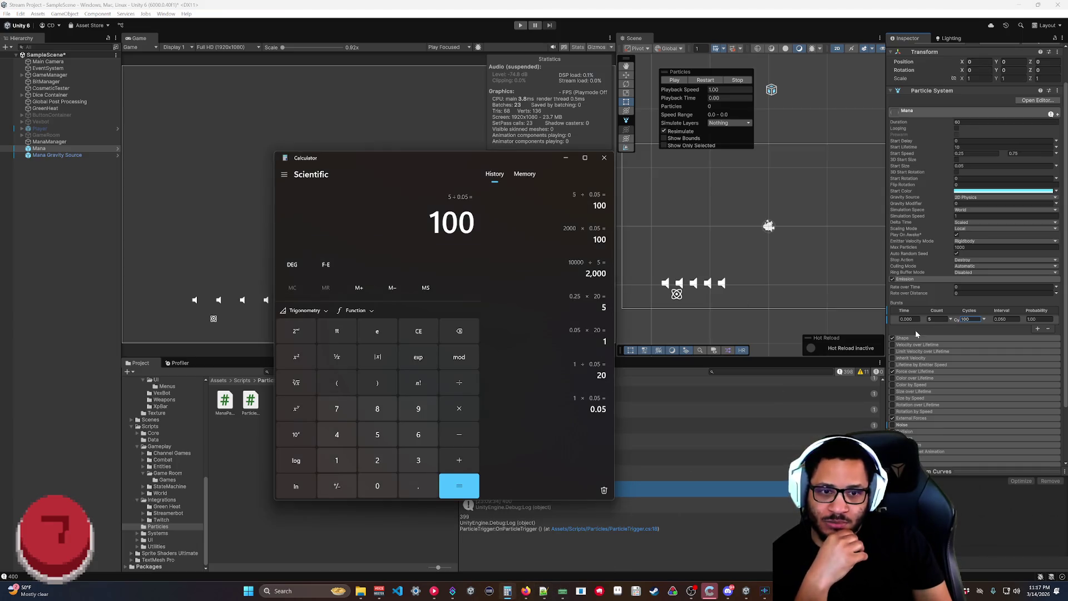
{"action": "left_click", "coordinate": [419, 331]}
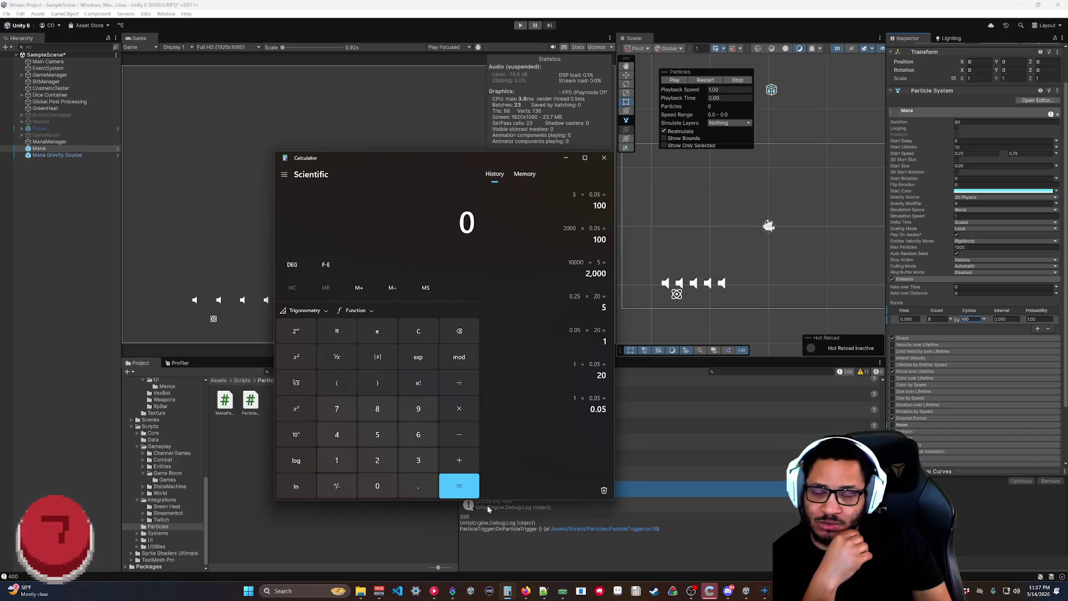
{"action": "left_click", "coordinate": [418, 485]}
{"action": "left_click", "coordinate": [377, 486]}
{"action": "left_click", "coordinate": [377, 435]}
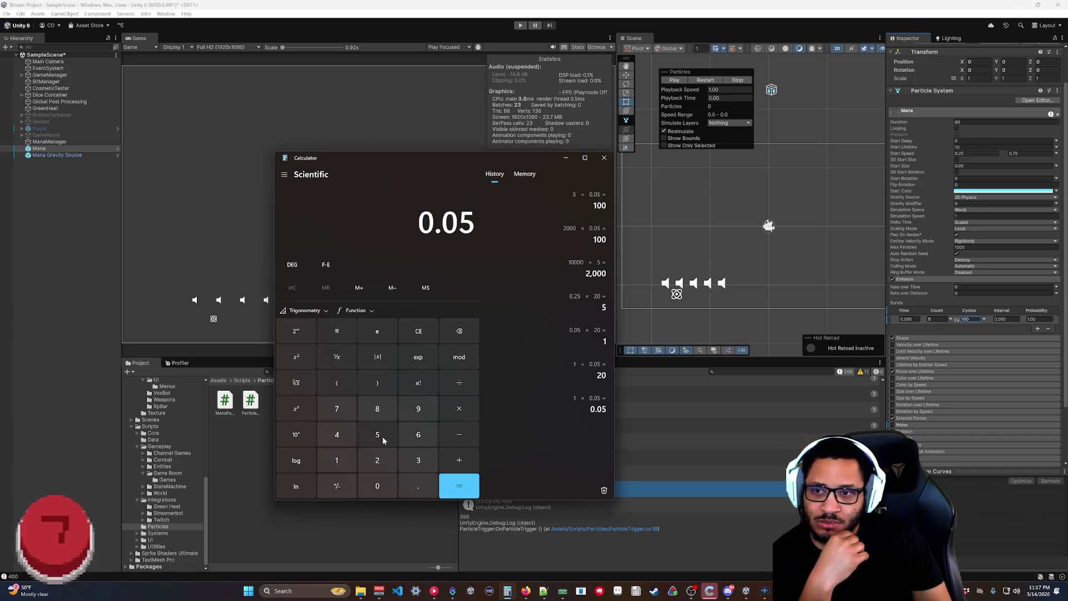
{"action": "left_click", "coordinate": [459, 408]}
{"action": "left_click", "coordinate": [336, 460]}
{"action": "left_click", "coordinate": [377, 485]}
{"action": "left_click", "coordinate": [377, 486]}
{"action": "left_click", "coordinate": [459, 486]}
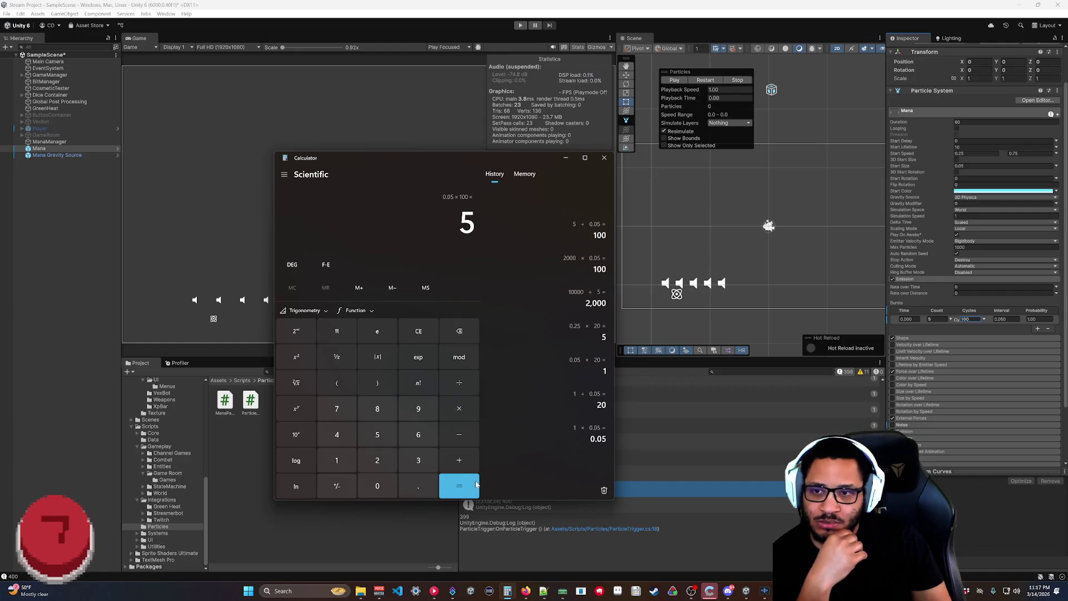
{"action": "left_click", "coordinate": [419, 331]}
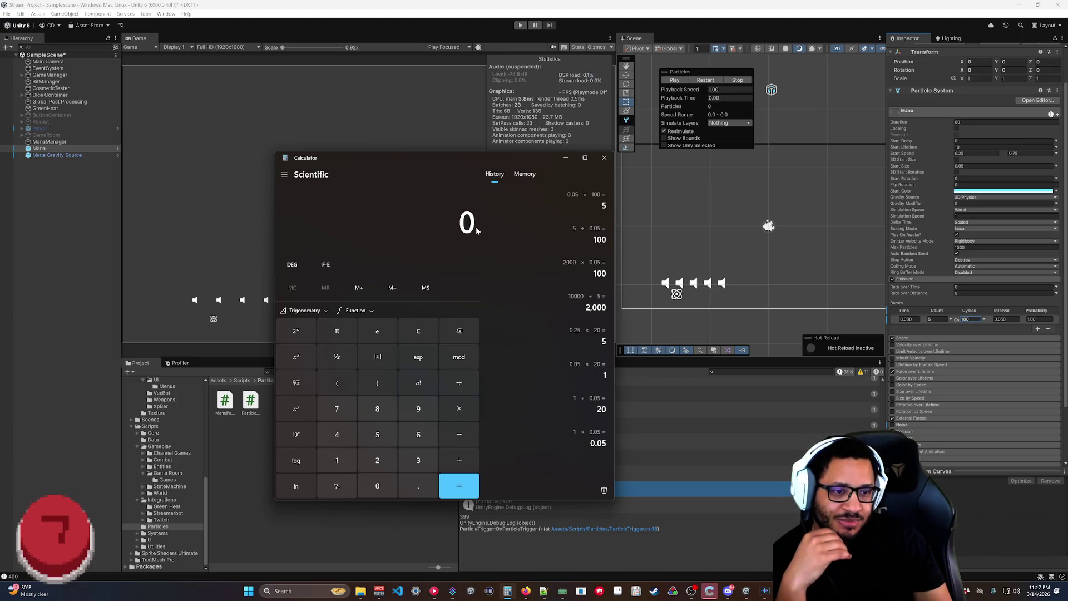
{"action": "left_click", "coordinate": [882, 296]}
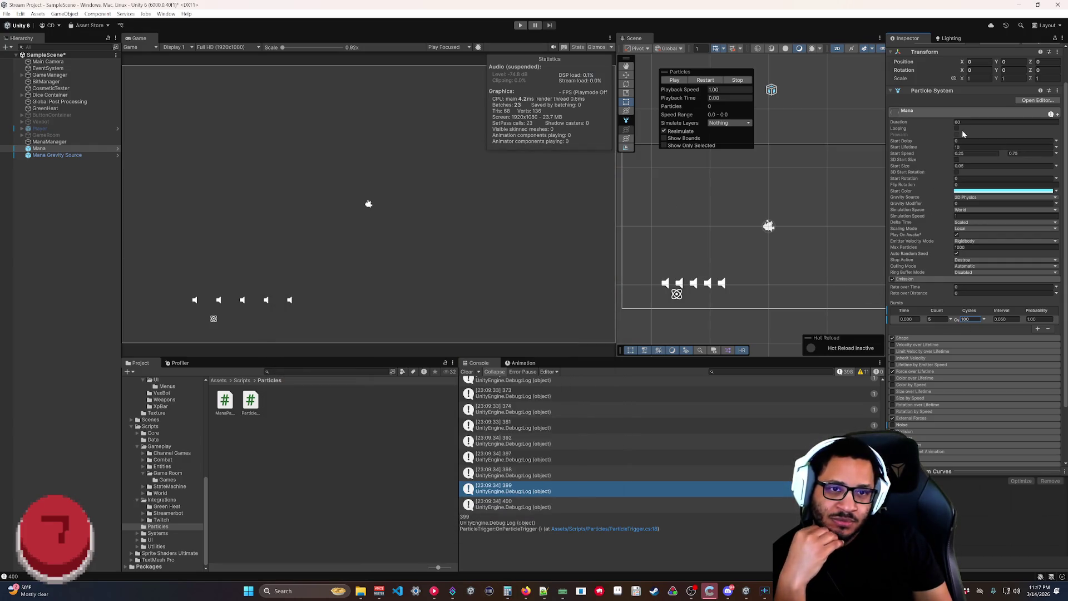
{"action": "left_click", "coordinate": [705, 80]}
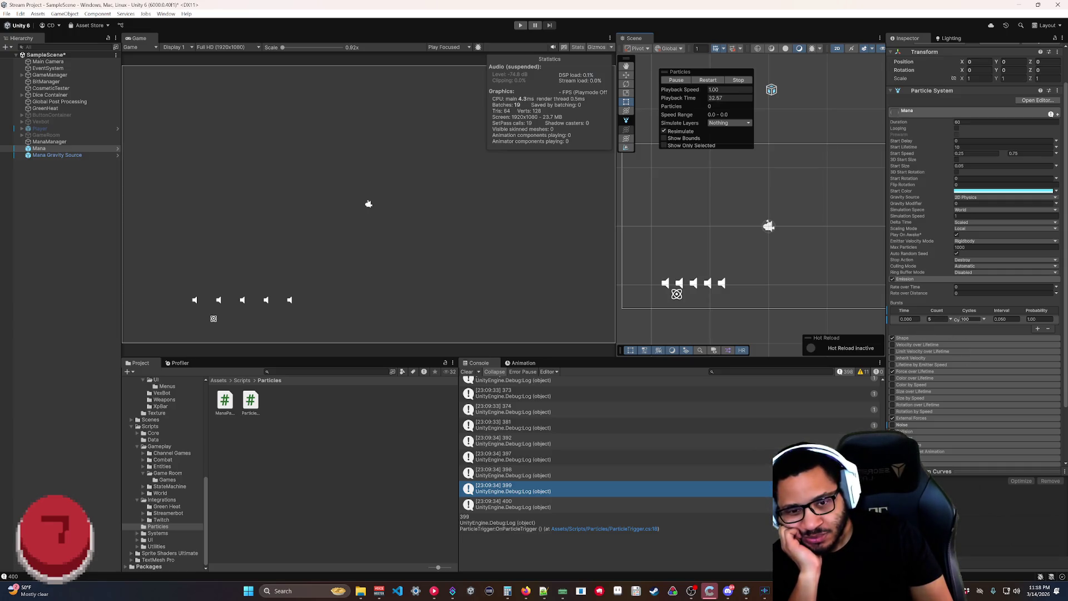
Edit the Bursts Count field to give the Mana burst a Count of 5.
{"action": "left_click", "coordinate": [934, 319]}
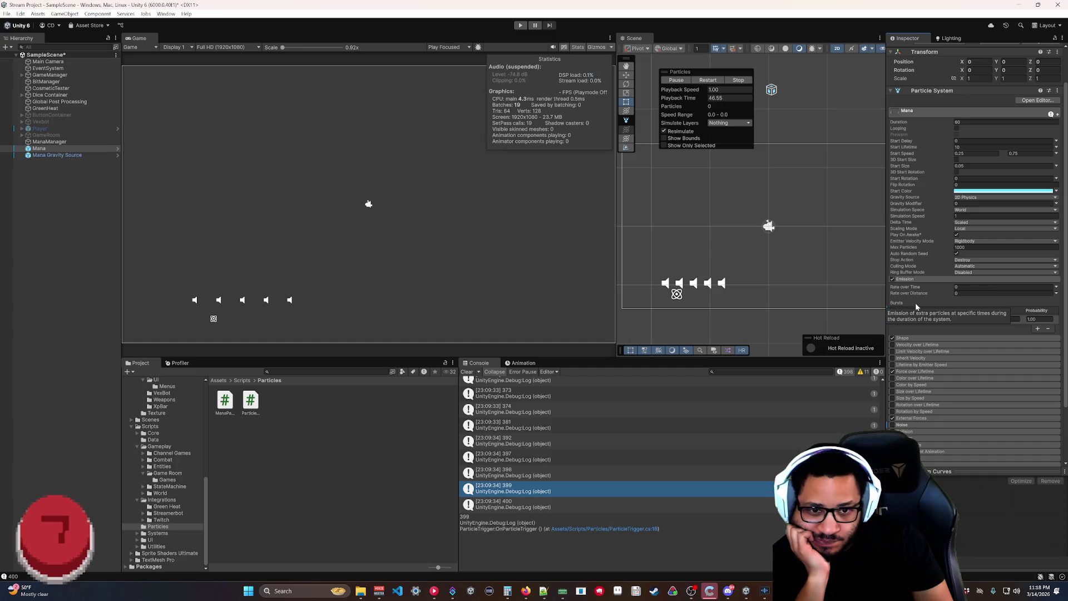
{"action": "left_click", "coordinate": [938, 319]}
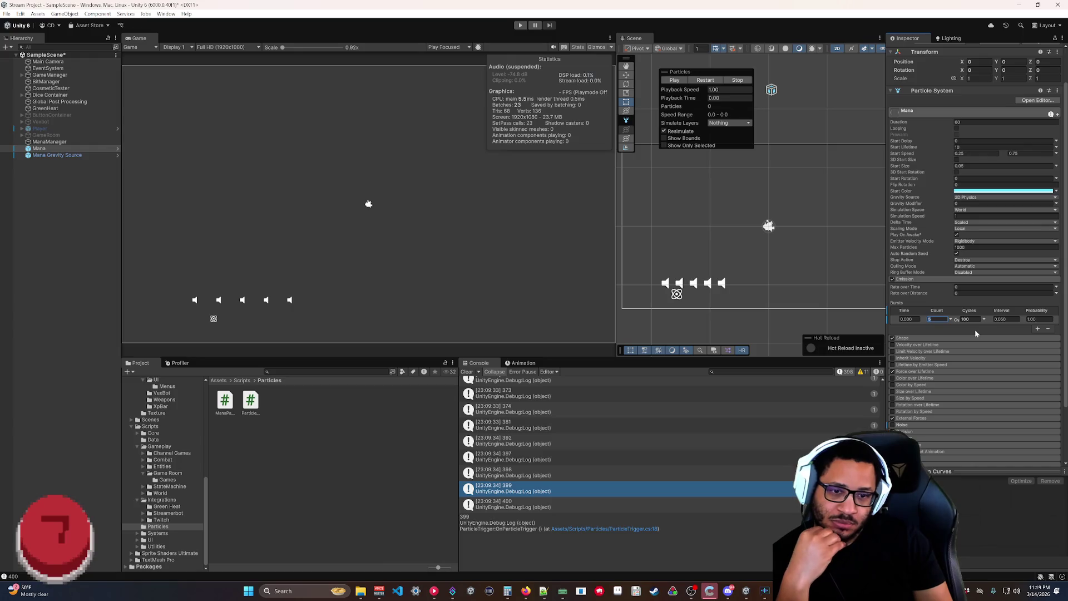
Set the burst to 1 cycle of 10000 particles, Max Particles 100000, and replay.
{"action": "key", "text": "Tab"}
{"action": "type", "text": "1"}
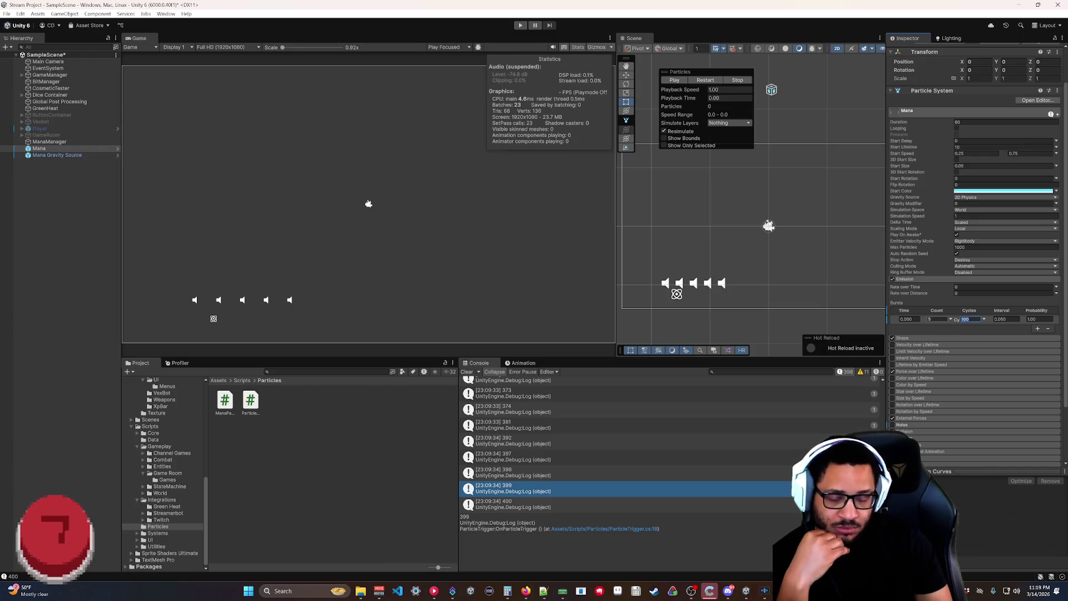
{"action": "key", "text": "shift+Tab"}
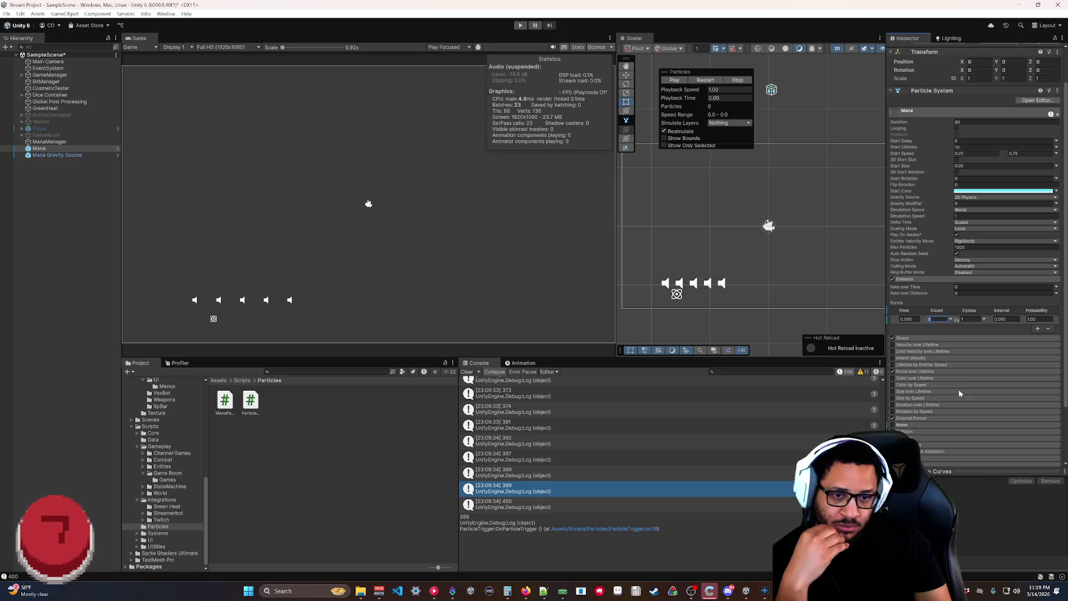
{"action": "type", "text": "10000"}
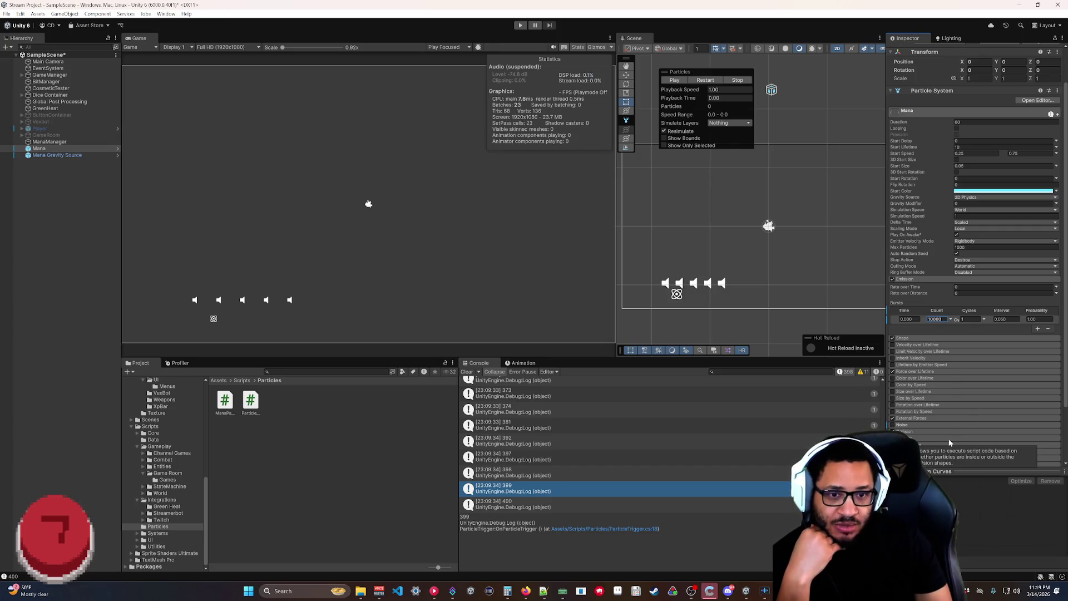
{"action": "left_click", "coordinate": [970, 248]}
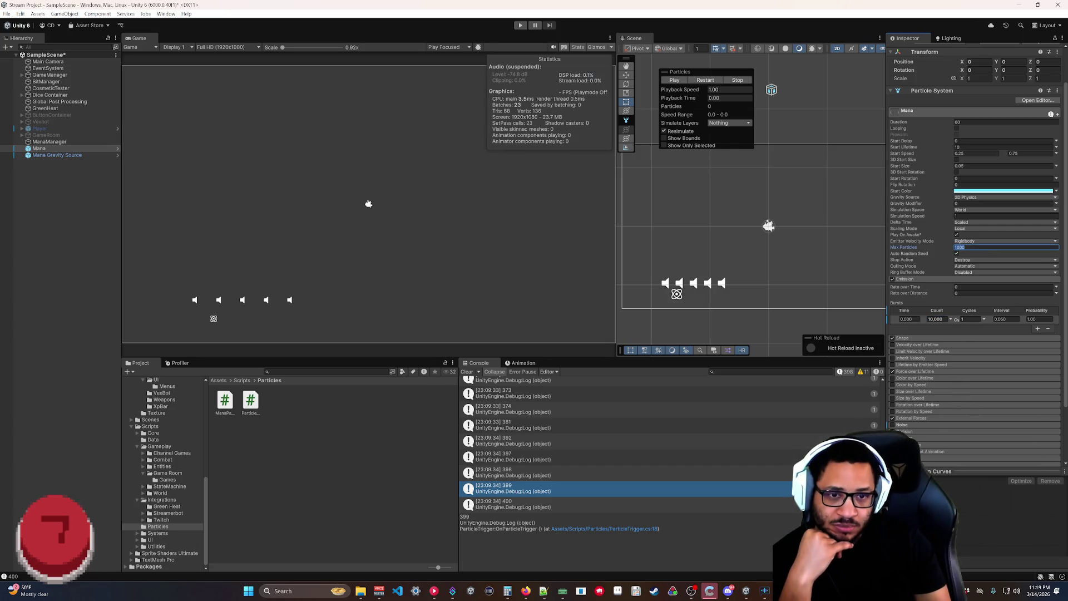
{"action": "type", "text": "100000"}
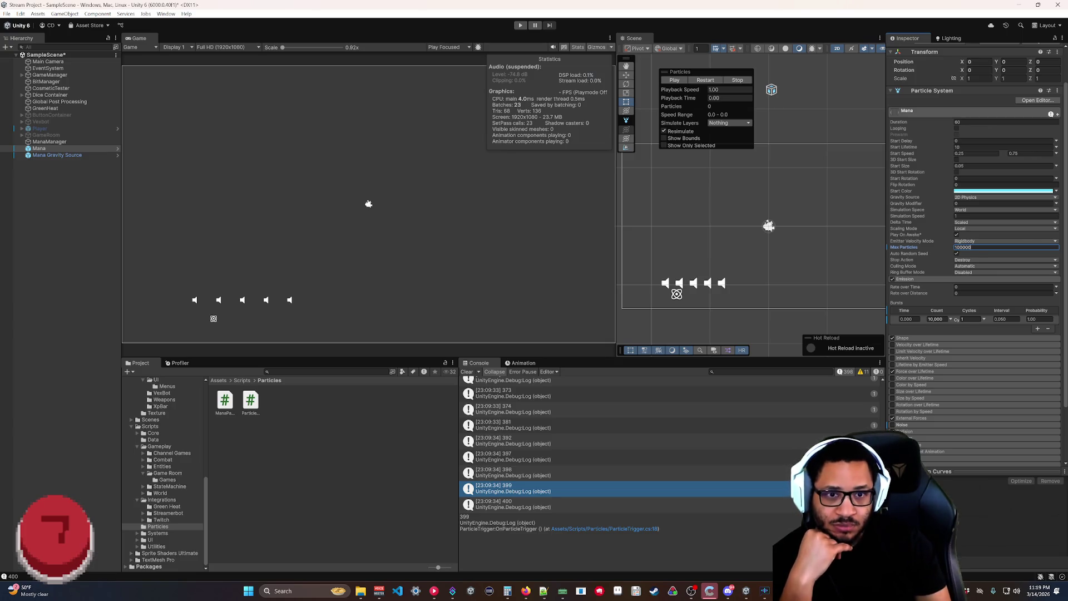
{"action": "left_click", "coordinate": [707, 81]}
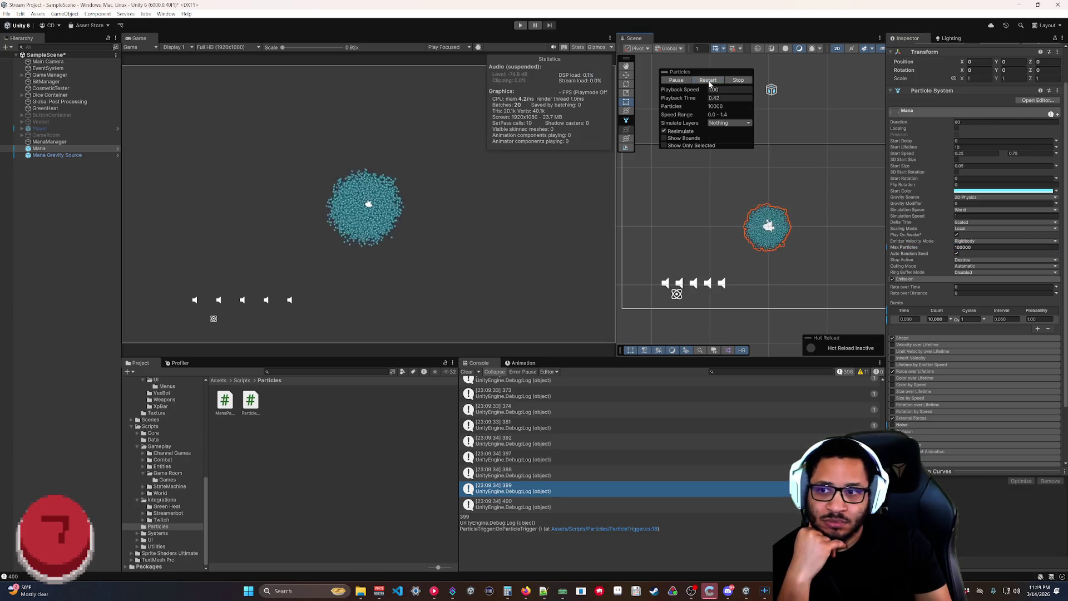
{"action": "left_click", "coordinate": [708, 81]}
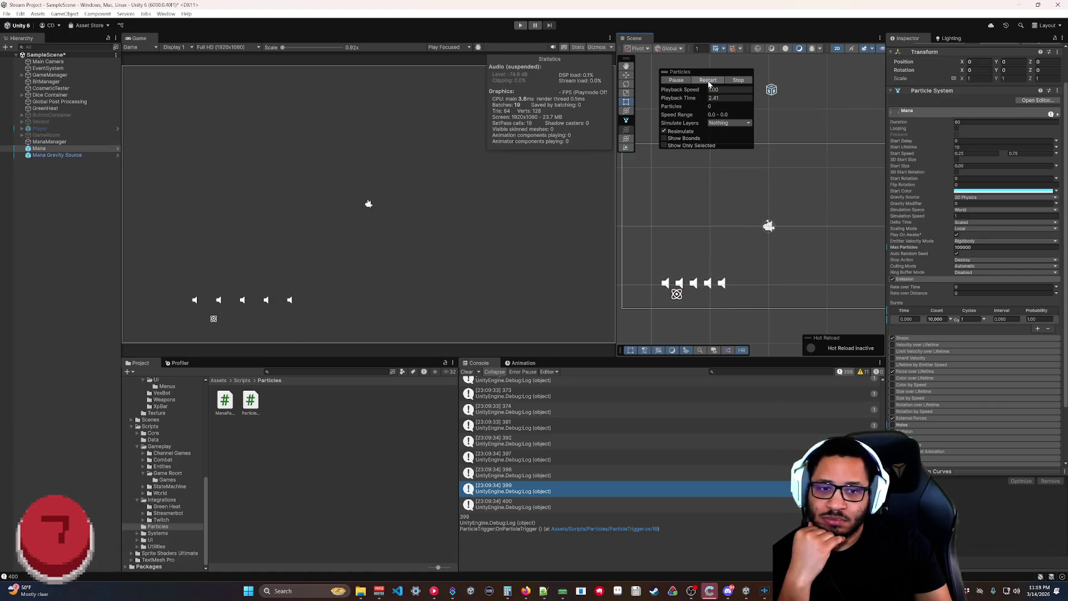
Change the burst to 5 cycles of 2000 particles.
{"action": "left_click", "coordinate": [928, 319]}
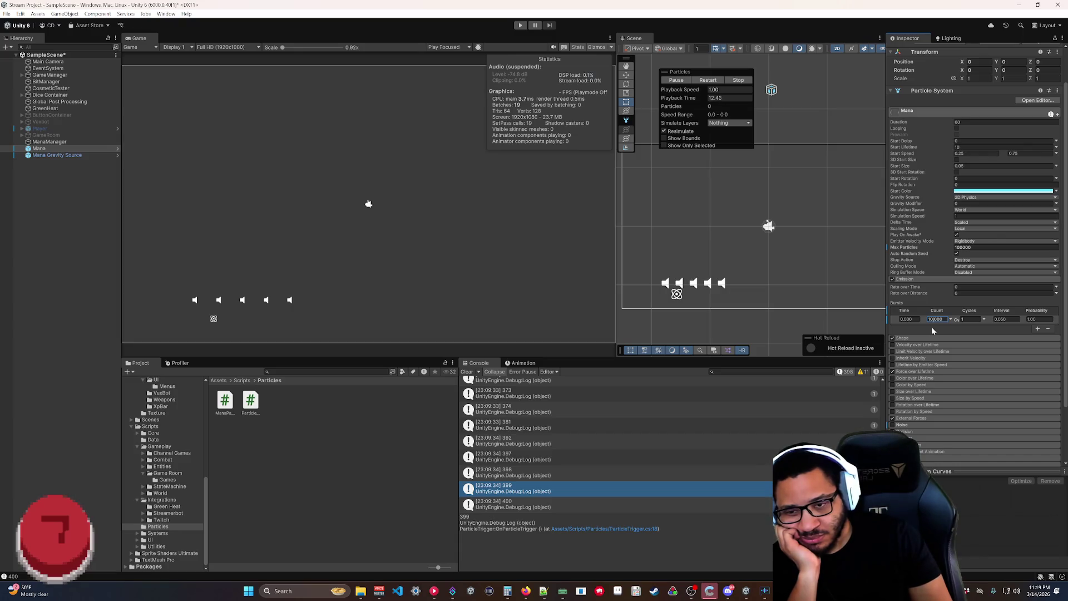
{"action": "key", "text": "Tab"}
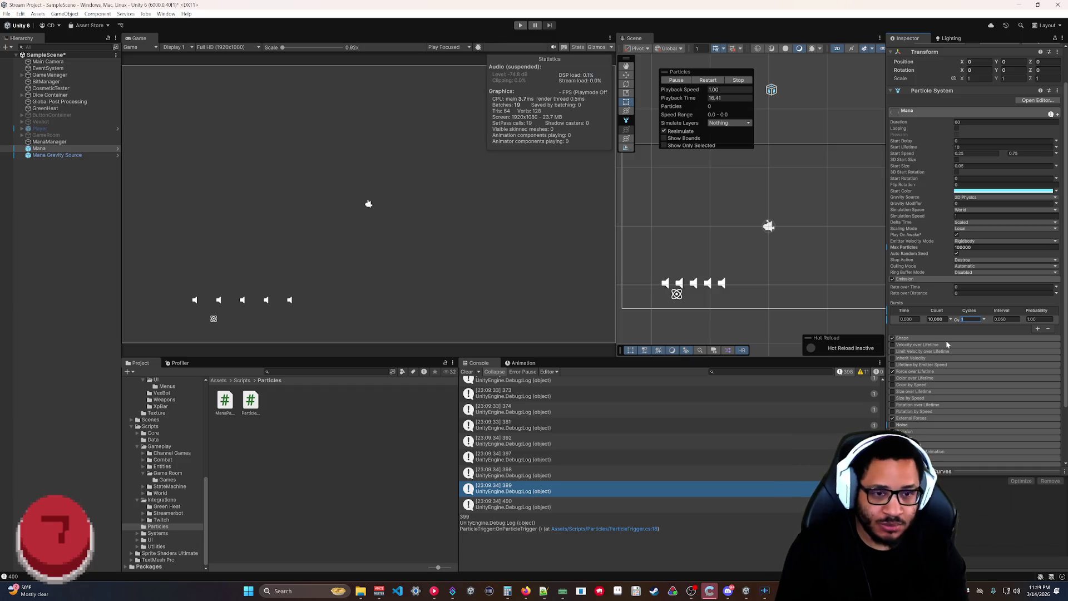
{"action": "type", "text": "5"}
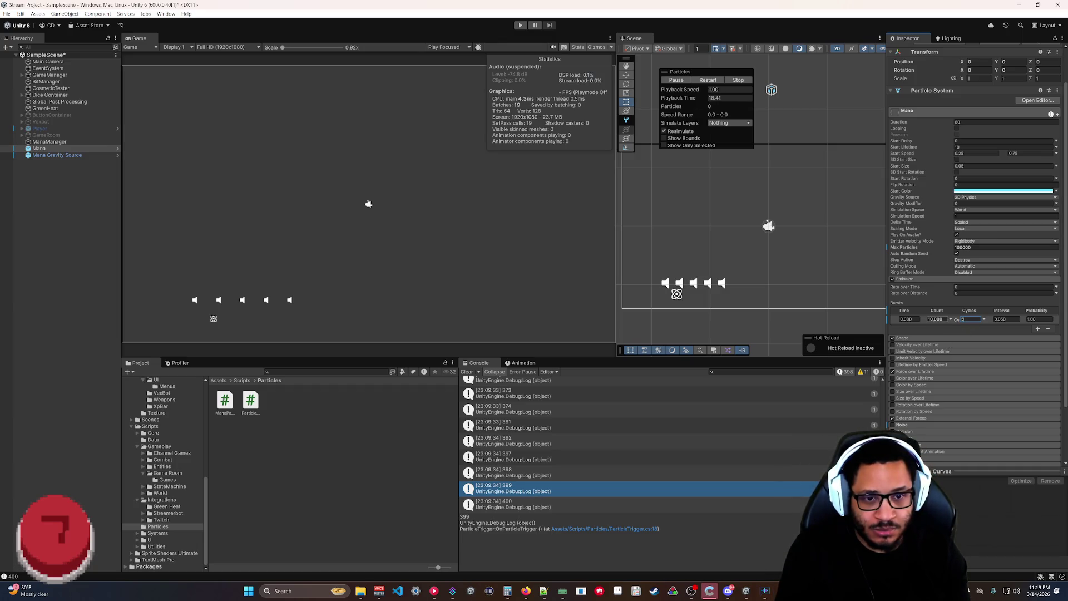
{"action": "key", "text": "shift+Tab"}
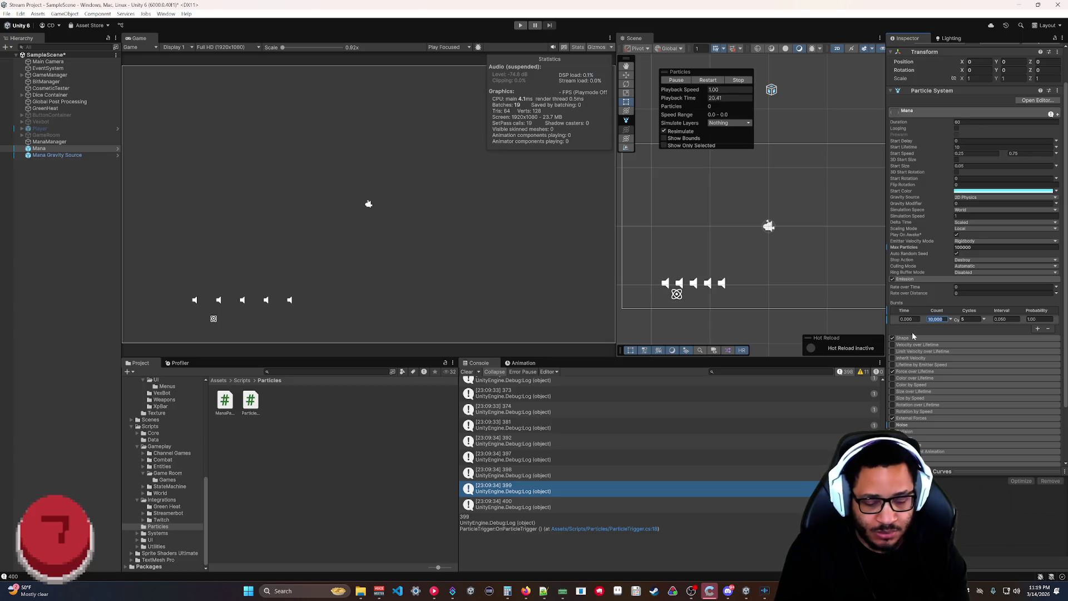
{"action": "type", "text": "2000"}
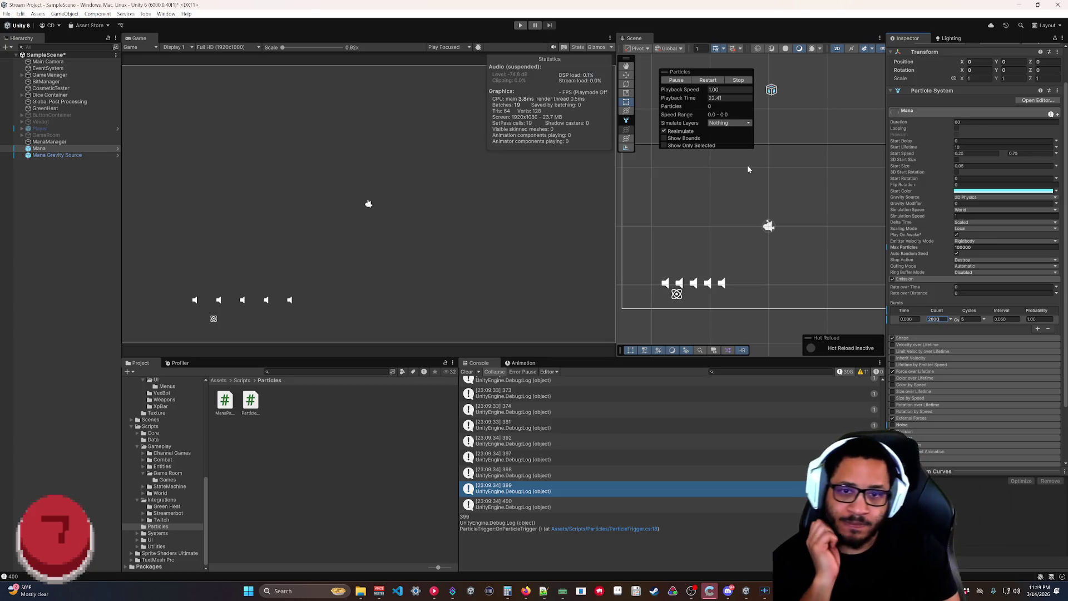
{"action": "key", "text": "Return"}
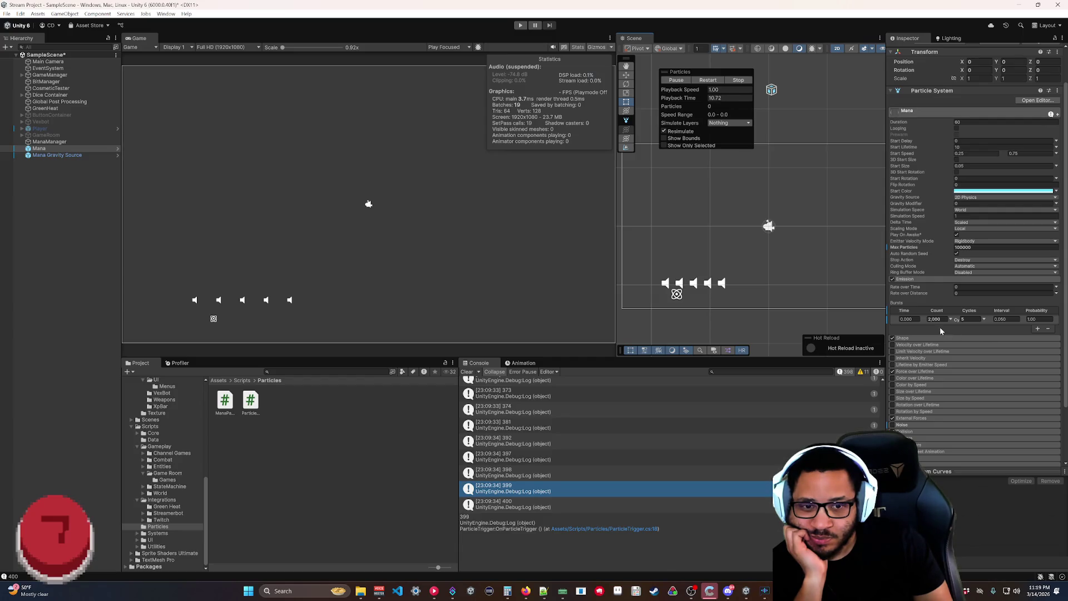
Set the burst to Count 100 with 10 Cycles.
{"action": "left_click", "coordinate": [962, 320]}
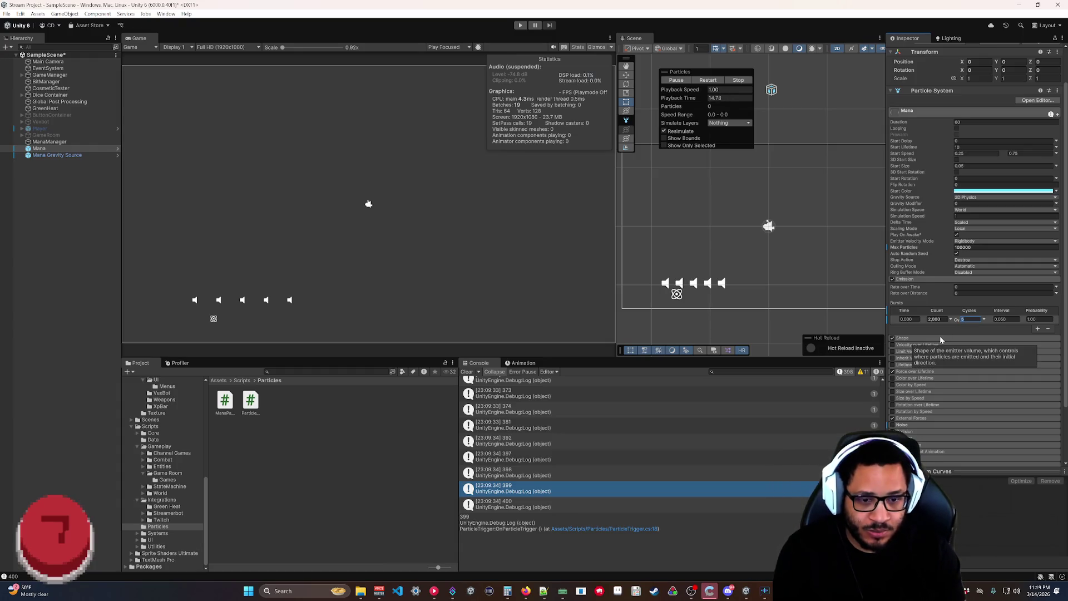
{"action": "type", "text": "10"}
{"action": "key", "text": "shift+Tab"}
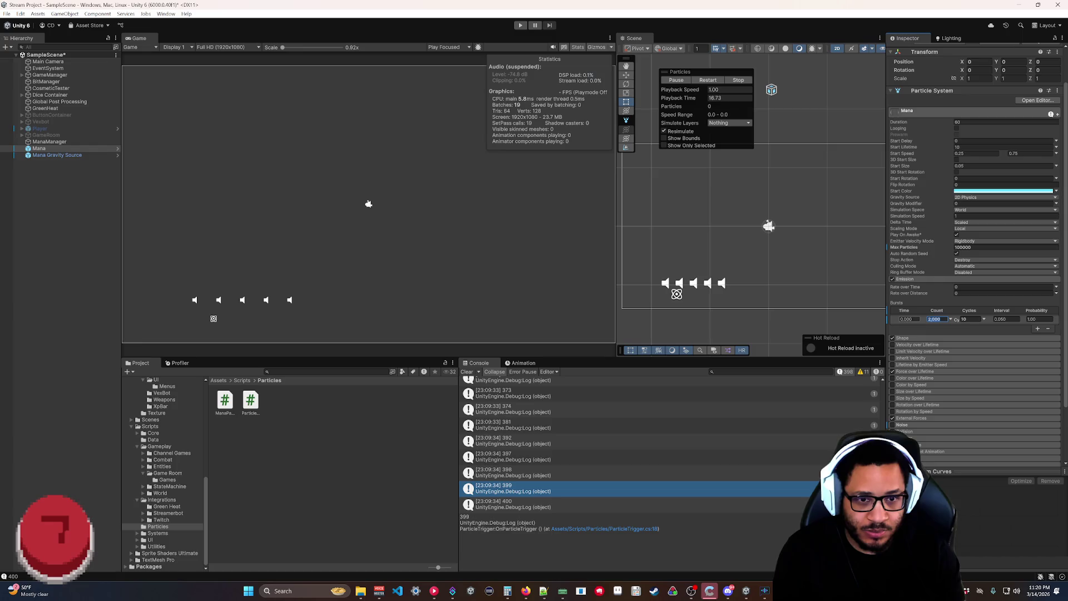
{"action": "type", "text": "100"}
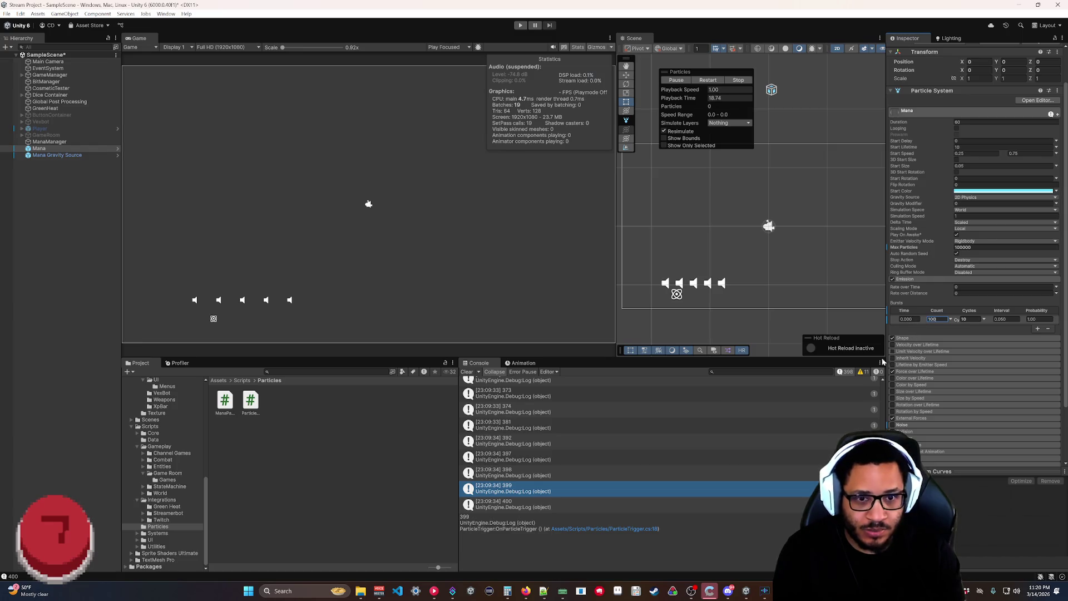
{"action": "left_click", "coordinate": [508, 591]}
{"action": "left_click", "coordinate": [336, 460]}
Compute 100 × 10 = 1,000 in Calculator.
{"action": "left_click", "coordinate": [377, 486]}
{"action": "left_click", "coordinate": [377, 485]}
{"action": "left_click", "coordinate": [459, 409]}
{"action": "left_click", "coordinate": [336, 460]}
{"action": "left_click", "coordinate": [377, 485]}
{"action": "left_click", "coordinate": [459, 486]}
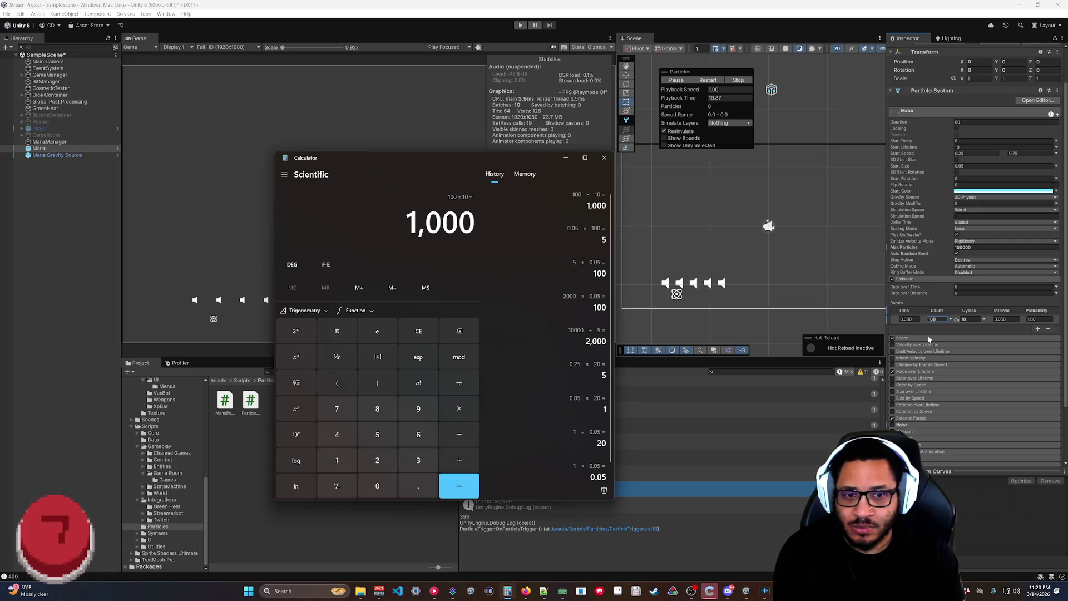
Multiply 1,000 by 10 to get 10,000.
{"action": "left_click", "coordinate": [459, 408]}
{"action": "left_click", "coordinate": [336, 460]}
{"action": "left_click", "coordinate": [377, 486]}
{"action": "left_click", "coordinate": [451, 485]}
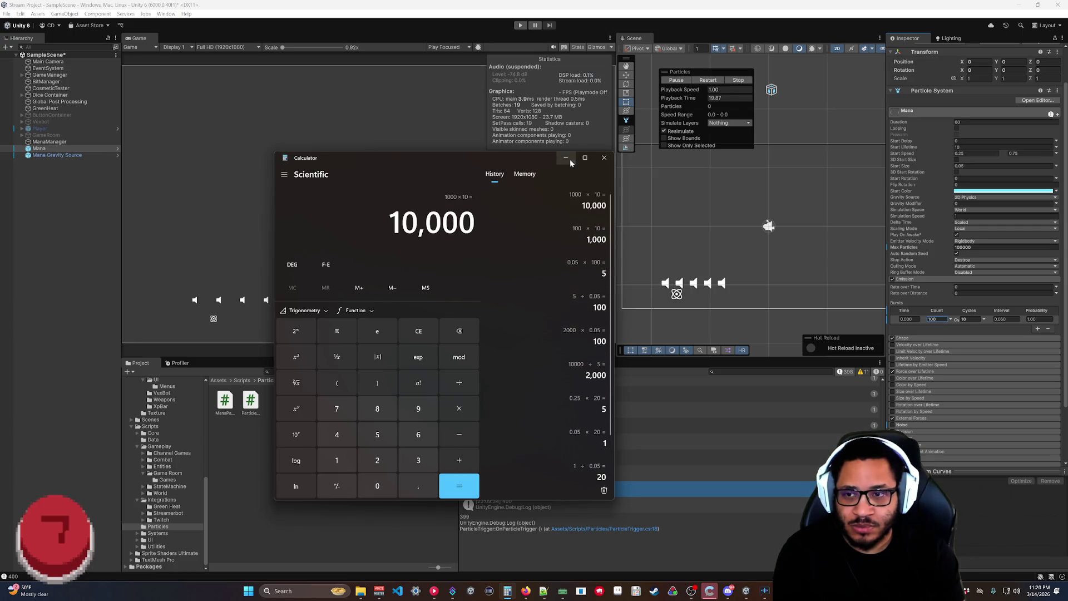
{"action": "left_click", "coordinate": [568, 159]}
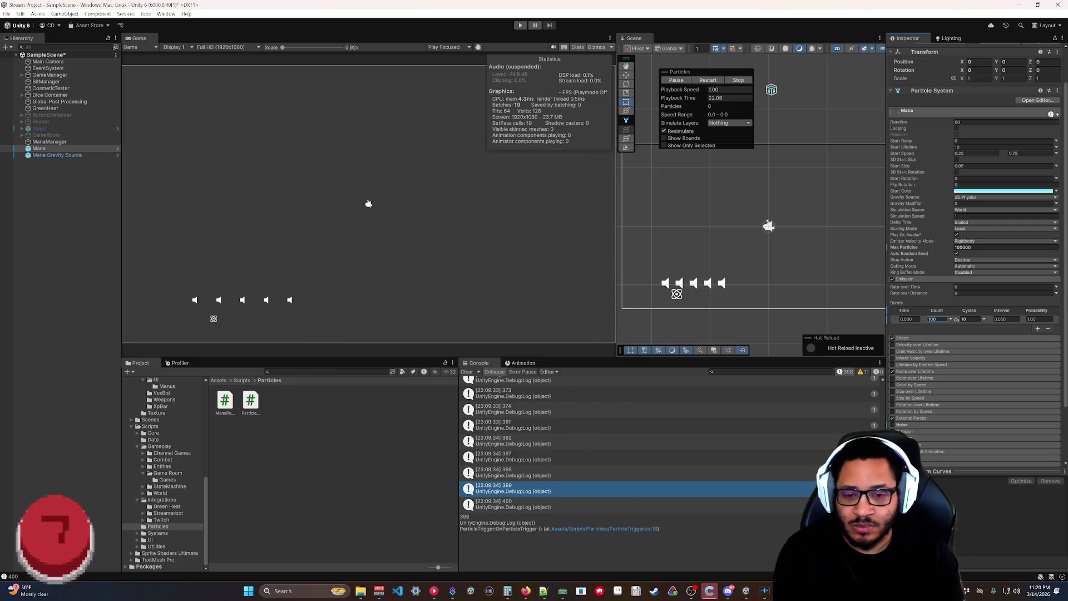
{"action": "mouse_move", "coordinate": [507, 591]}
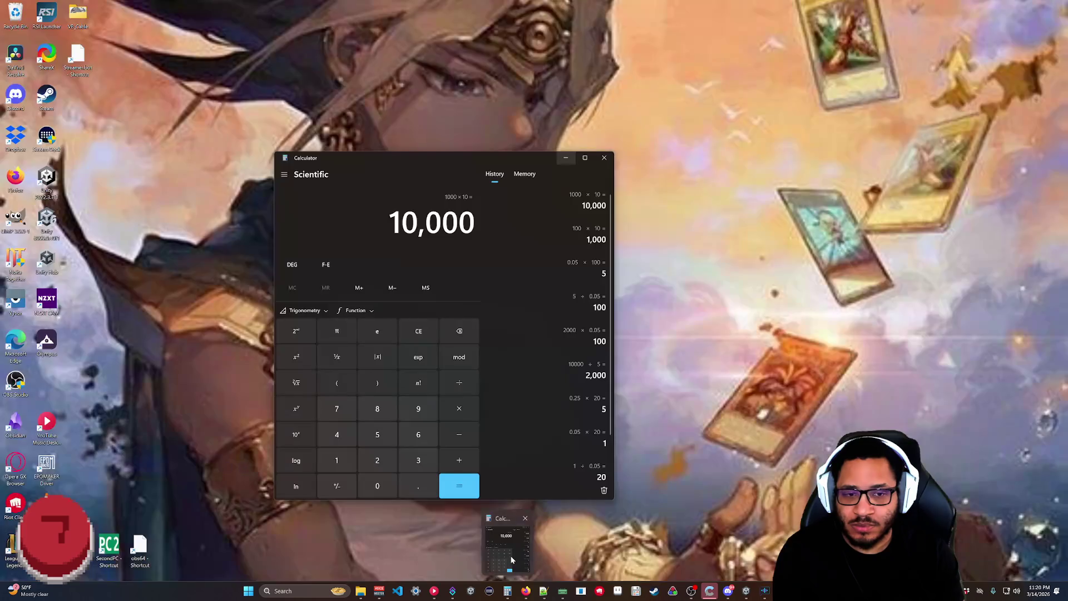
{"action": "left_click", "coordinate": [512, 560]}
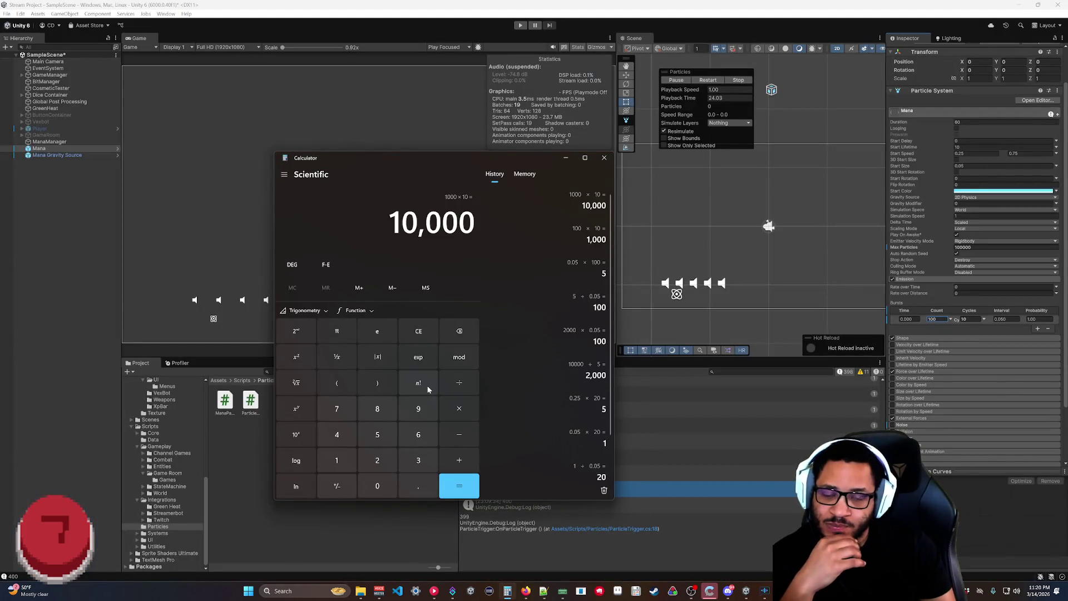
{"action": "left_click", "coordinate": [969, 319]}
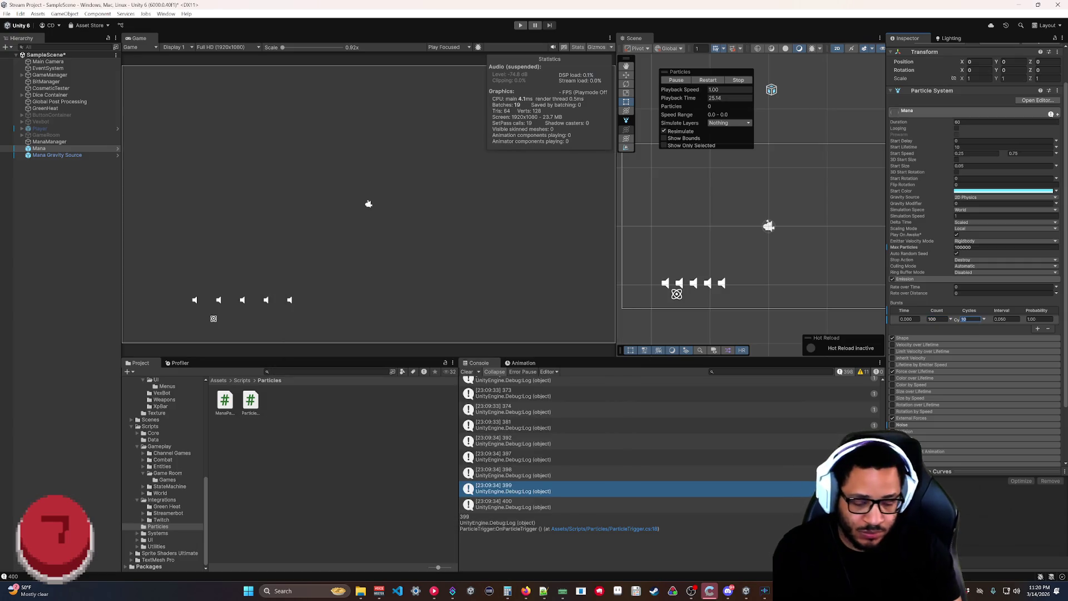
Compute 100 × 100 = 10,000, then switch the burst Cycles to Infinite.
{"action": "left_click", "coordinate": [508, 591]}
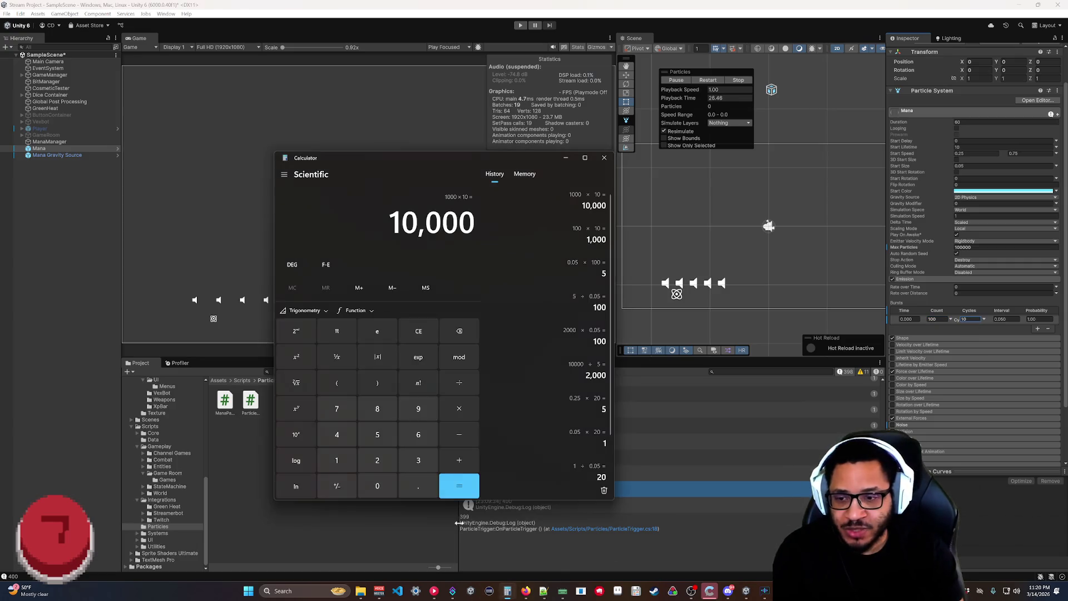
{"action": "left_click", "coordinate": [328, 459]}
{"action": "double_click", "coordinate": [377, 486]}
{"action": "left_click", "coordinate": [455, 406]}
{"action": "left_click", "coordinate": [337, 460]}
{"action": "double_click", "coordinate": [377, 486]}
{"action": "left_click", "coordinate": [459, 486]}
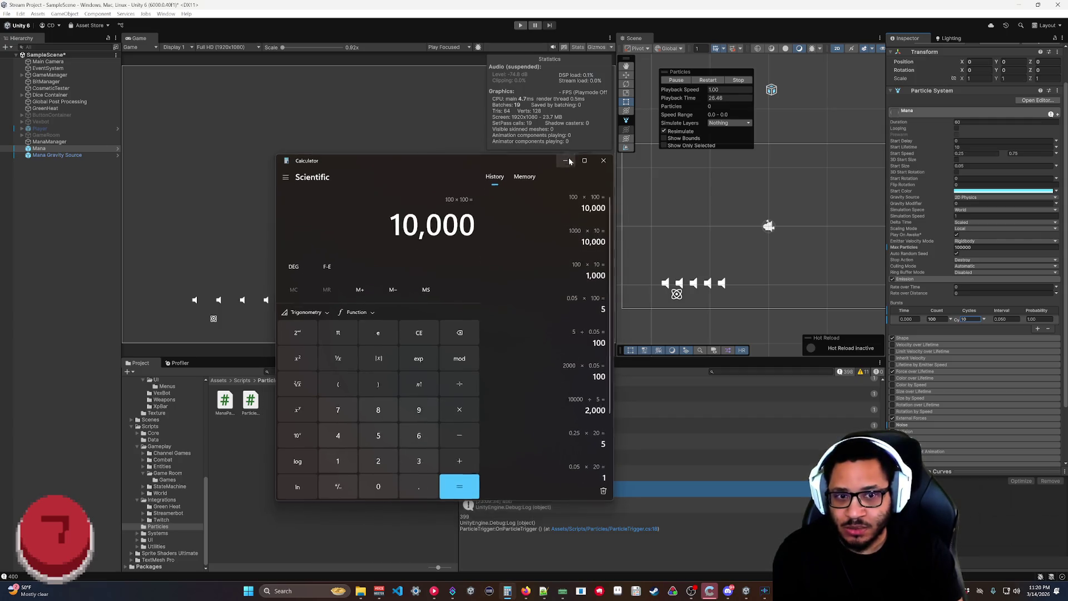
{"action": "left_click", "coordinate": [566, 161]}
{"action": "left_click", "coordinate": [982, 319]}
{"action": "left_click", "coordinate": [972, 327]}
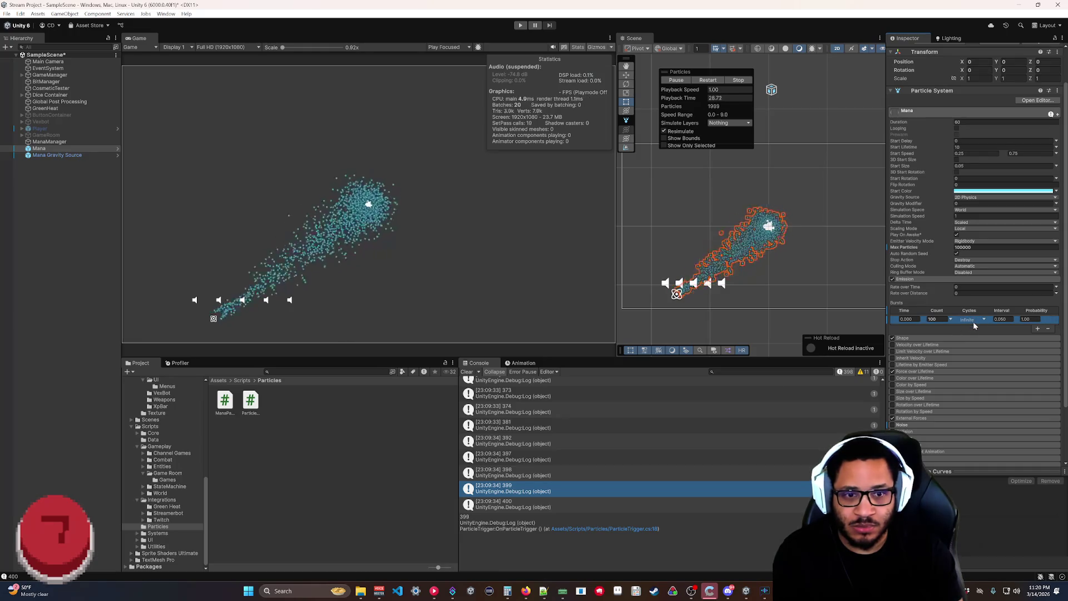
Switch burst Cycles from Infinite back to a count of 100 and replay the effect.
{"action": "left_click", "coordinate": [984, 320]}
{"action": "left_click", "coordinate": [1001, 327]}
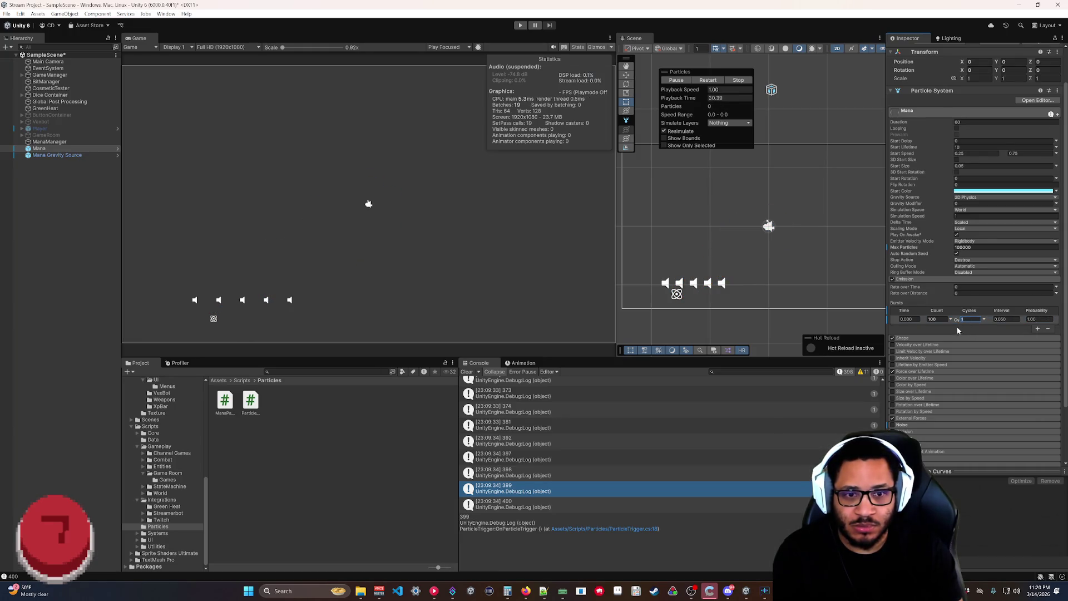
{"action": "type", "text": "100"}
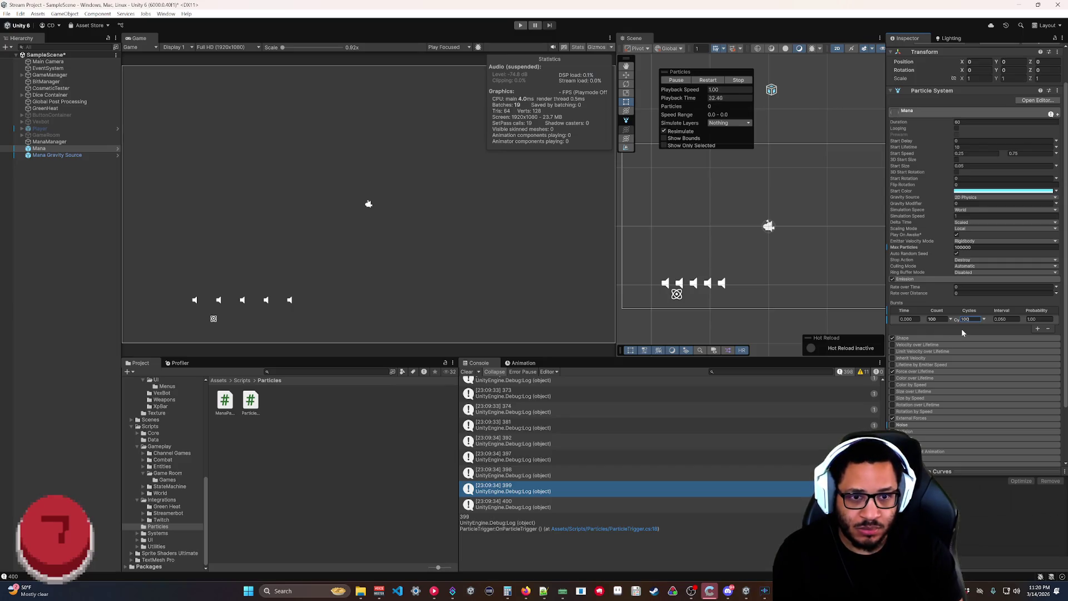
{"action": "left_click", "coordinate": [707, 81]}
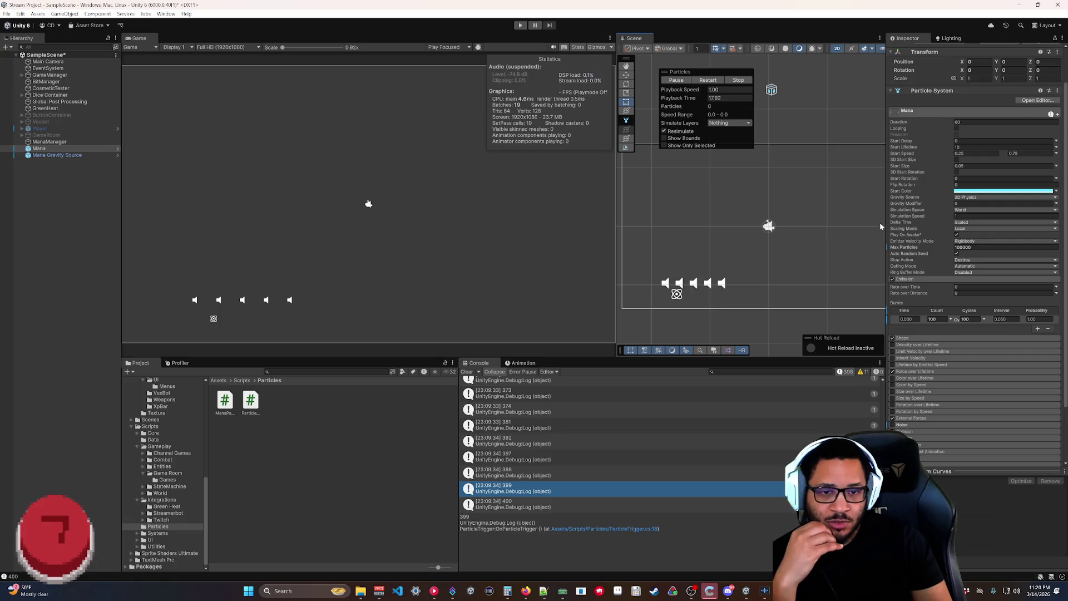
{"action": "left_click", "coordinate": [967, 318]}
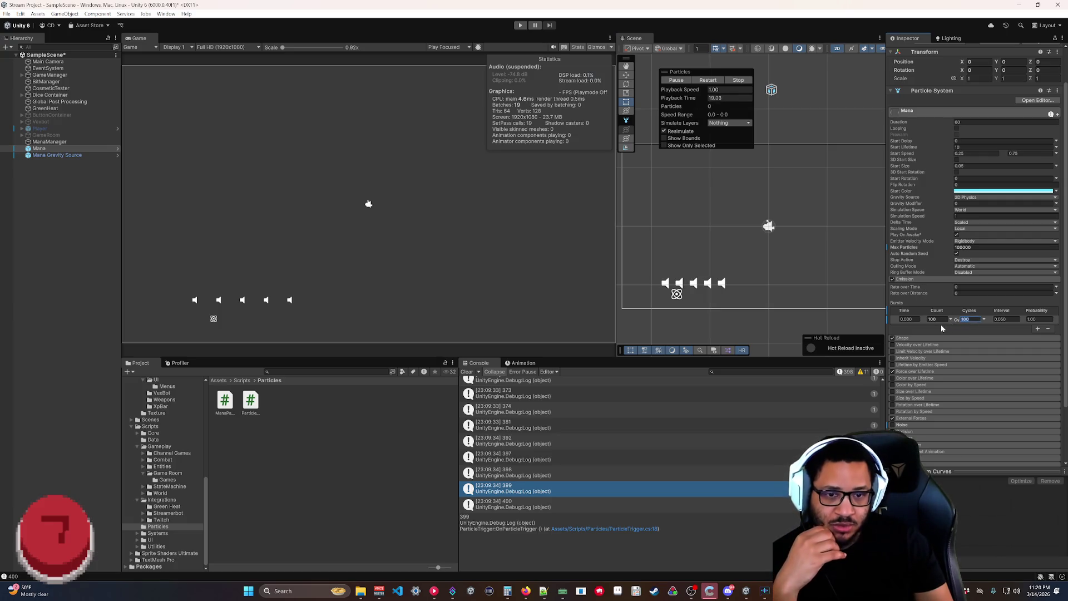
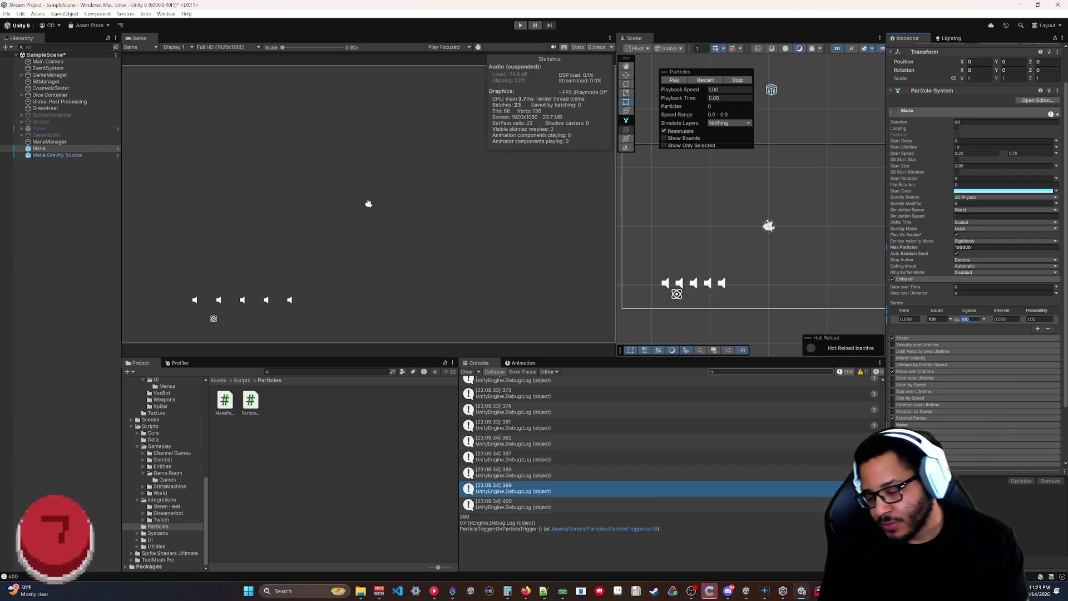
Duplicate the Mana emitter and drag the original Mana's Position X further right.
{"action": "left_click", "coordinate": [54, 149]}
{"action": "key", "text": "ctrl+d"}
{"action": "key", "text": "ctrl+d"}
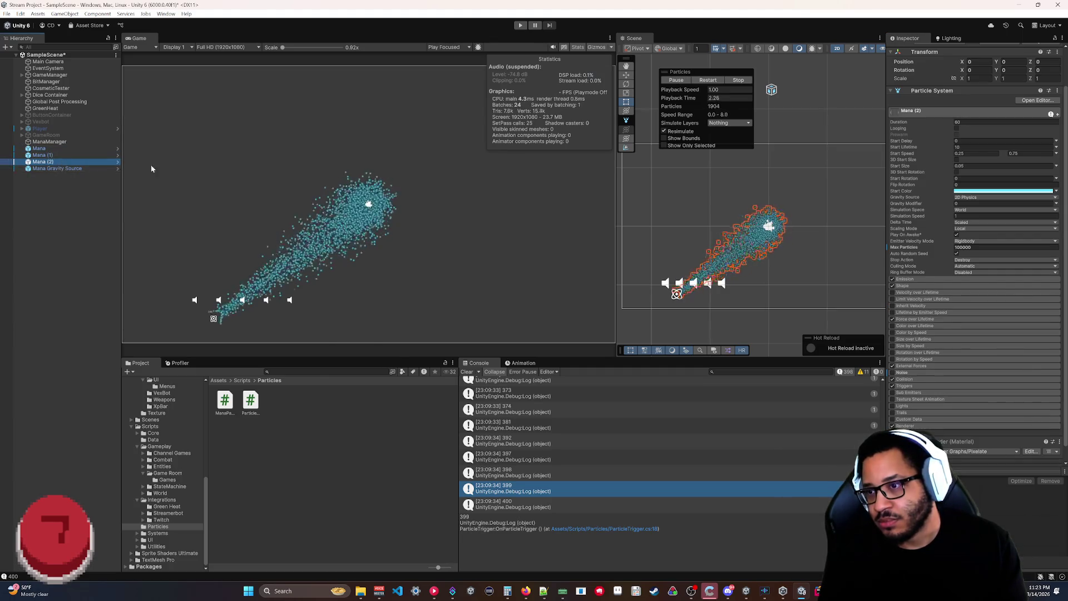
{"action": "left_click", "coordinate": [54, 149]}
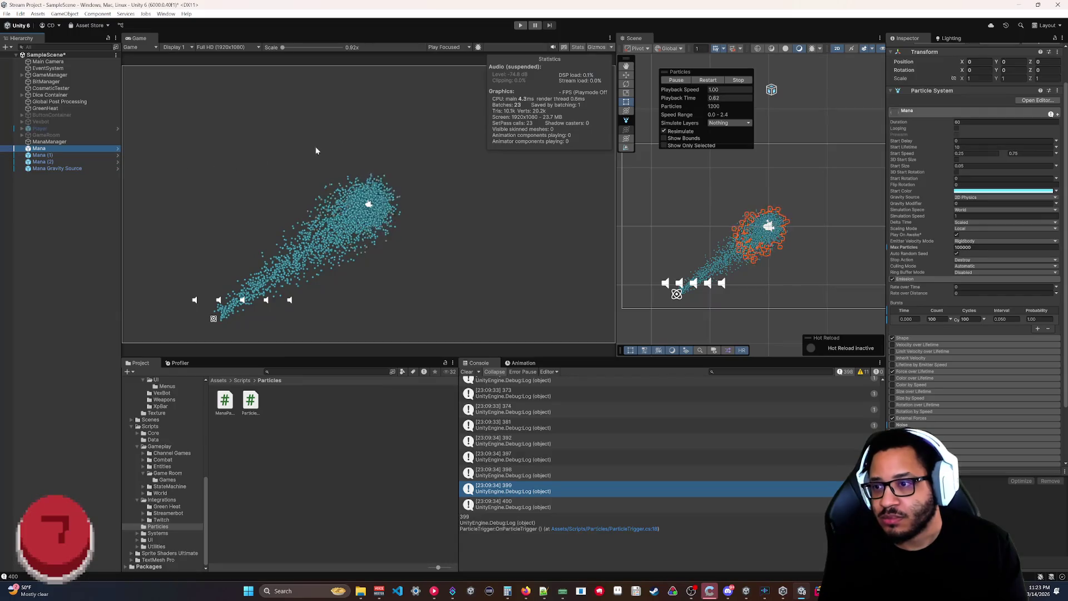
{"action": "left_click_drag", "start_coordinate": [962, 62], "coordinate": [976, 67]}
Shift Mana (1) left along X, then reselect Mana to edit its burst count.
{"action": "left_click", "coordinate": [56, 155]}
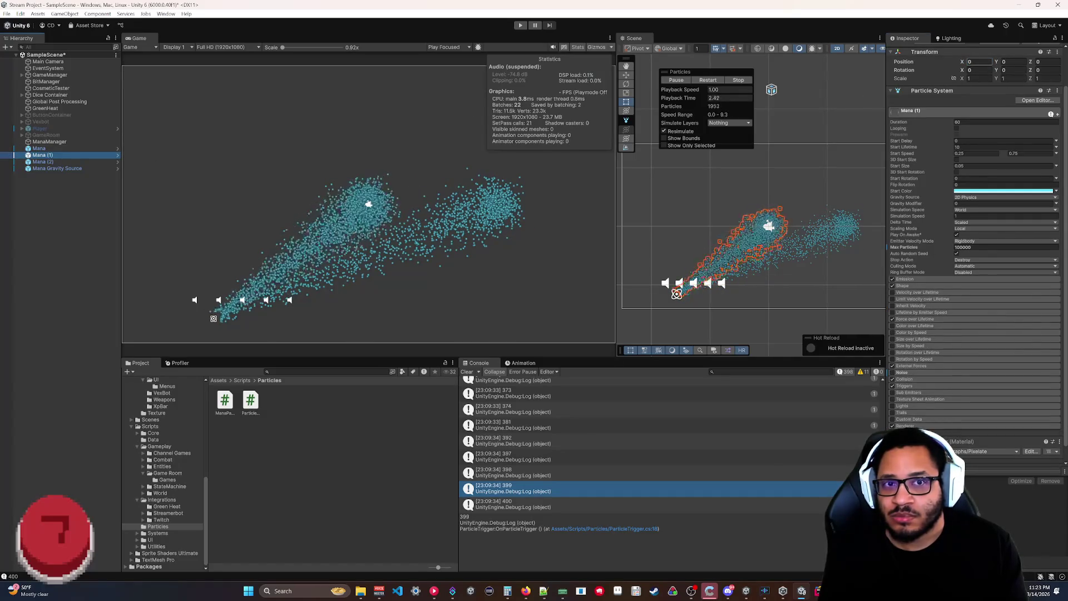
{"action": "left_click_drag", "start_coordinate": [962, 62], "coordinate": [941, 61]}
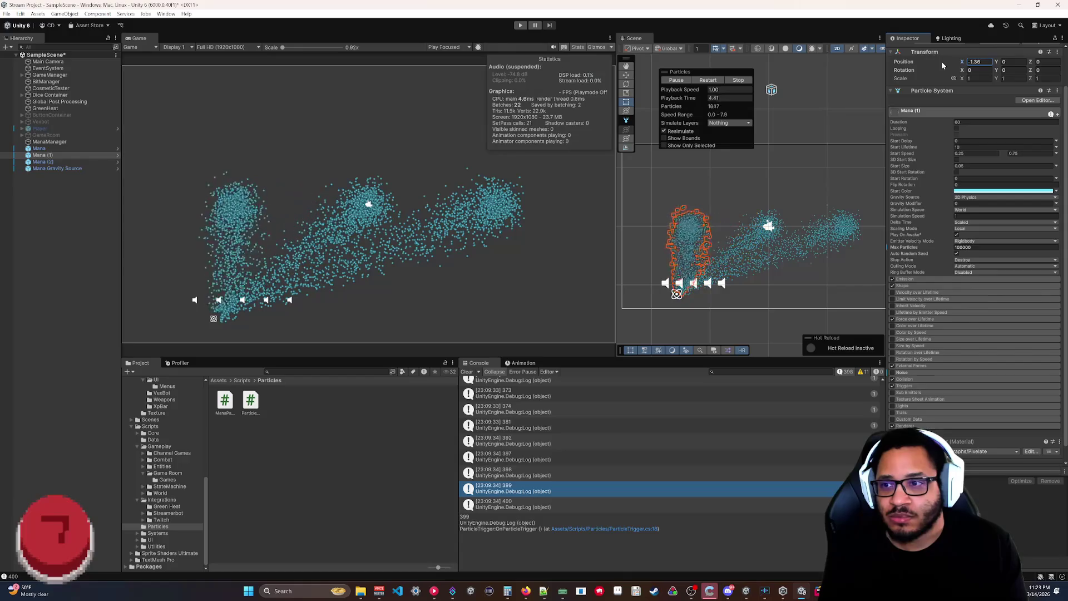
{"action": "left_click", "coordinate": [40, 149]}
{"action": "left_click", "coordinate": [939, 318]}
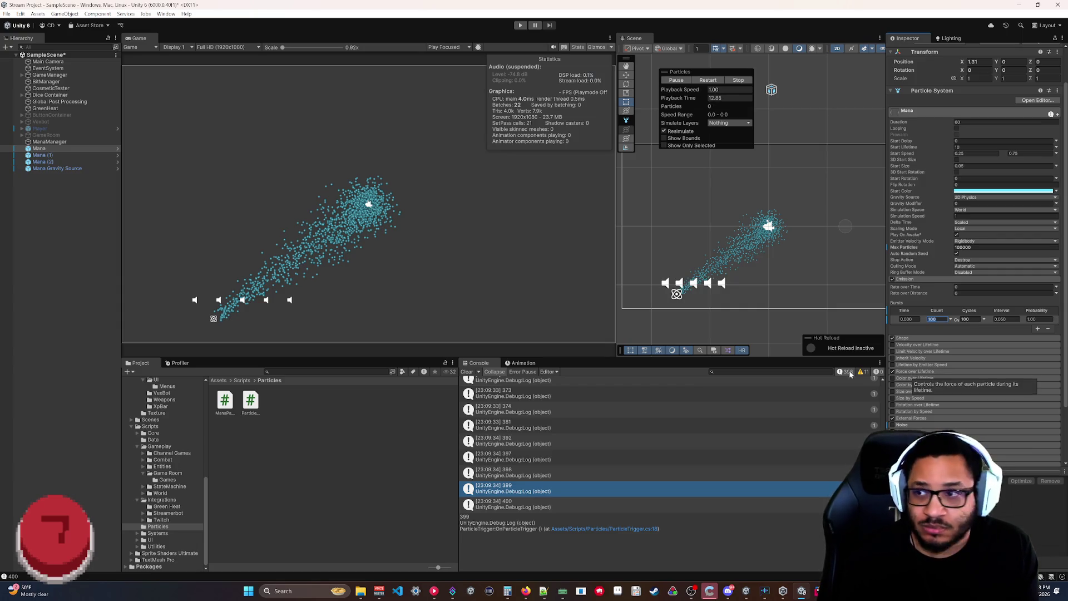
Give Mana's burst 1 cycle and a count of 18.
{"action": "key", "text": "Tab"}
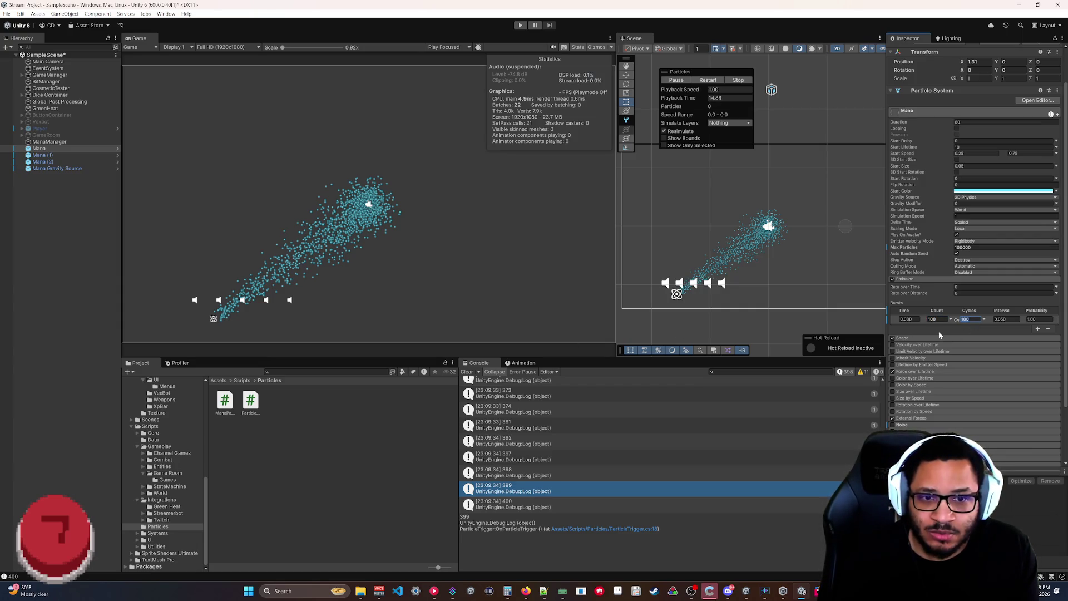
{"action": "type", "text": "1"}
{"action": "key", "text": "shift+Tab"}
{"action": "type", "text": "18"}
Set Mana (1)'s Emission burst to 1 cycle with a count of 5.
{"action": "left_click", "coordinate": [42, 155]}
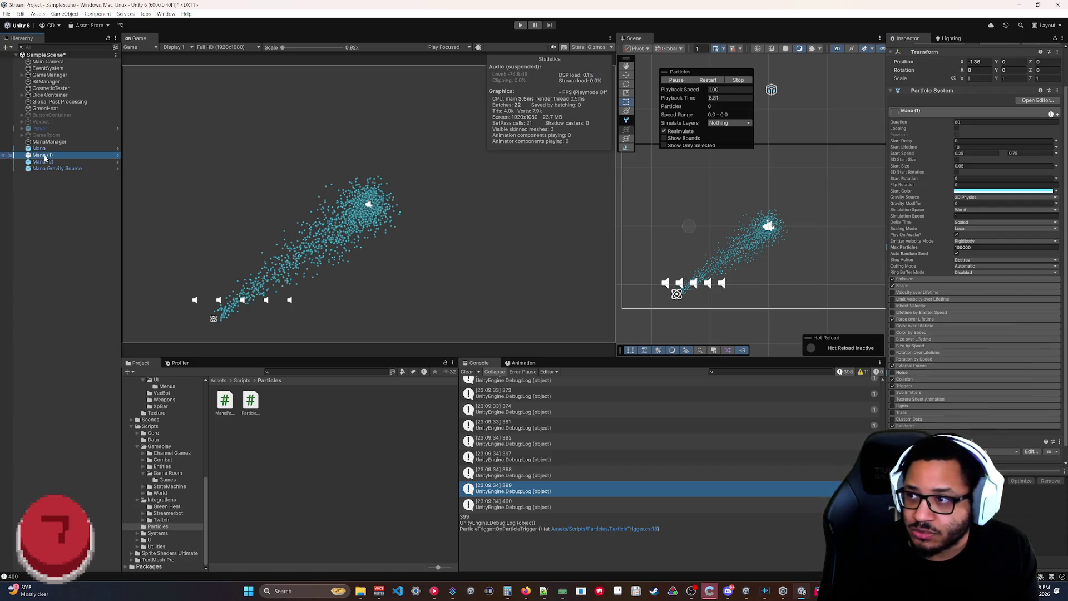
{"action": "scroll", "coordinate": [959, 392], "scroll_direction": "down", "scroll_amount": 1}
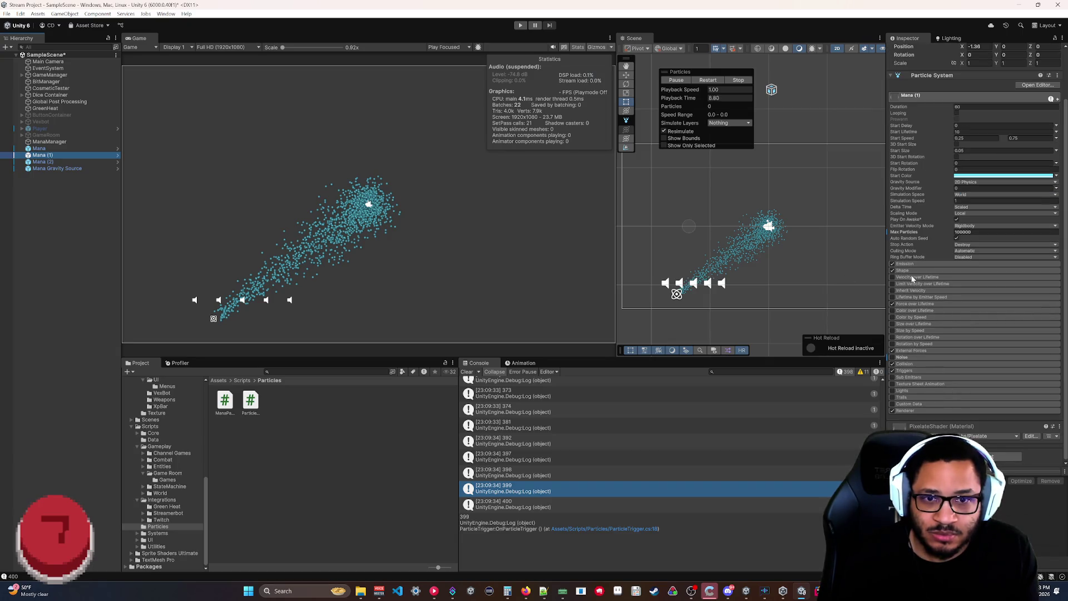
{"action": "left_click", "coordinate": [946, 263]}
{"action": "left_click", "coordinate": [966, 305]}
{"action": "type", "text": "1"}
{"action": "key", "text": "shift+Tab"}
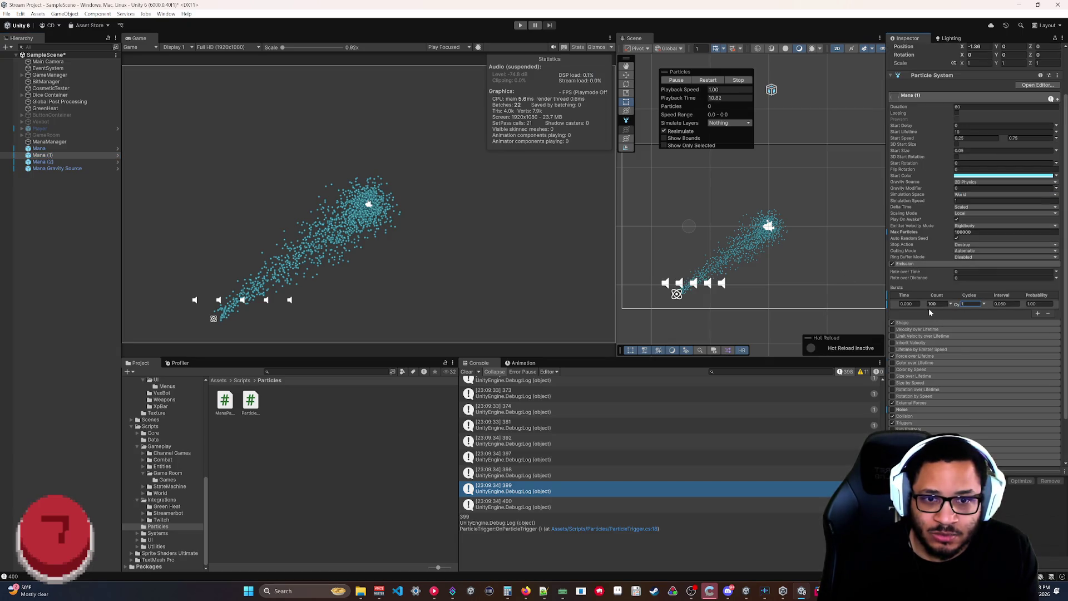
{"action": "type", "text": "5"}
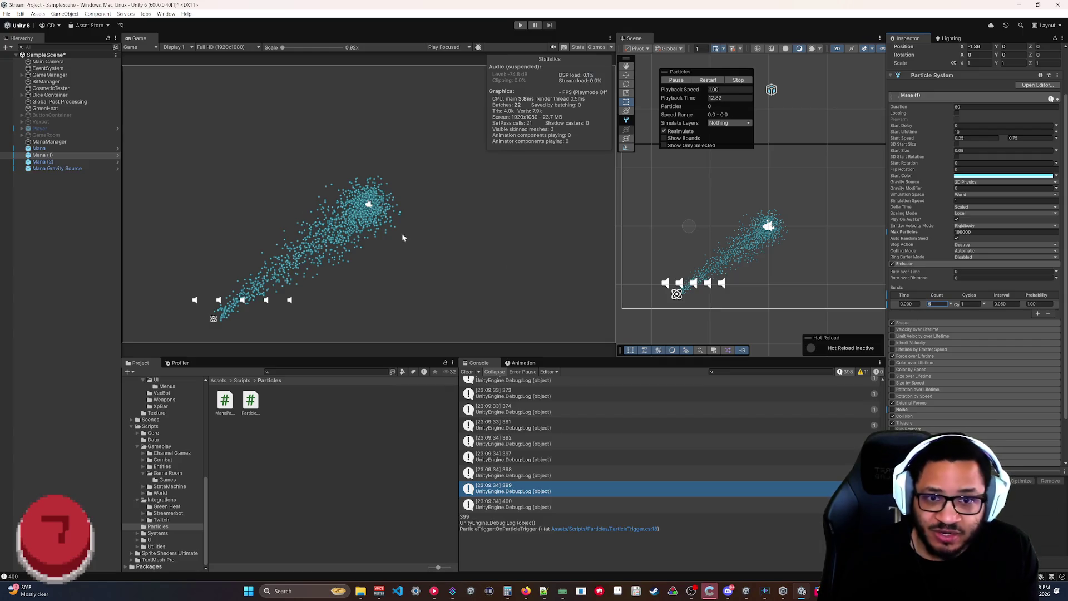
Set Mana (2)'s burst count to 12 and enter Play mode to test.
{"action": "left_click", "coordinate": [54, 161]}
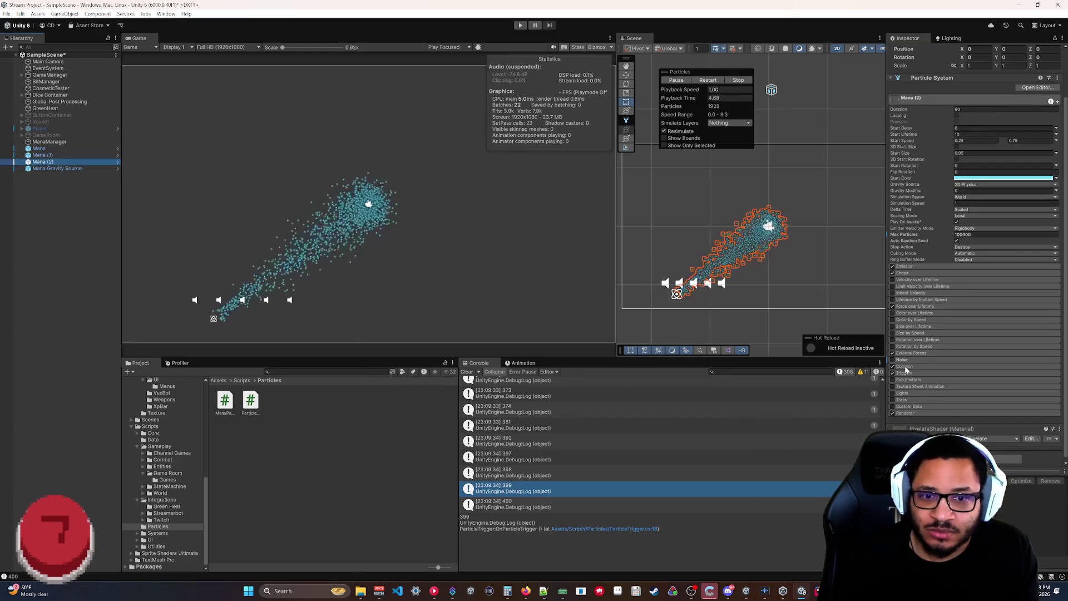
{"action": "left_click", "coordinate": [905, 266]}
{"action": "left_click", "coordinate": [971, 306]}
{"action": "key", "text": "shift+Tab"}
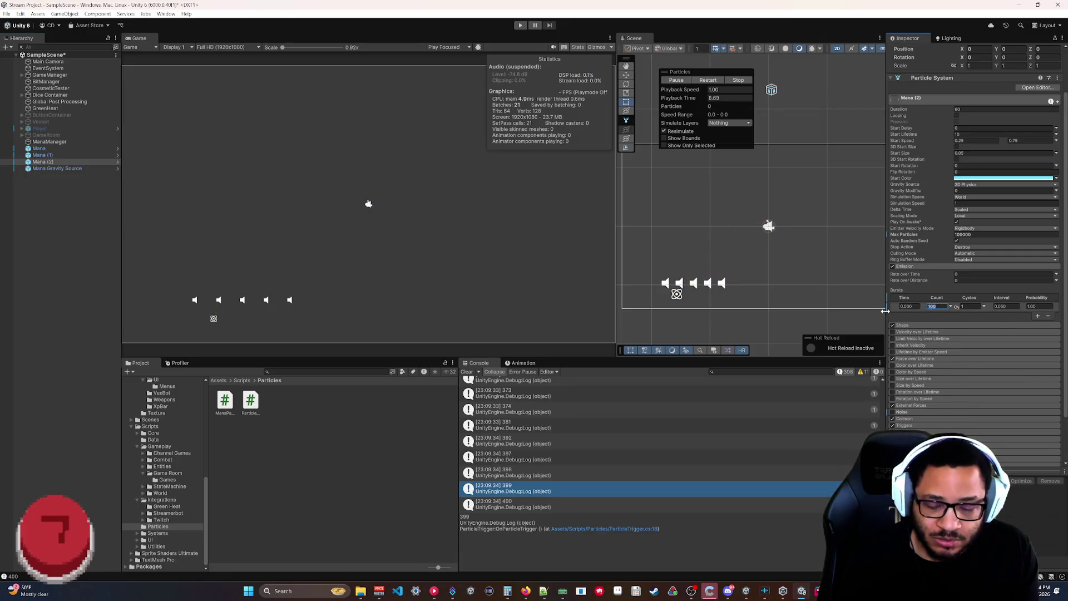
{"action": "type", "text": "1"}
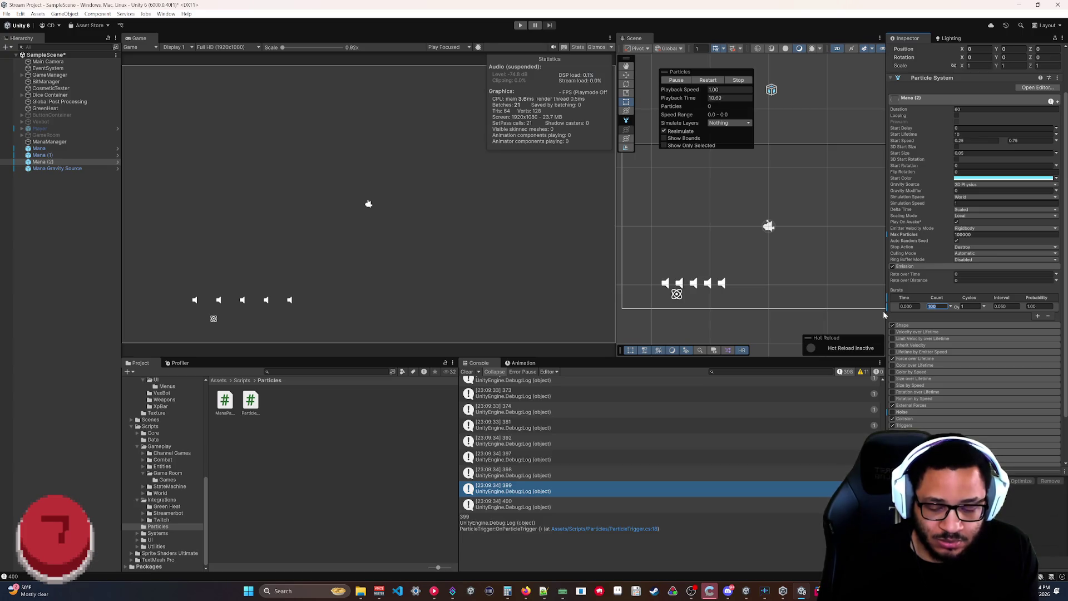
{"action": "type", "text": "2"}
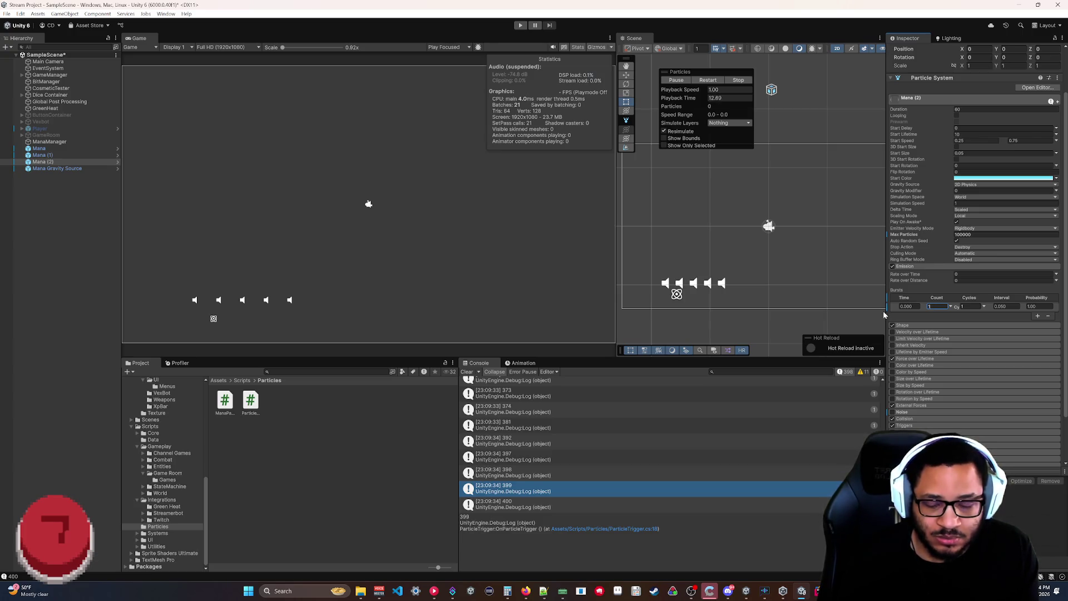
{"action": "left_click", "coordinate": [521, 25]}
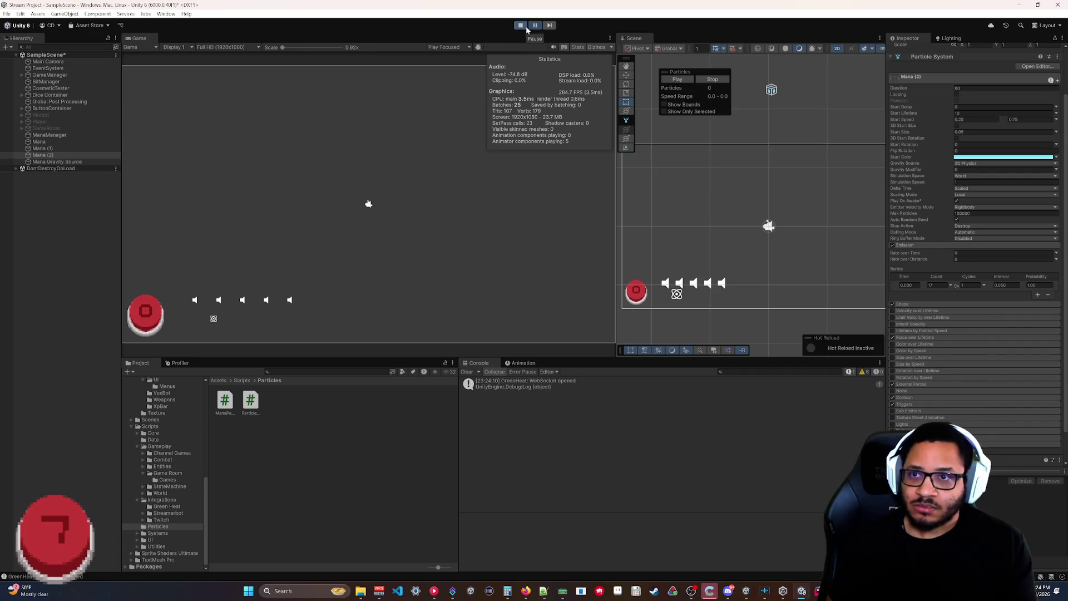
Stop the running game to return to edit mode.
{"action": "left_click", "coordinate": [521, 26]}
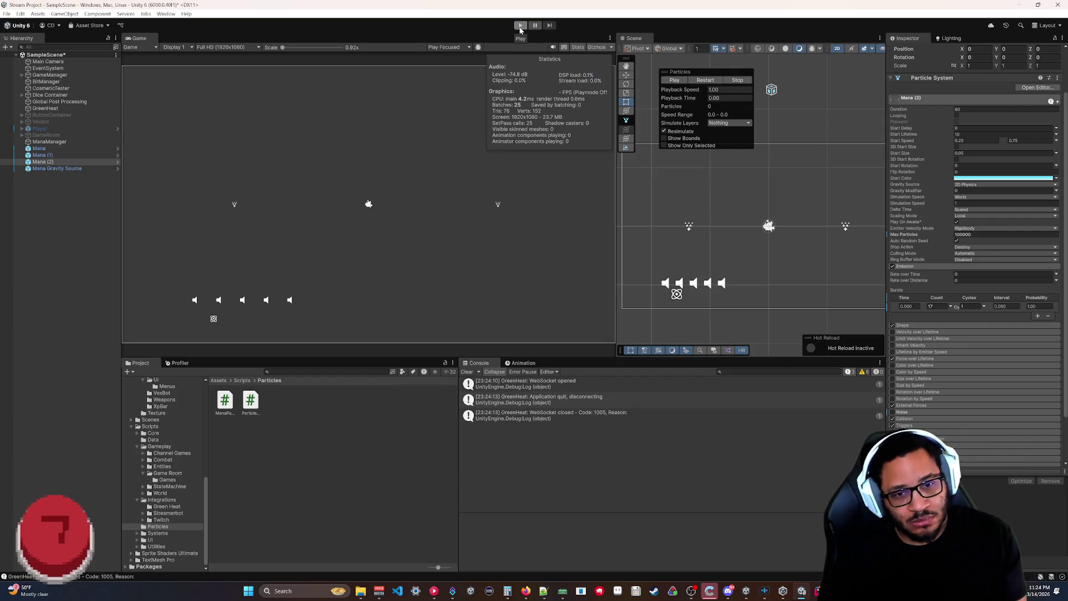
Set Mana (2)'s burst count to 25 and preview the burst repeatedly in the Scene view.
{"action": "left_click", "coordinate": [937, 306]}
{"action": "type", "text": "25"}
{"action": "left_click", "coordinate": [704, 80]}
{"action": "left_click", "coordinate": [702, 81]}
{"action": "left_click", "coordinate": [701, 82]}
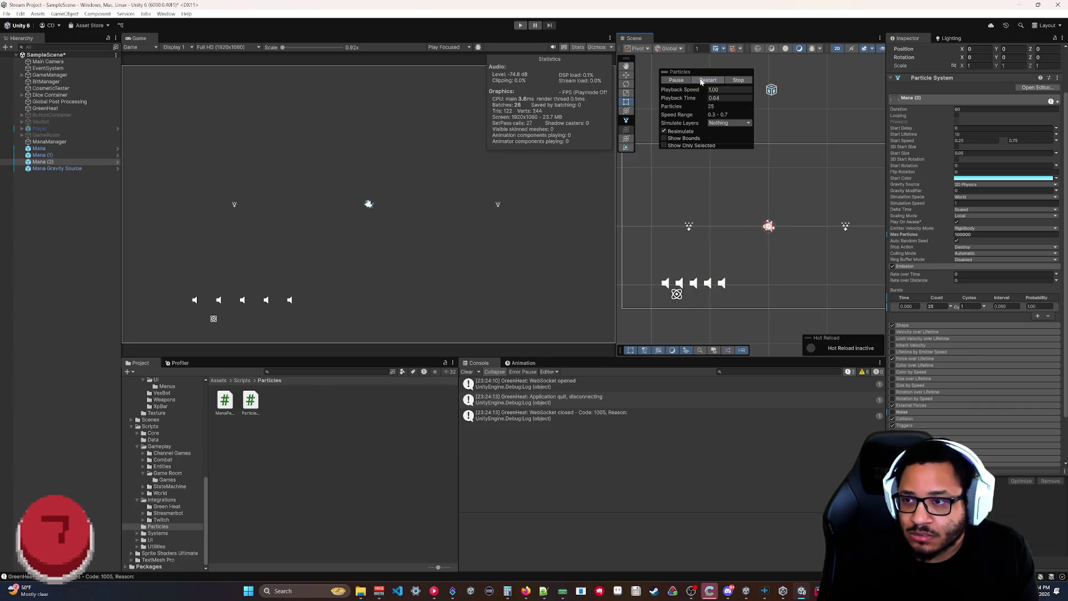
{"action": "left_click", "coordinate": [701, 82]}
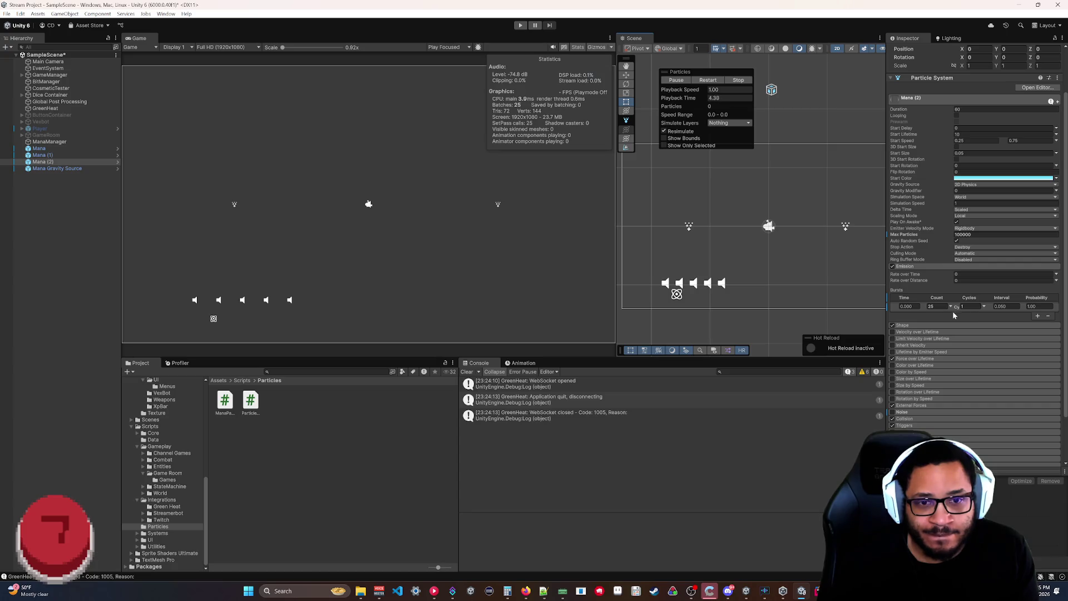
Change Mana (2)'s burst to count 5 with a 0.1 interval and replay the preview.
{"action": "type", "text": "5"}
{"action": "key", "text": "Tab"}
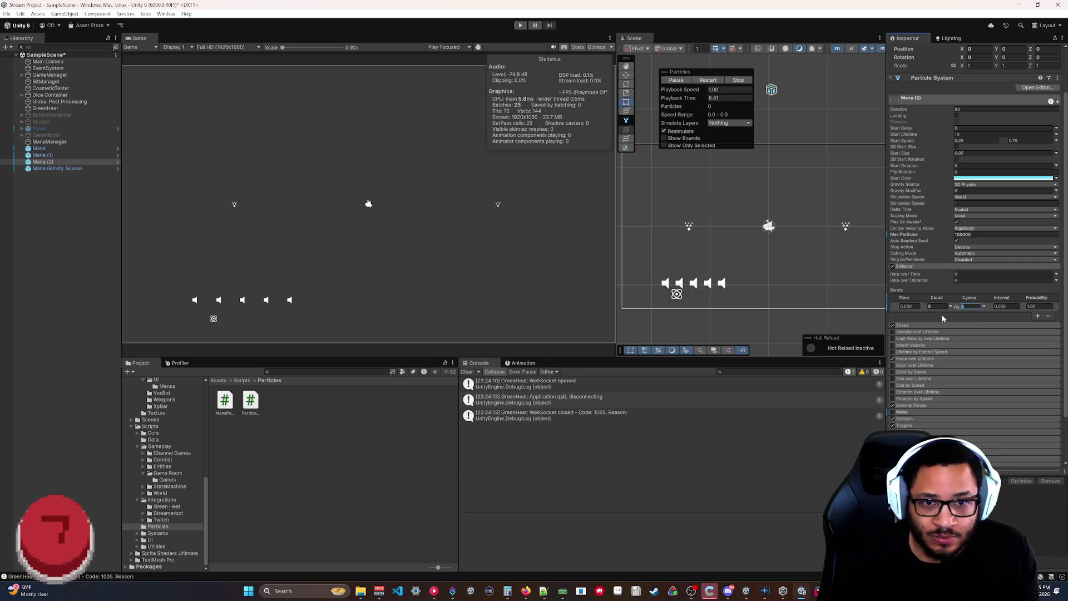
{"action": "left_click", "coordinate": [709, 80]}
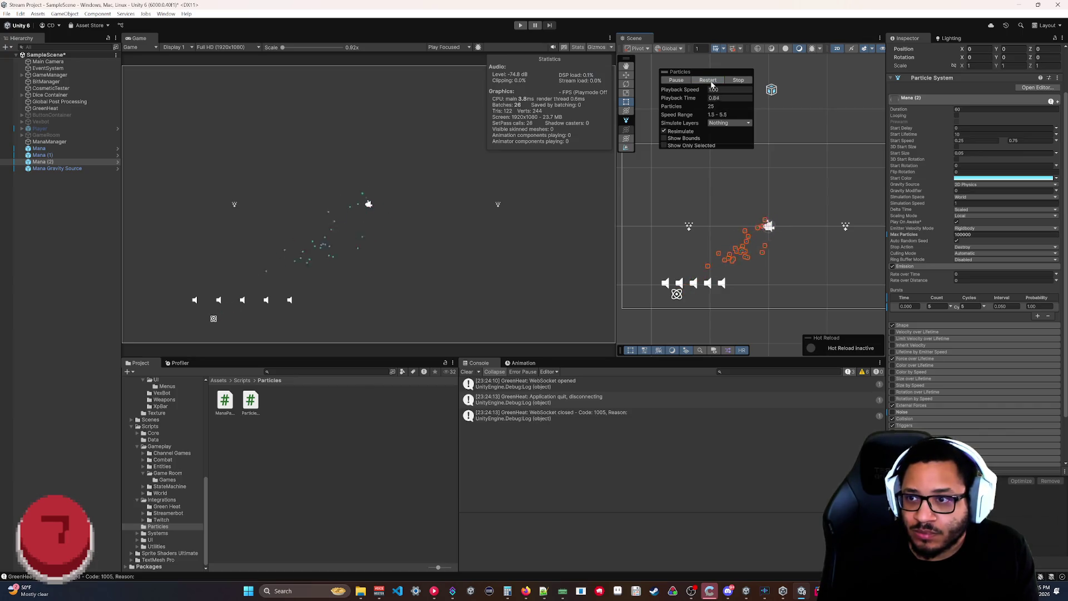
{"action": "left_click", "coordinate": [1000, 306]}
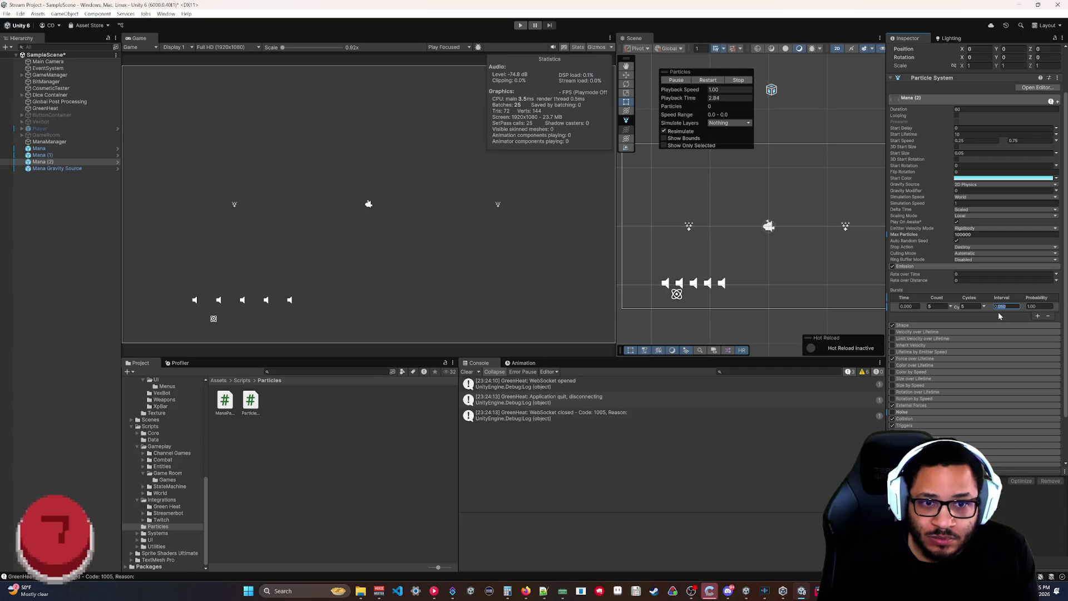
{"action": "type", "text": "0.1"}
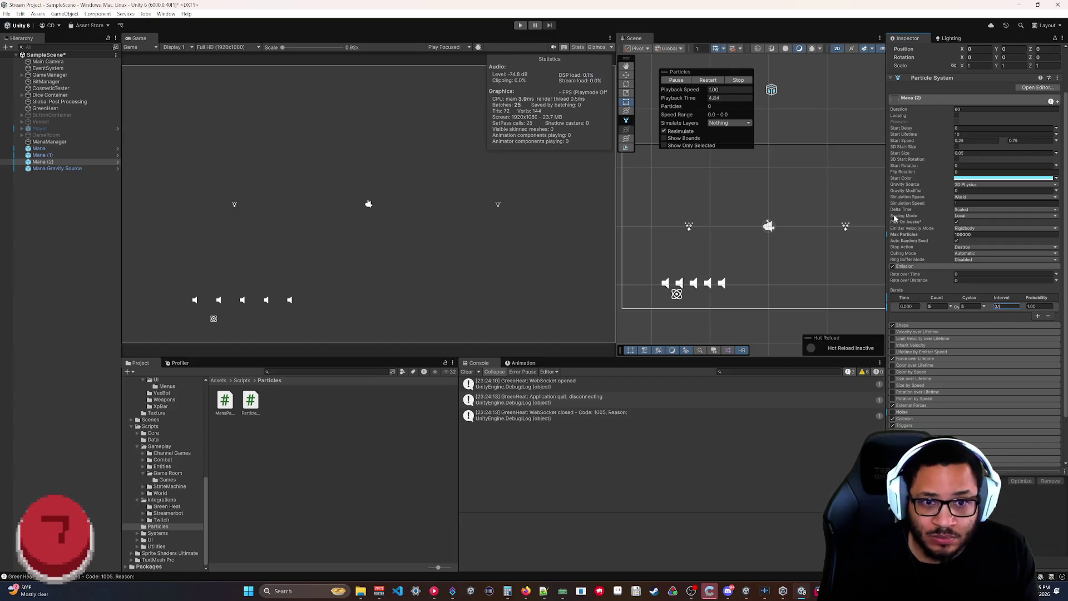
{"action": "left_click", "coordinate": [709, 81]}
{"action": "left_click", "coordinate": [708, 80]}
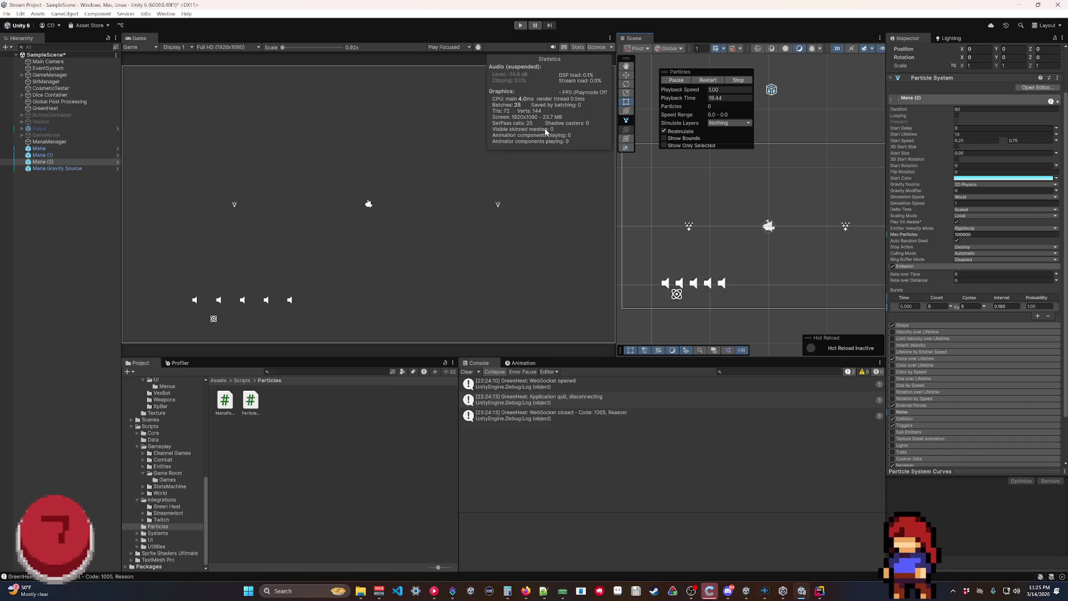
Bring Notepad++ forward, open a new tab, and type then delete a test line.
{"action": "left_click", "coordinate": [543, 591]}
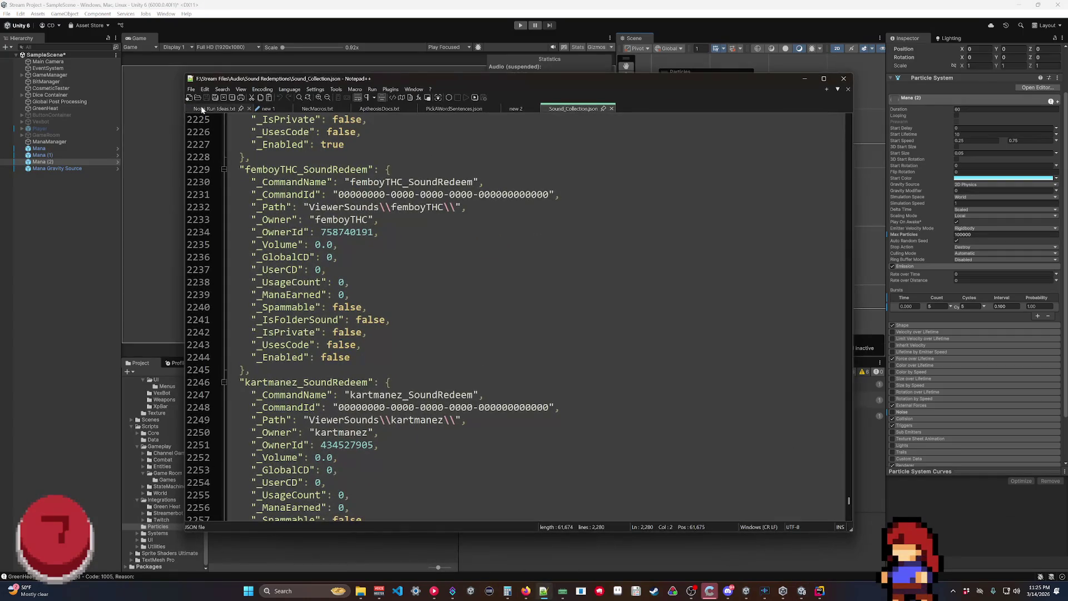
{"action": "left_click", "coordinate": [189, 97]}
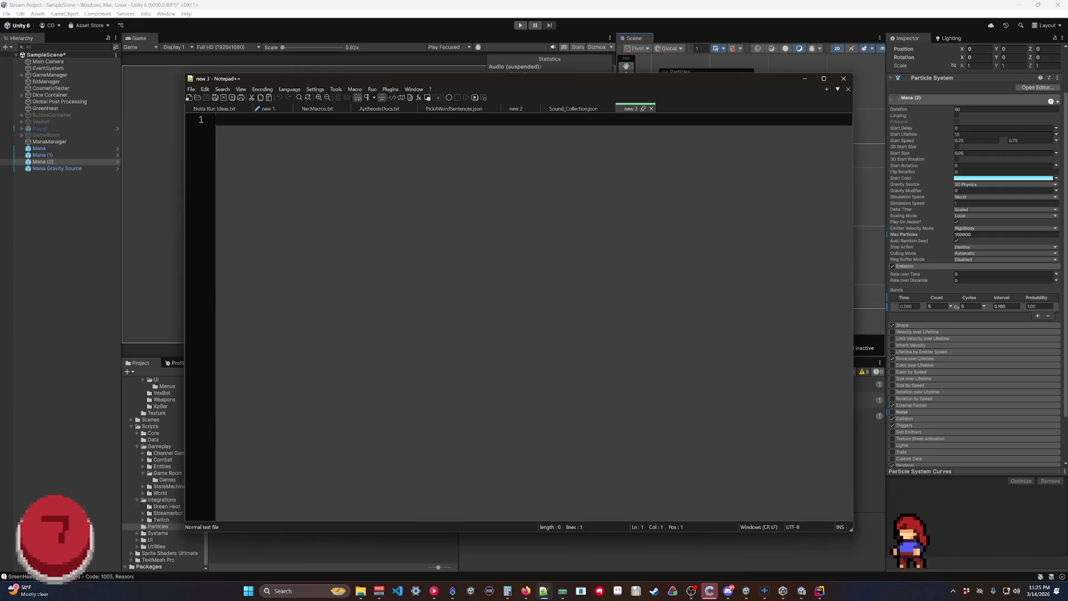
{"action": "type", "text": "John "}
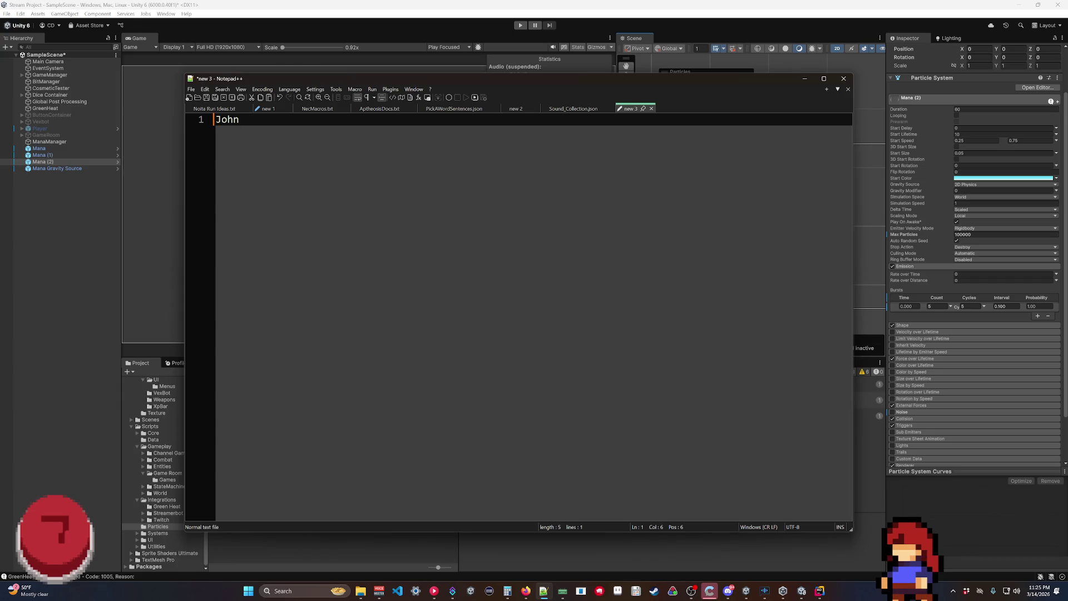
{"action": "type", "text": "Celeste Mountain"}
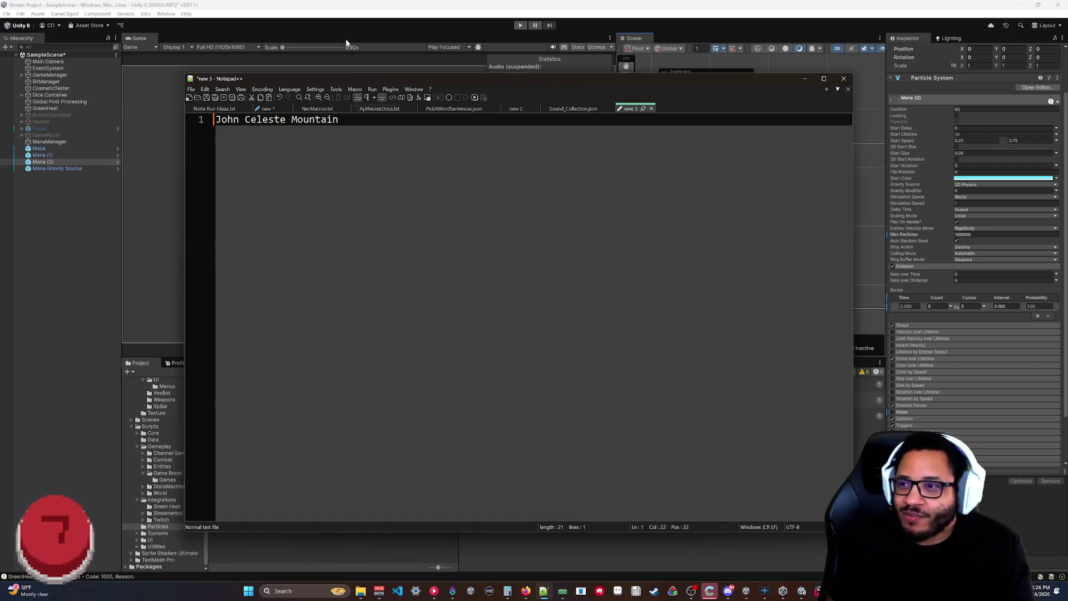
{"action": "left_click_drag", "start_coordinate": [339, 119], "coordinate": [193, 167]}
{"action": "key", "text": "BackSpace"}
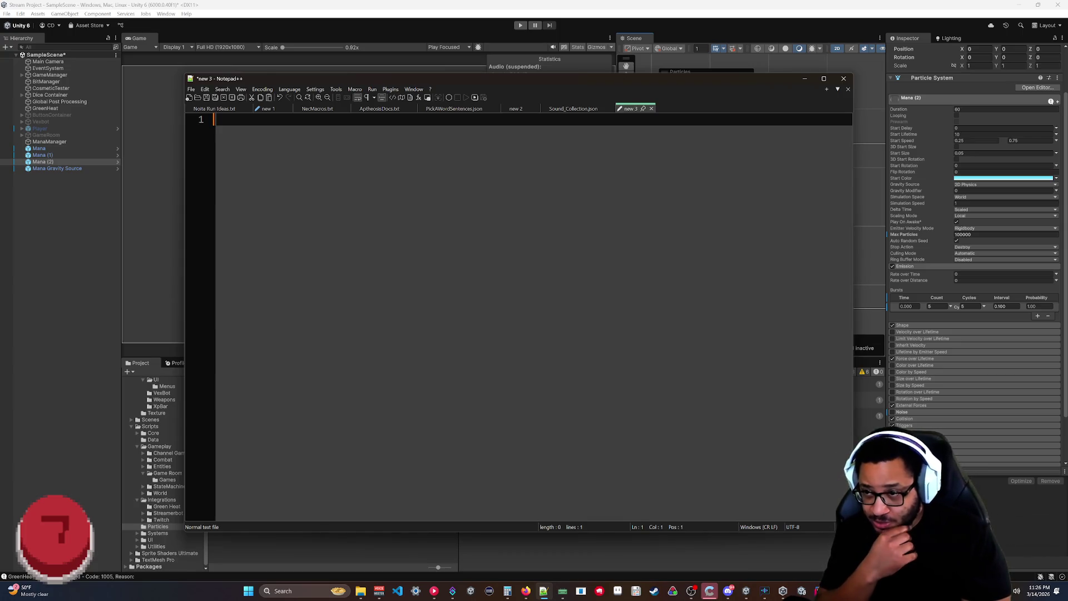
Write the note about each die's own Mana emitter and 'Helps control accurate particle to mana parity'.
{"action": "type", "text": "E ch Di"}
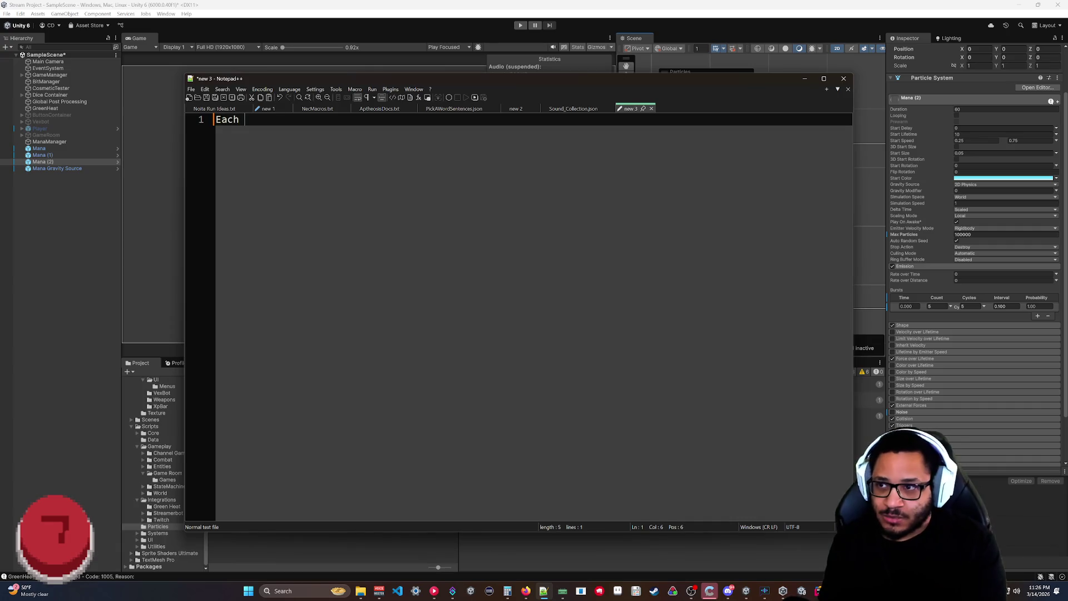
{"action": "type", "text": "e has it's onw"}
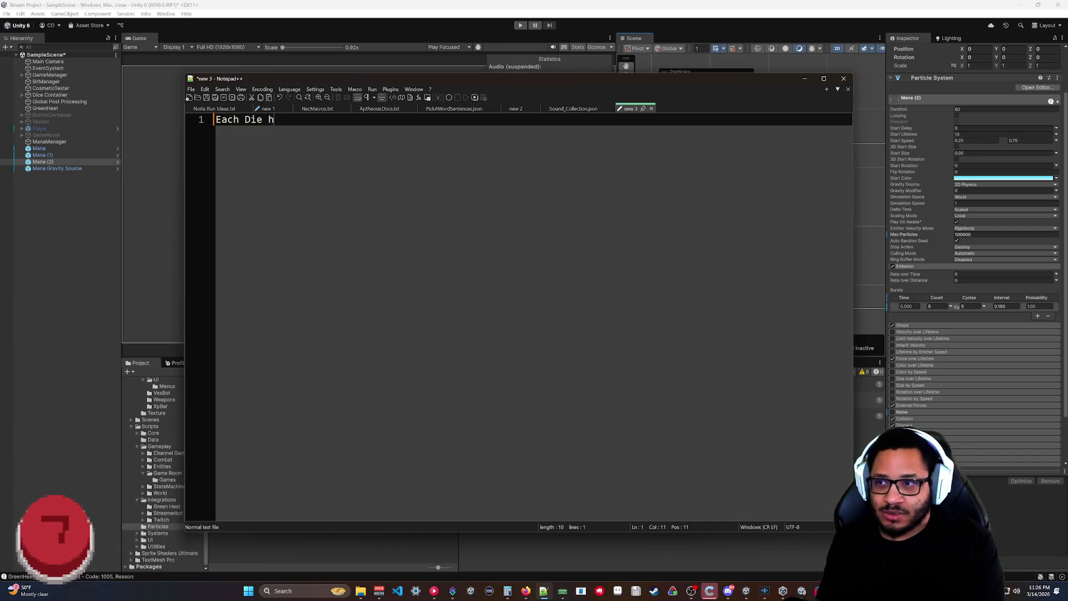
{"action": "key", "text": "BackSpace"}
{"action": "key", "text": "BackSpace"}
{"action": "type", "text": "wn Mana emitter"}
{"action": "key", "text": "Return"}
{"action": "key", "text": "Tab"}
{"action": "type", "text": "Helps control accur"}
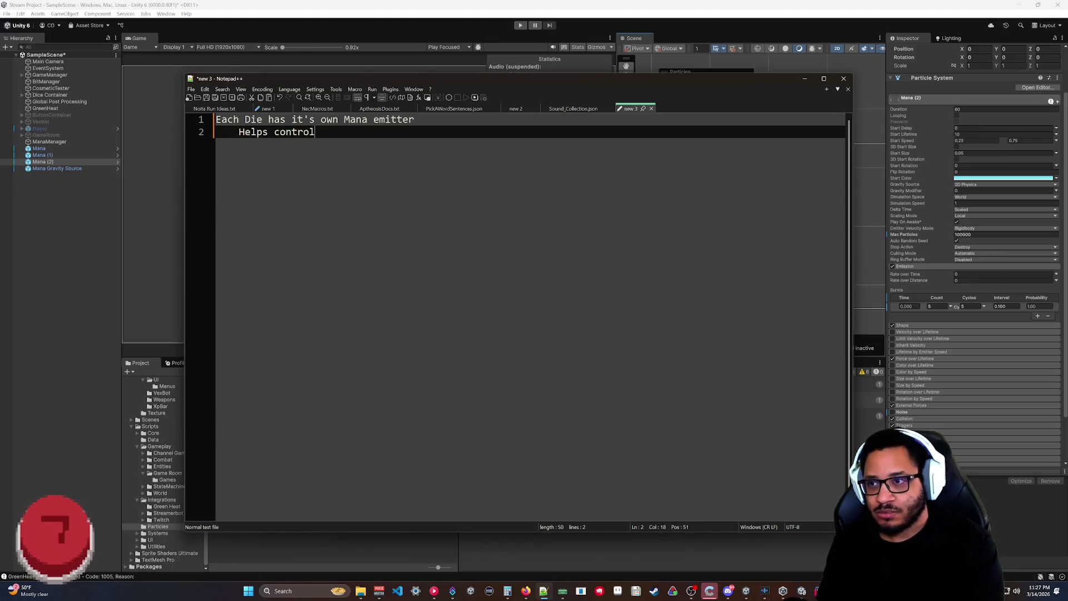
{"action": "type", "text": "ate particle "}
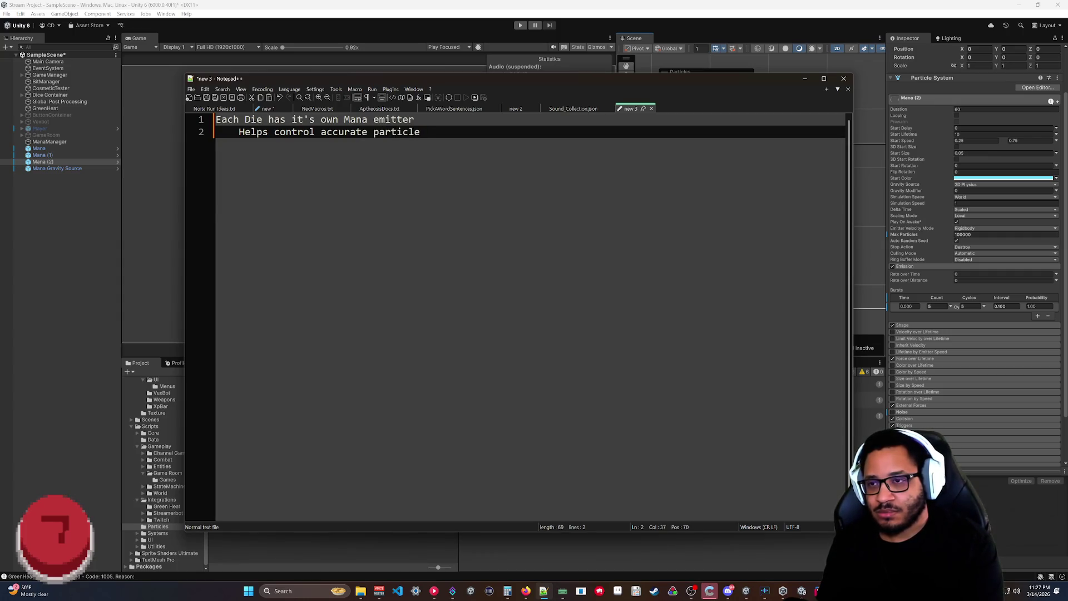
{"action": "type", "text": "to"}
{"action": "key", "text": "BackSpace"}
{"action": "key", "text": "BackSpace"}
{"action": "type", "text": "to mana "}
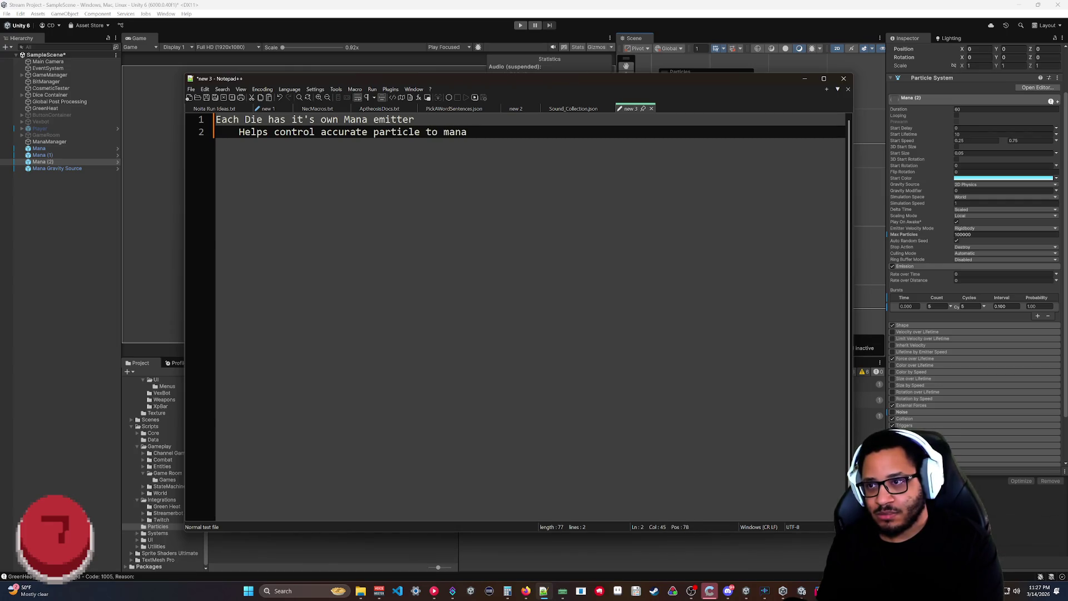
{"action": "type", "text": "acc"}
{"action": "key", "text": "BackSpace"}
{"action": "key", "text": "BackSpace"}
{"action": "key", "text": "BackSpace"}
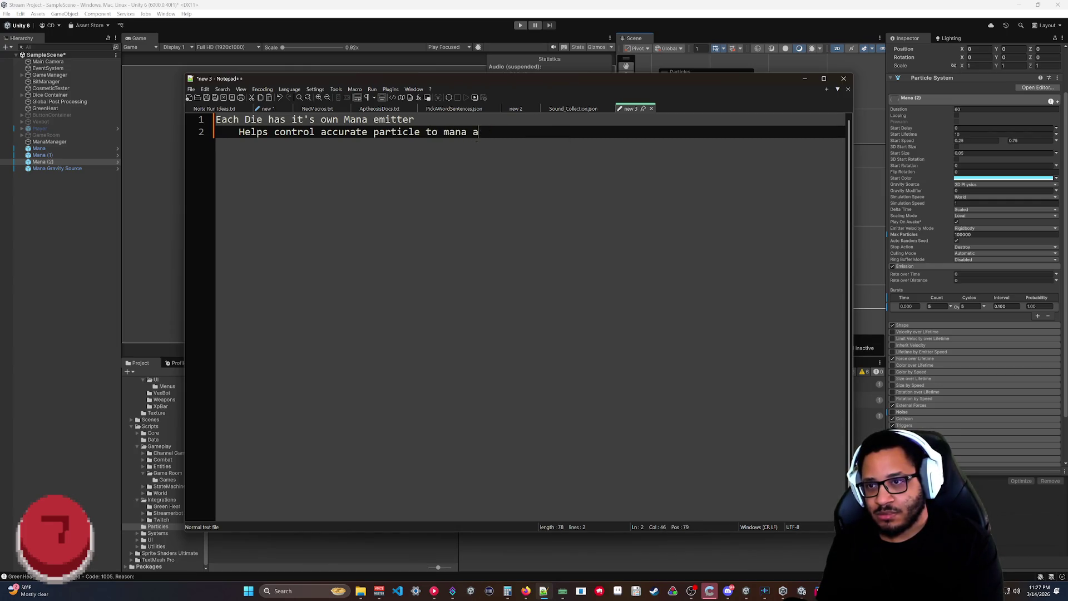
{"action": "type", "text": "parity"}
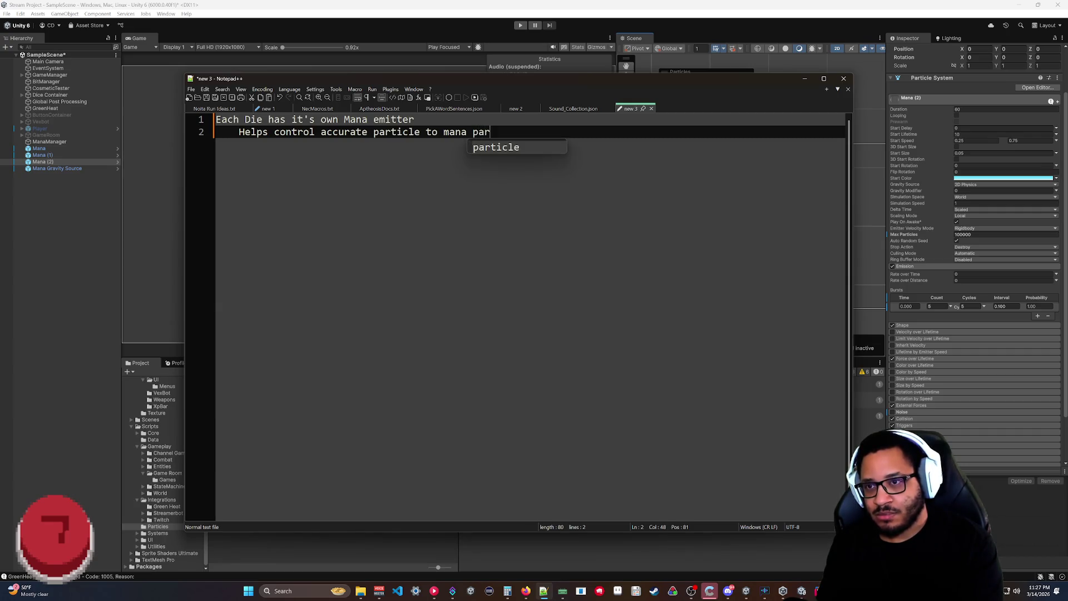
{"action": "key", "text": "Return"}
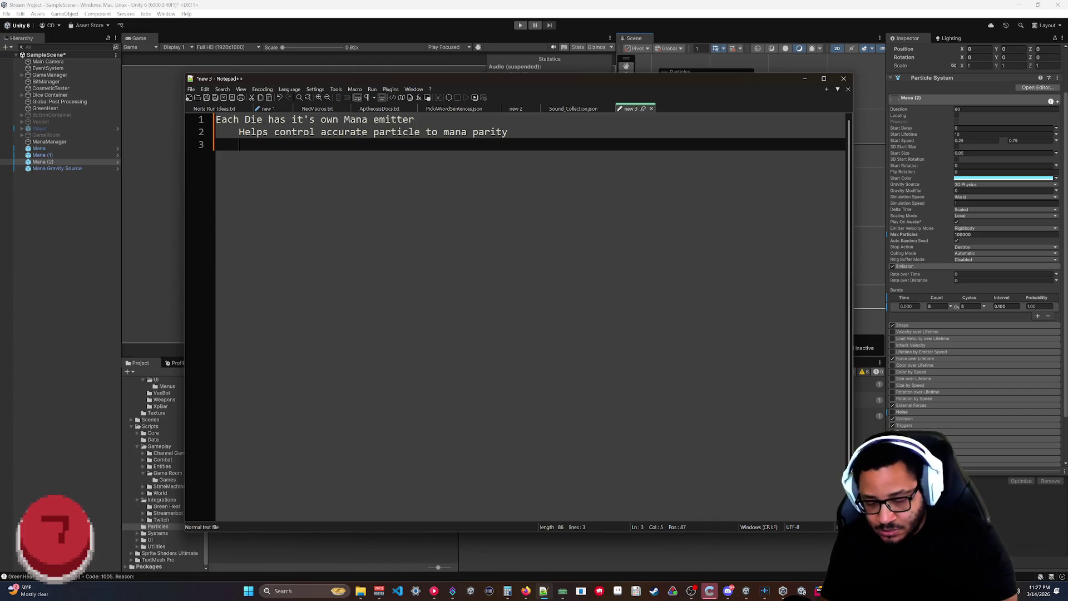
Add a Burst section listing '5 count', 'x cycles for full value' and '.1 interval'.
{"action": "key", "text": "Return"}
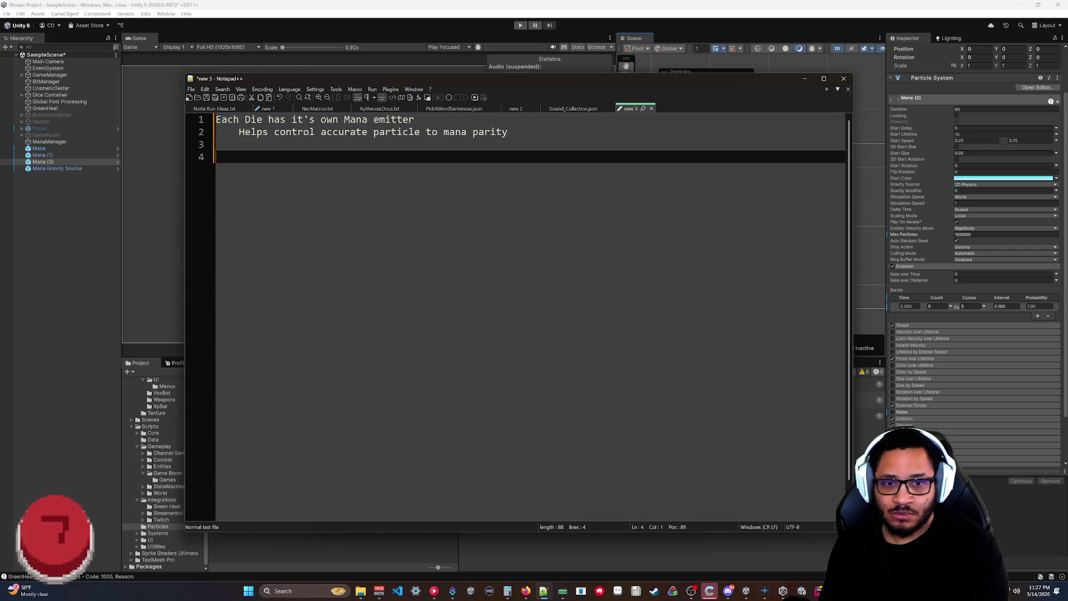
{"action": "type", "text": "Bust"}
{"action": "key", "text": "BackSpace"}
{"action": "key", "text": "BackSpace"}
{"action": "type", "text": "rst"}
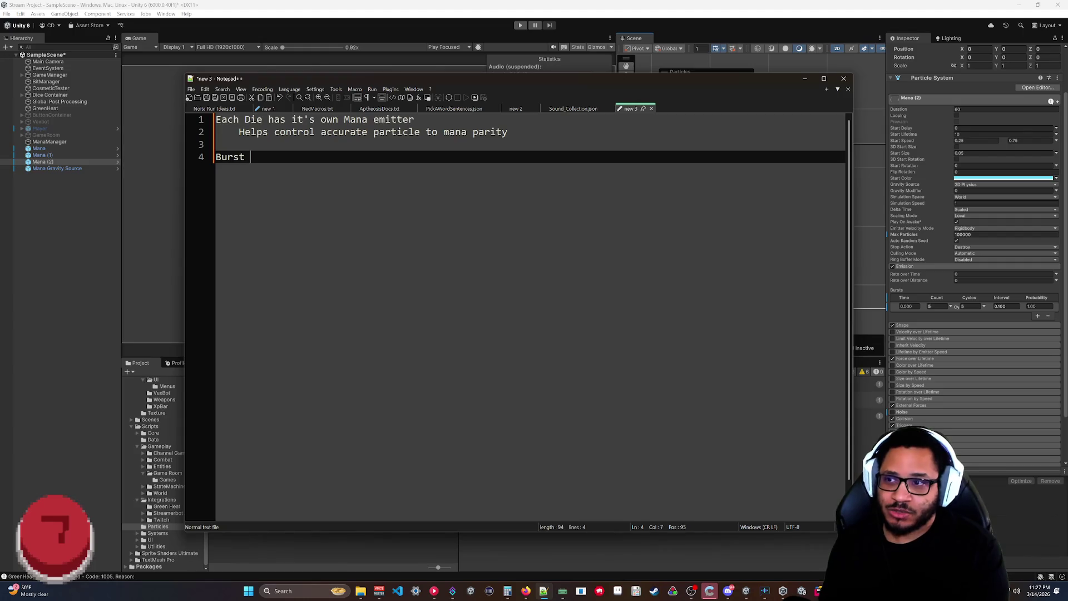
{"action": "key", "text": "Return"}
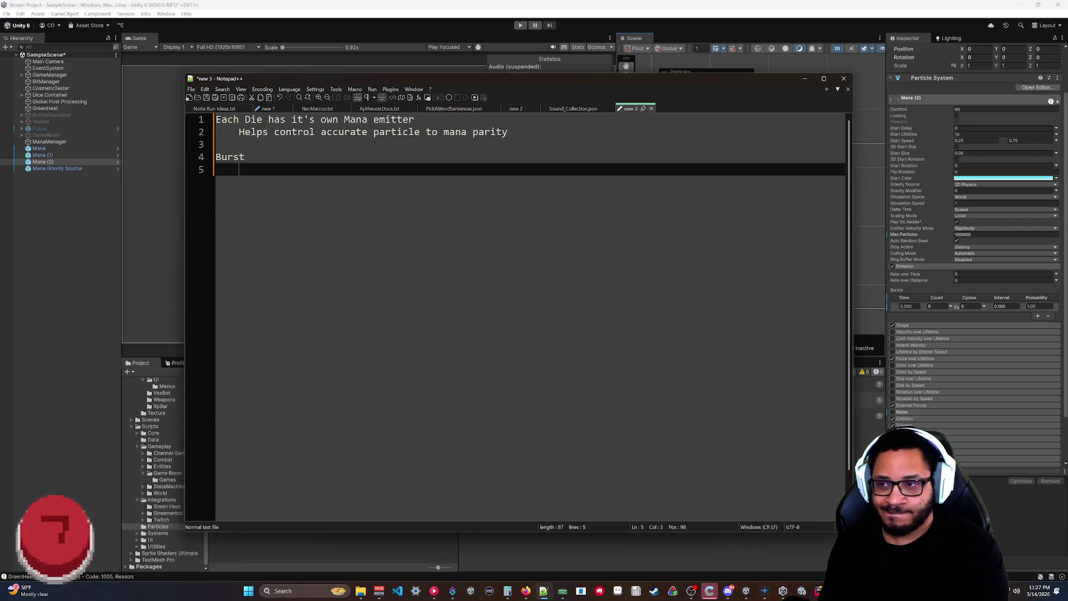
{"action": "type", "text": "5 count"}
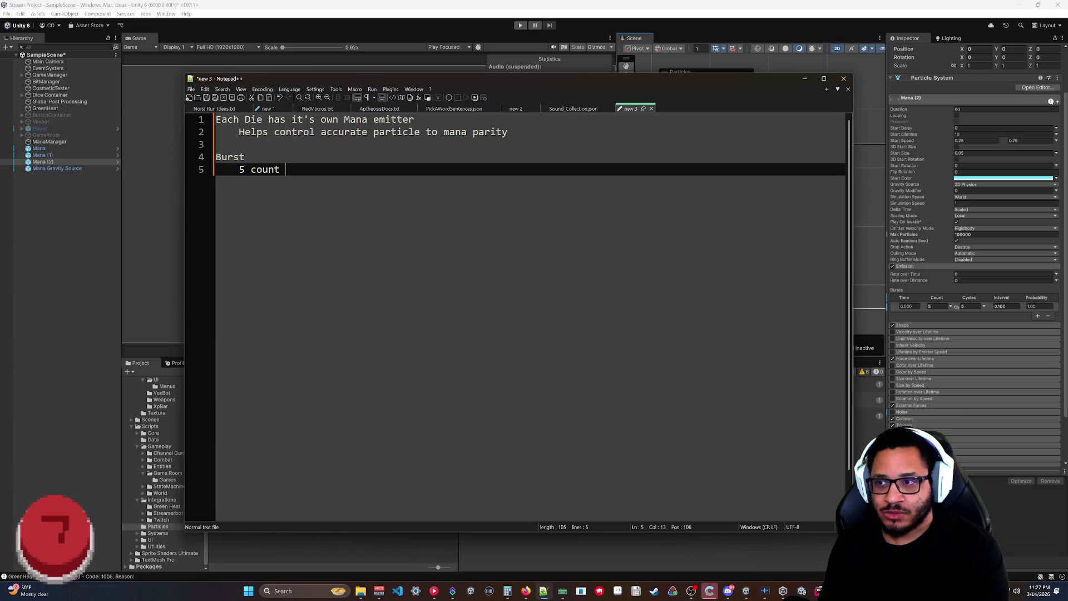
{"action": "key", "text": "Return"}
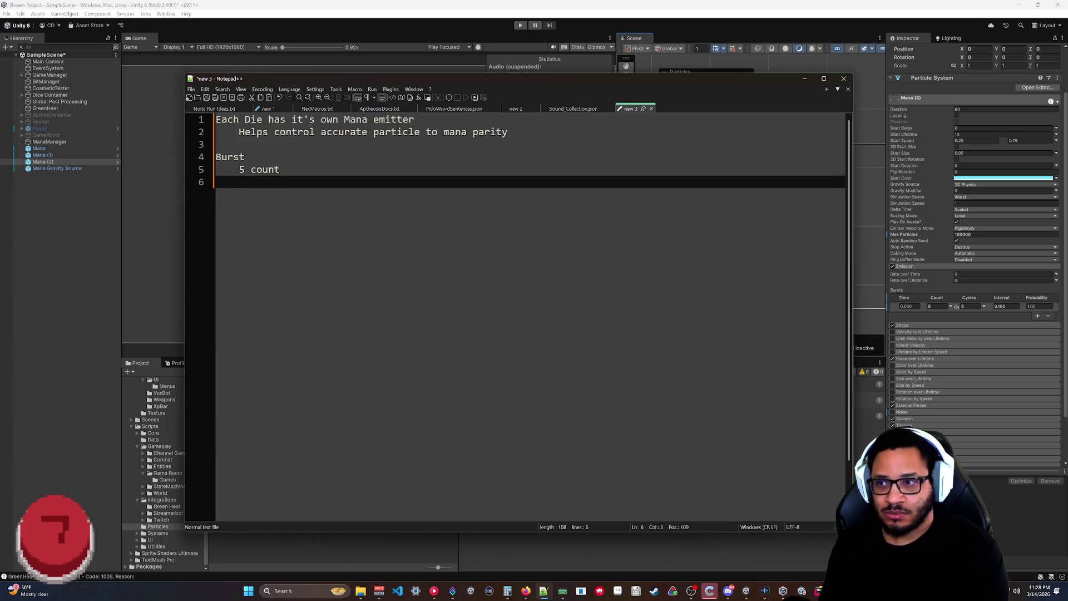
{"action": "type", "text": "multi"}
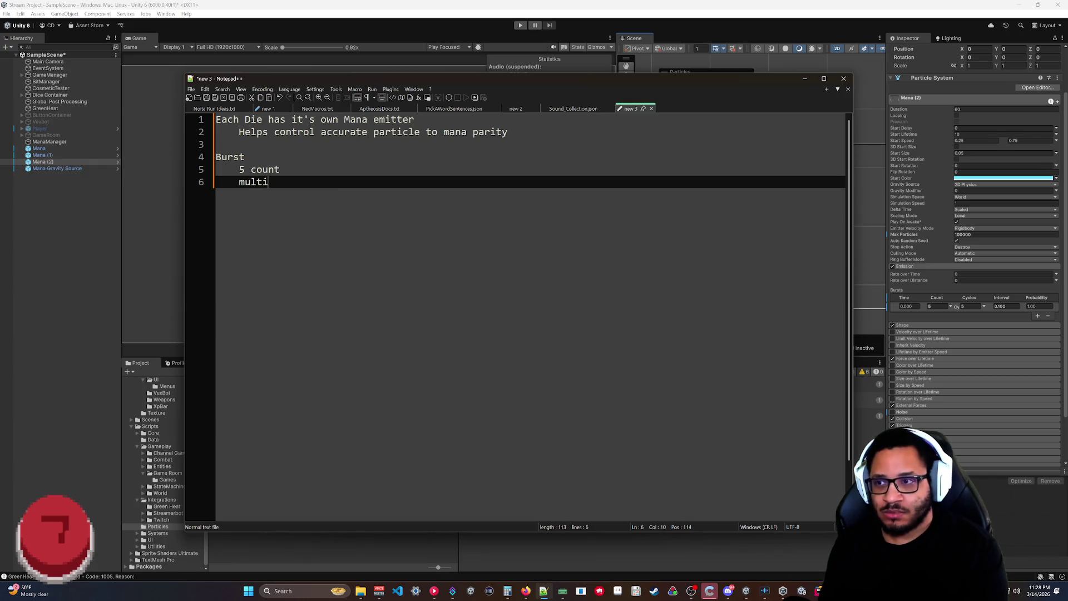
{"action": "key", "text": "BackSpace"}
{"action": "key", "text": "BackSpace"}
{"action": "key", "text": "BackSpace"}
{"action": "key", "text": "BackSpace"}
{"action": "key", "text": "BackSpace"}
{"action": "type", "text": "x "}
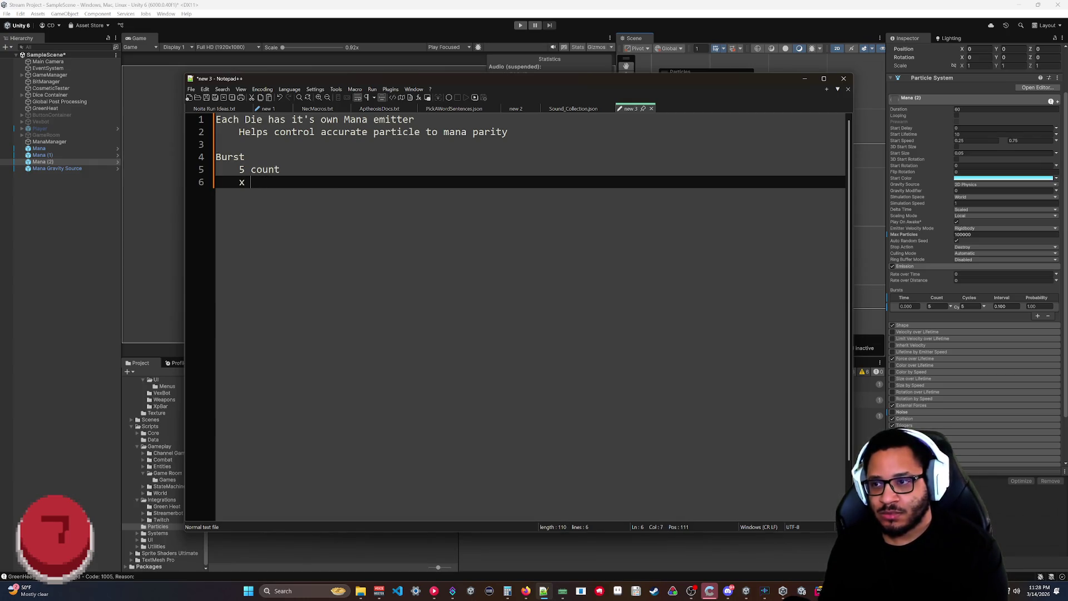
{"action": "type", "text": "cycles"}
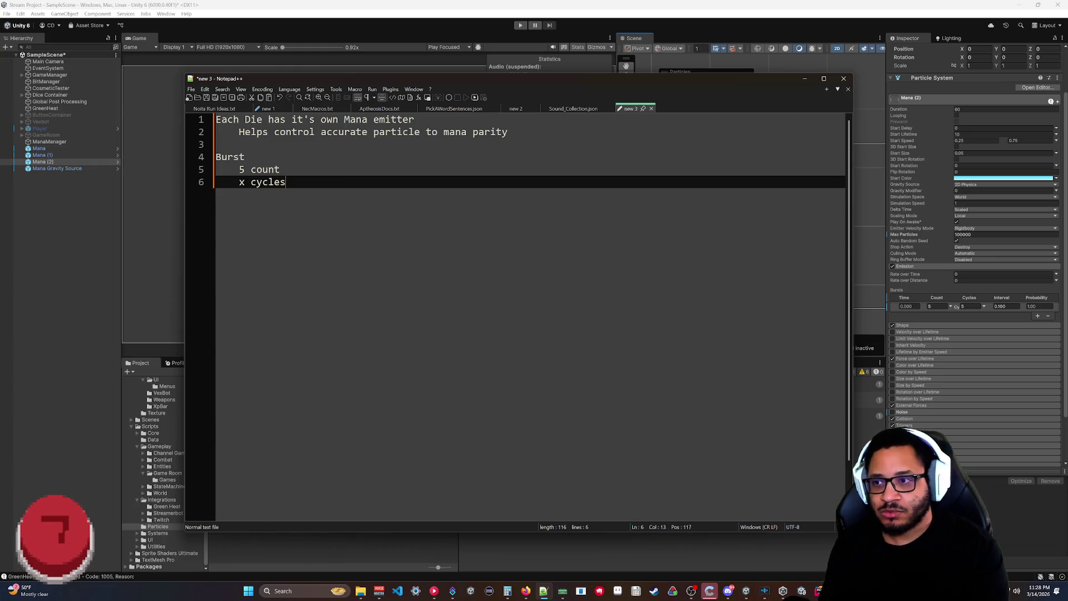
{"action": "type", "text": " for full value"}
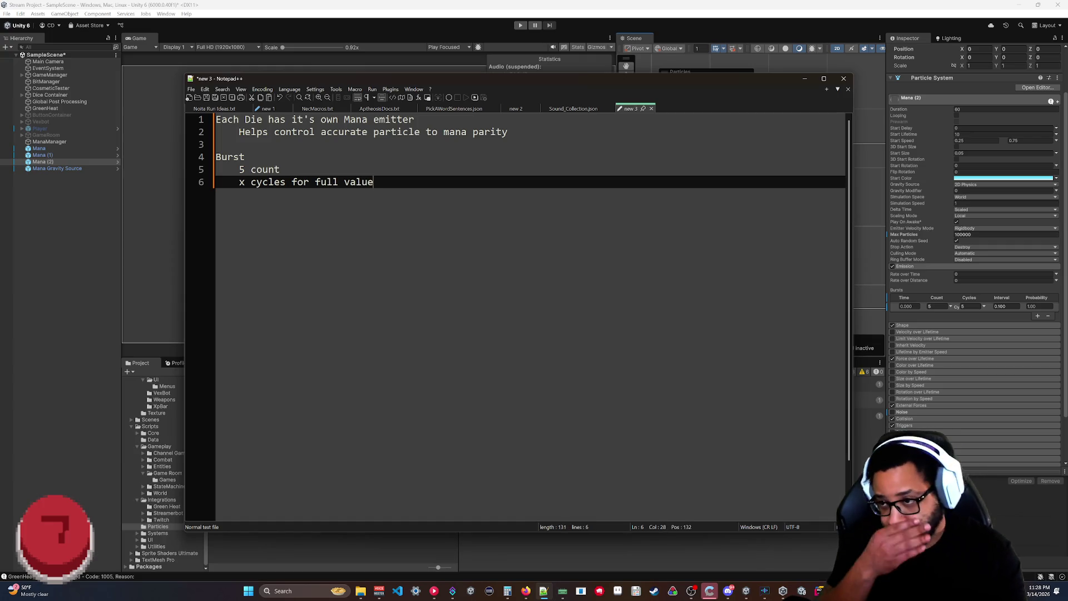
{"action": "key", "text": "Return"}
{"action": "type", "text": ".1 "}
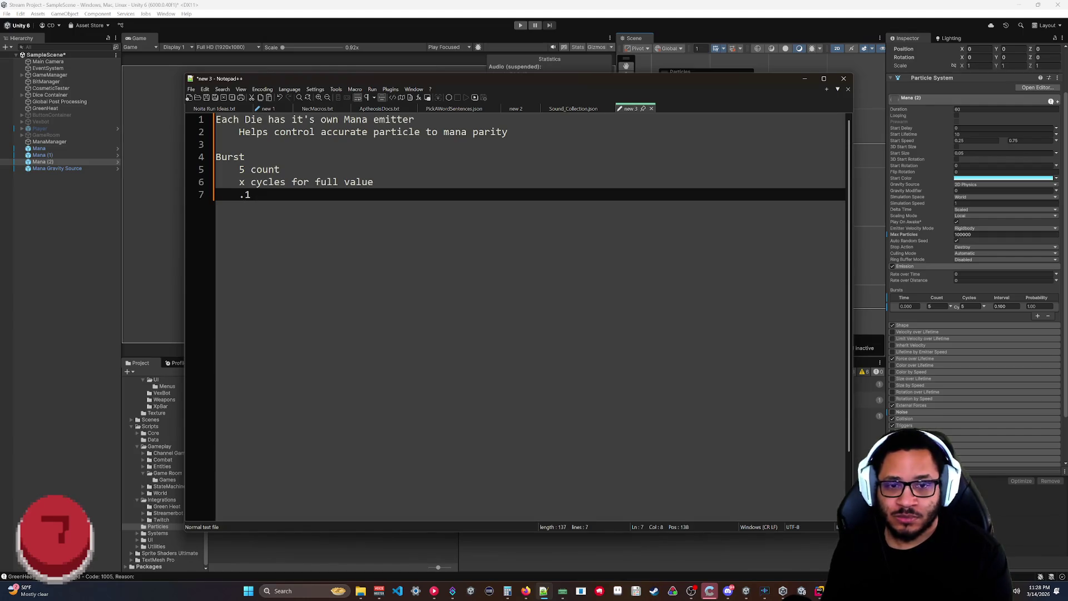
{"action": "type", "text": "interval"}
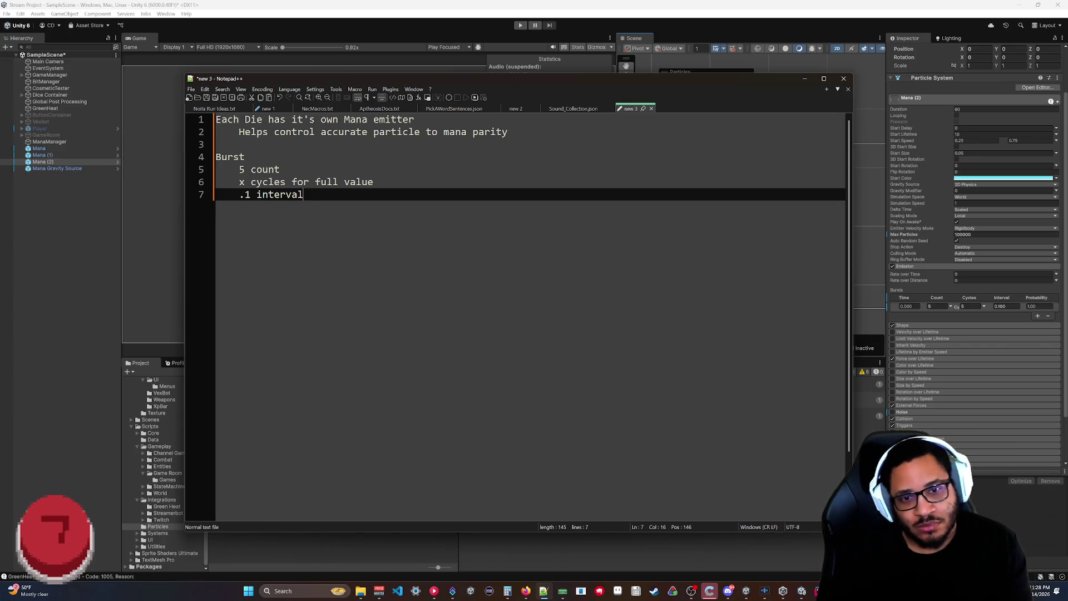
Set the Mana (2) particle system's Max Particles to 10000 in the Inspector.
{"action": "left_click", "coordinate": [955, 316]}
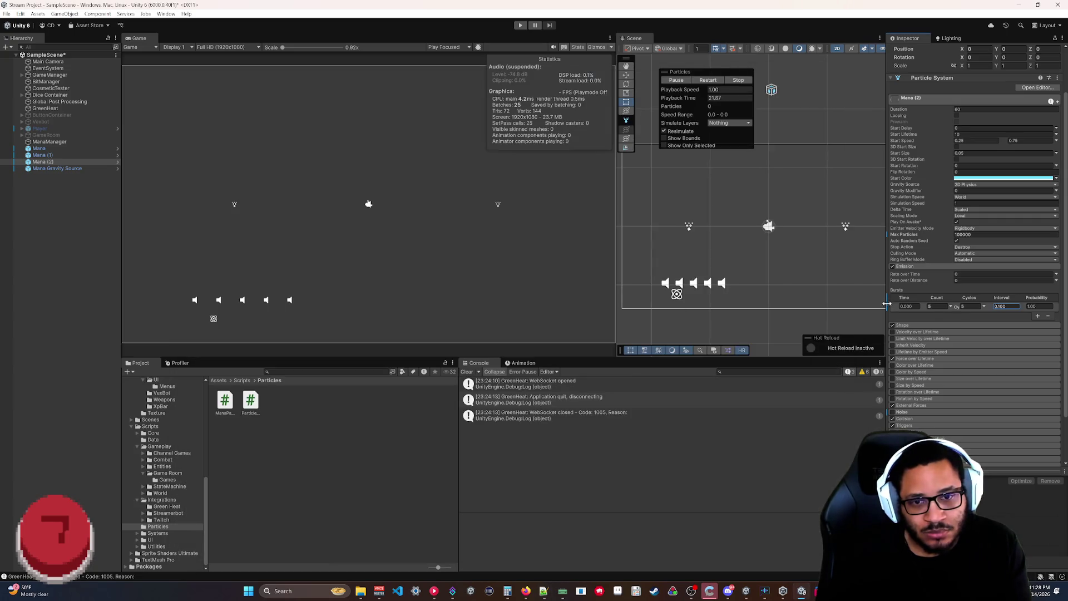
{"action": "right_click", "coordinate": [891, 301]}
{"action": "left_click", "coordinate": [904, 308]}
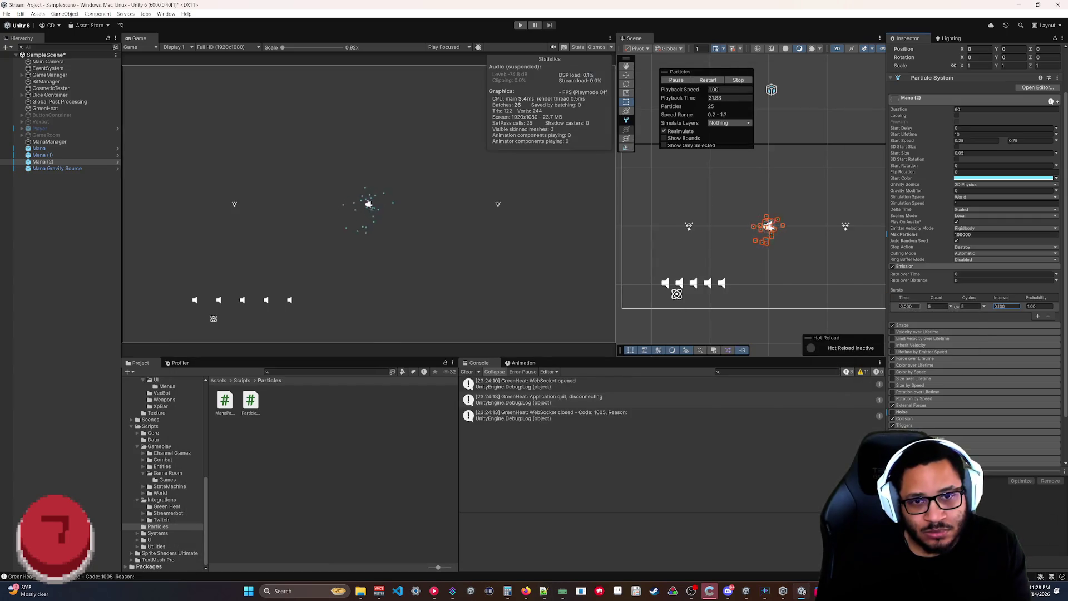
{"action": "right_click", "coordinate": [912, 234]}
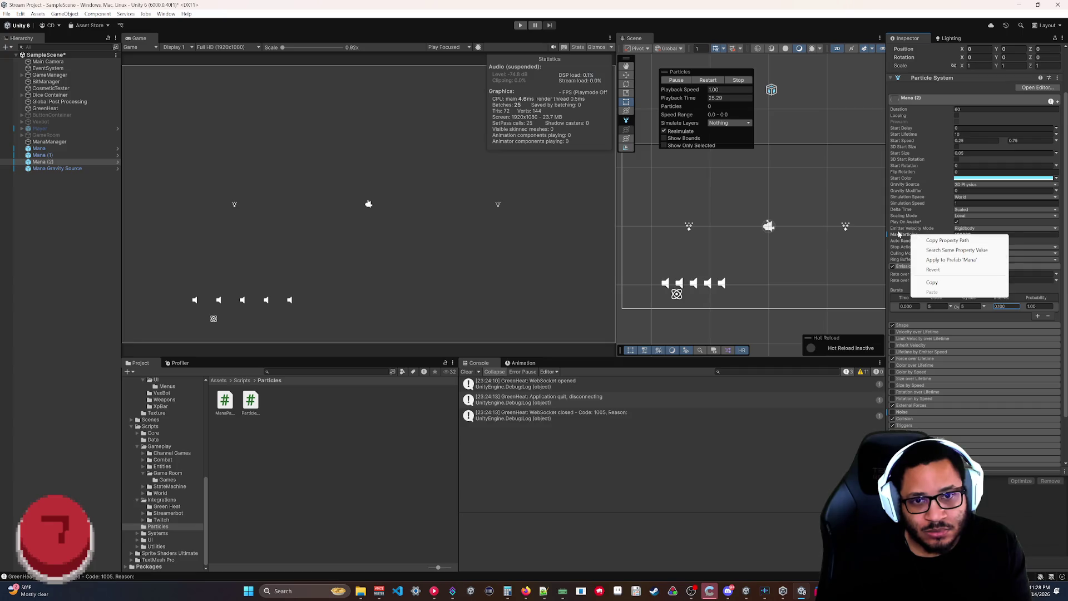
{"action": "left_click", "coordinate": [962, 236]}
{"action": "left_click", "coordinate": [963, 234]}
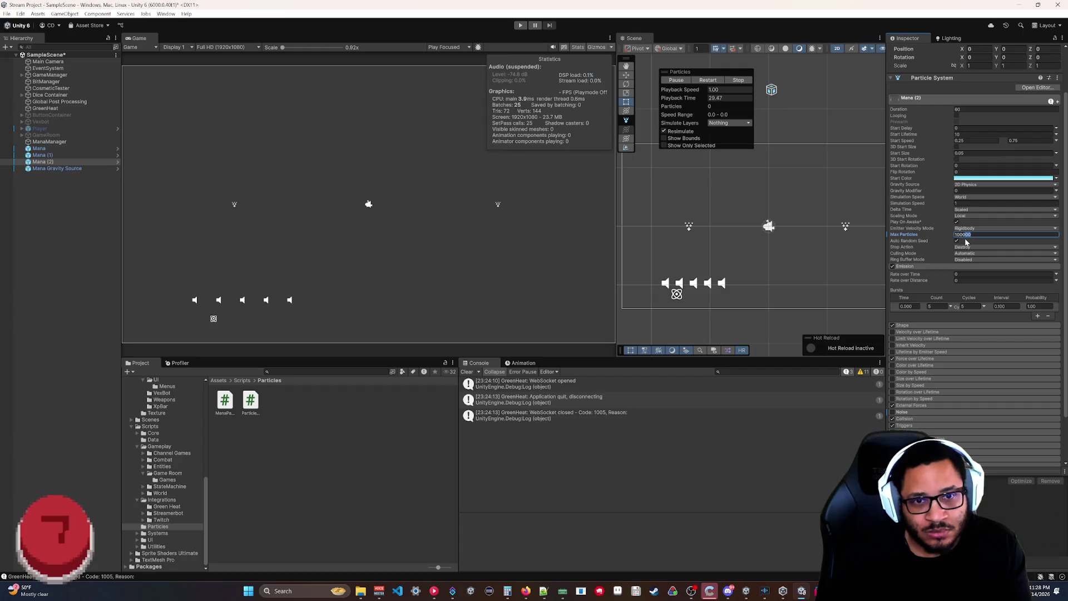
{"action": "type", "text": "10000"}
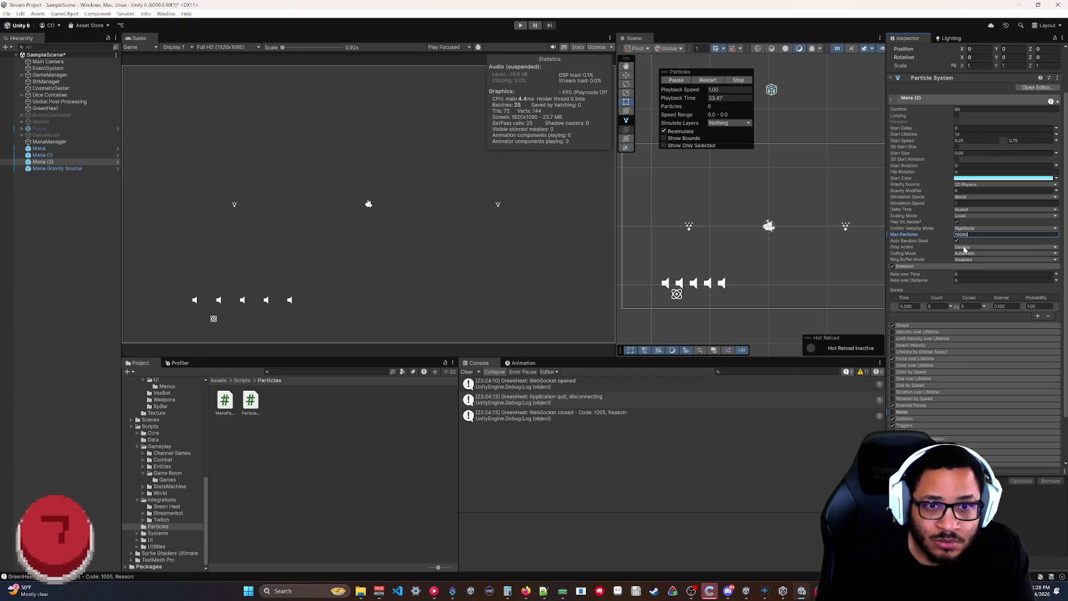
Apply the Max Particles change to the Mana prefab via the property's context menu.
{"action": "right_click", "coordinate": [904, 235]}
{"action": "left_click", "coordinate": [931, 261]}
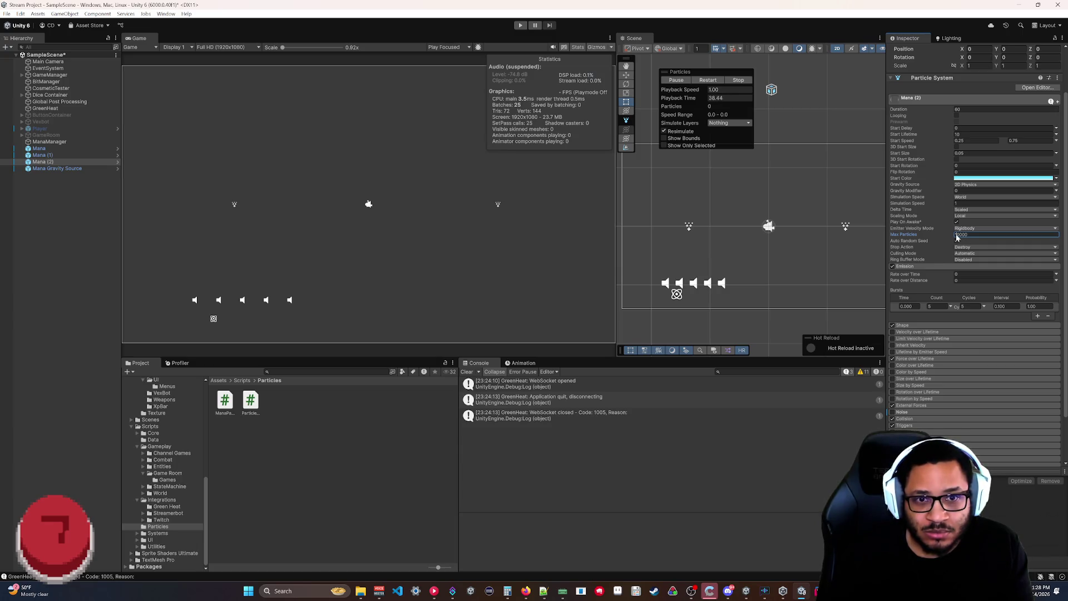
{"action": "right_click", "coordinate": [902, 237]}
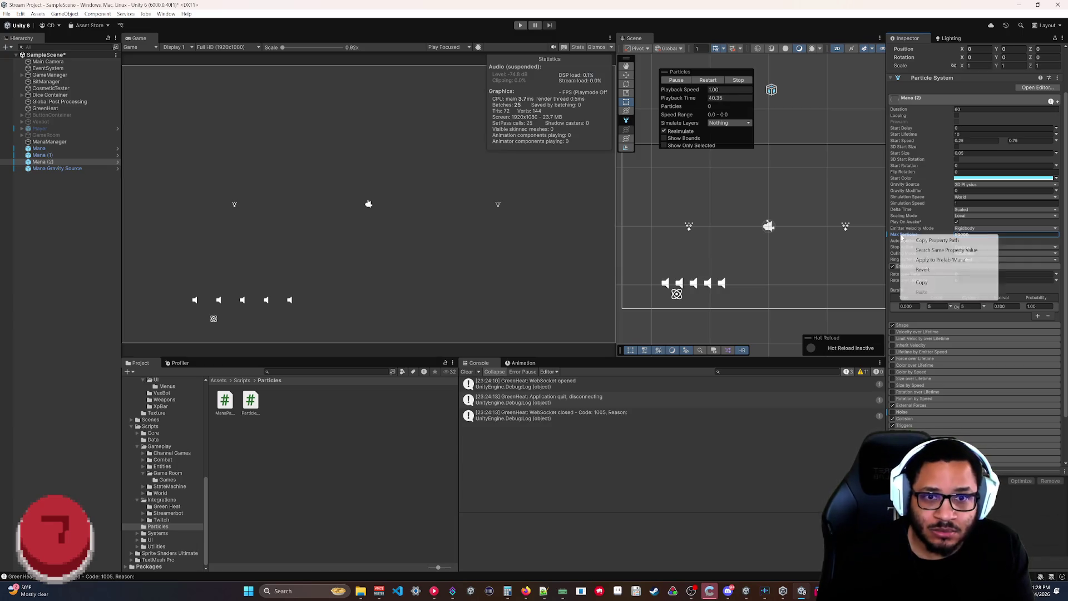
{"action": "left_click", "coordinate": [940, 260]}
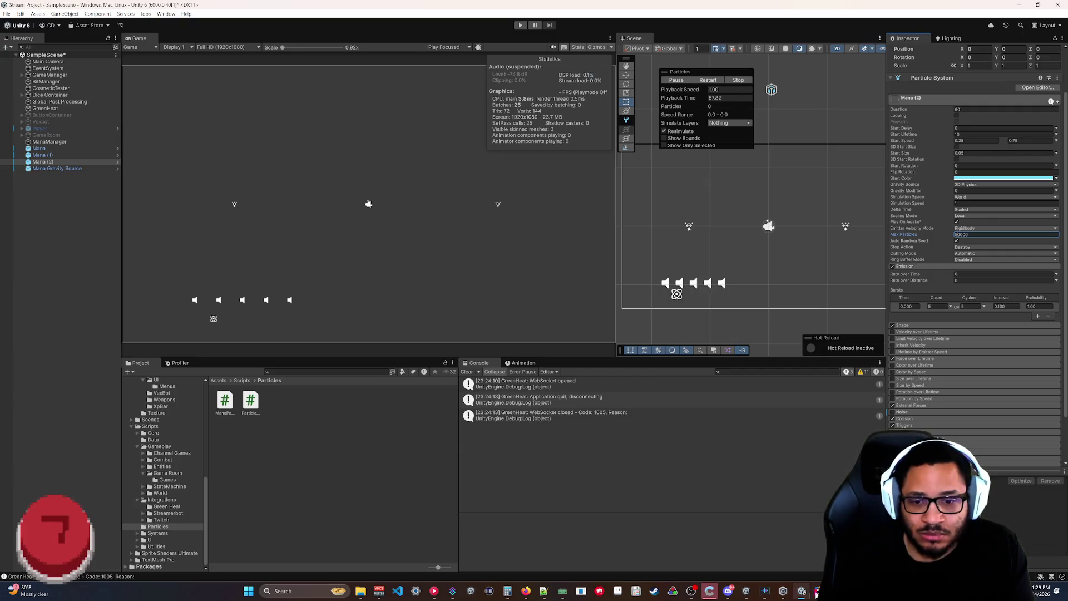
{"action": "left_click", "coordinate": [543, 591]}
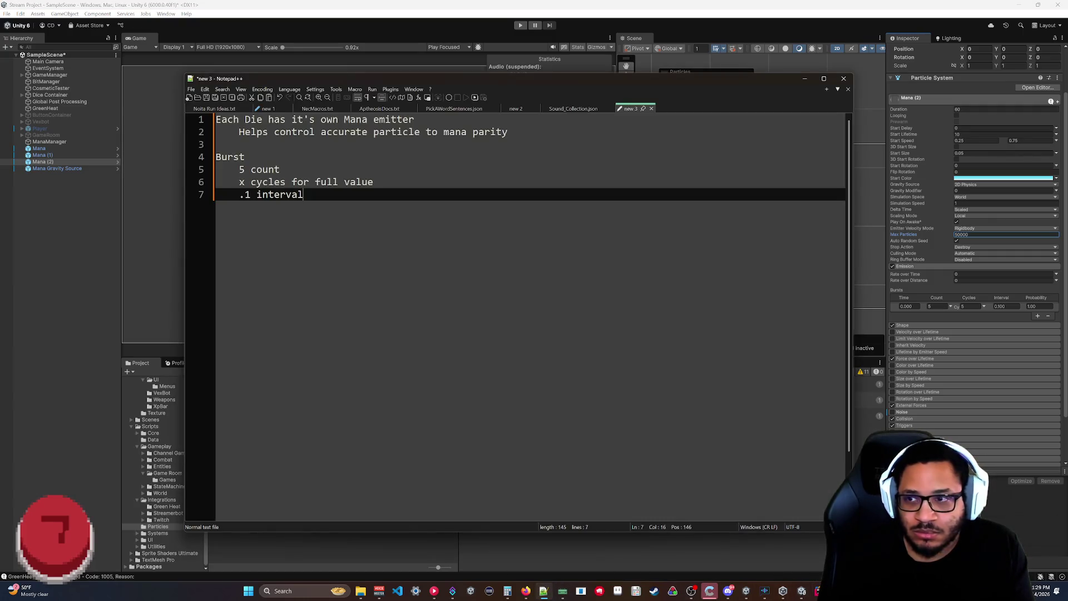
Replace the count and cycles lines with 'Smaller values use 1 count x interval total' and a 'Mid values use 5 count' line.
{"action": "left_click_drag", "start_coordinate": [374, 182], "coordinate": [239, 169]}
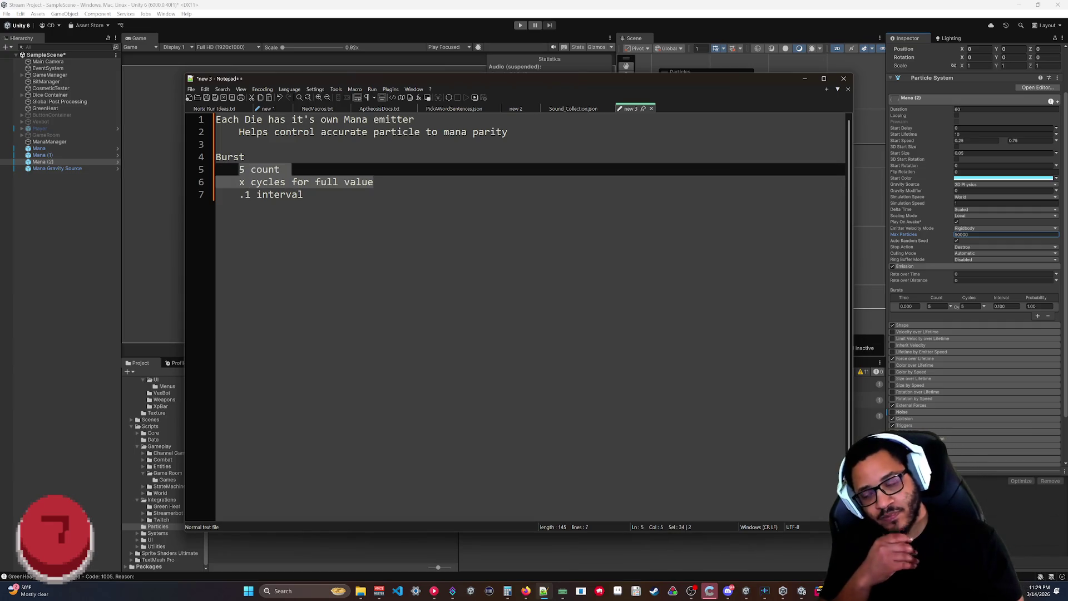
{"action": "key", "text": "BackSpace"}
{"action": "type", "text": "Smaller"}
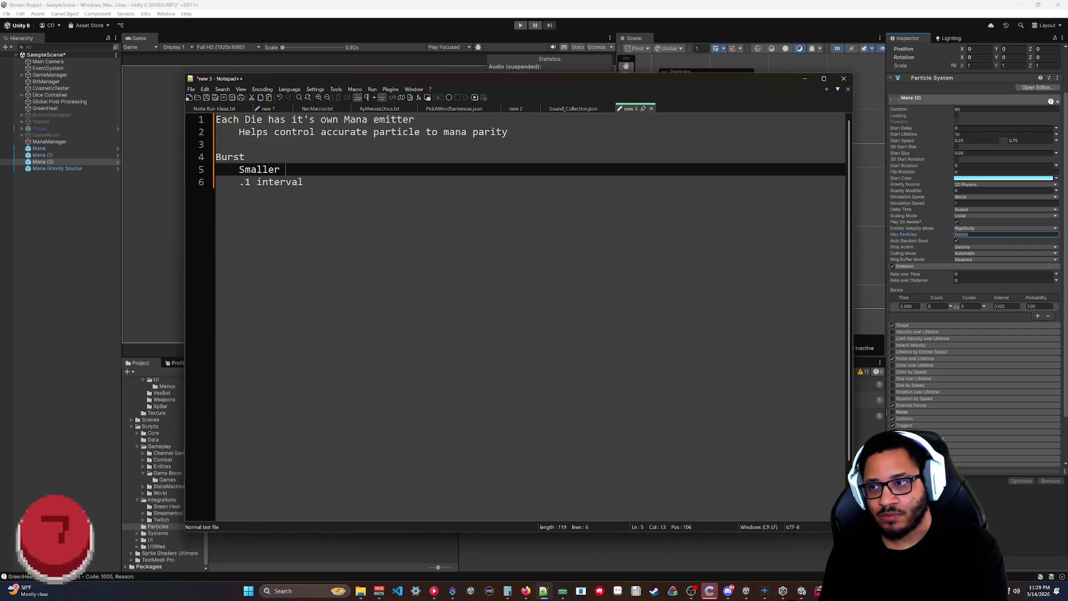
{"action": "type", "text": " values us"}
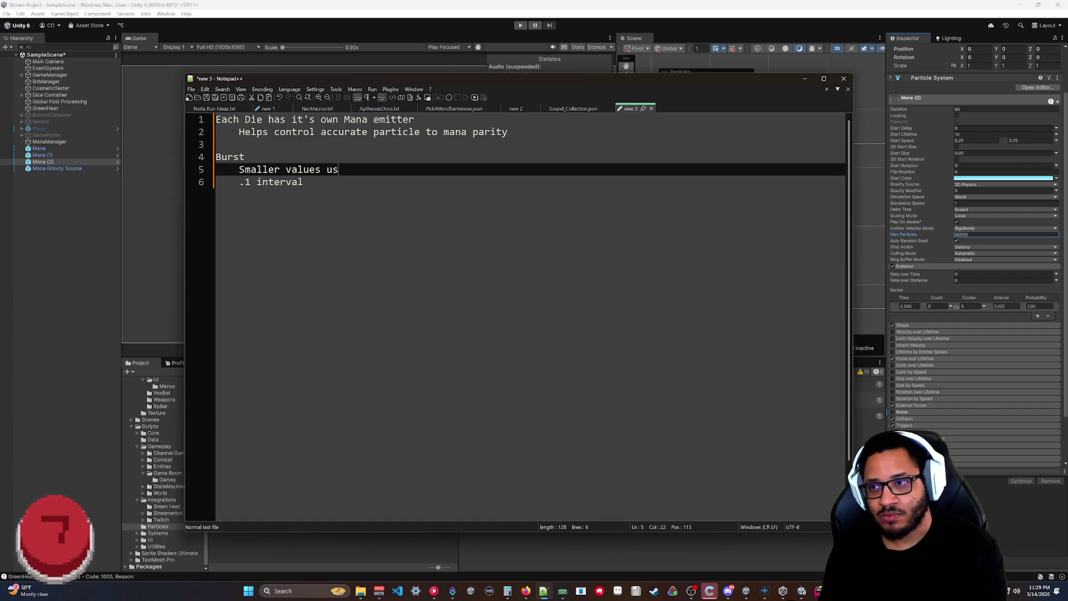
{"action": "type", "text": "e 1 "}
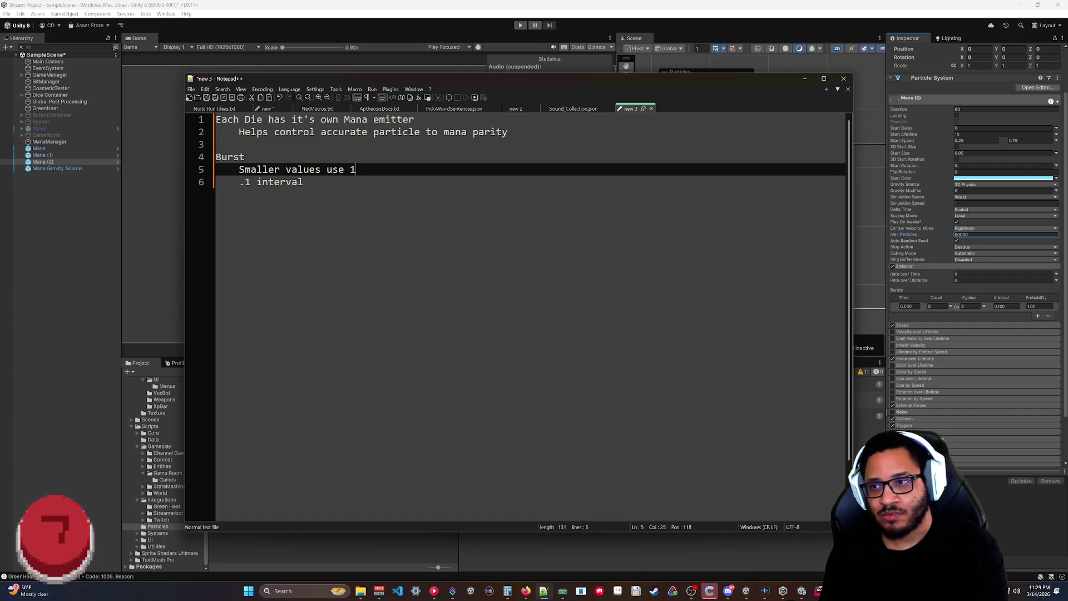
{"action": "type", "text": "count x i"}
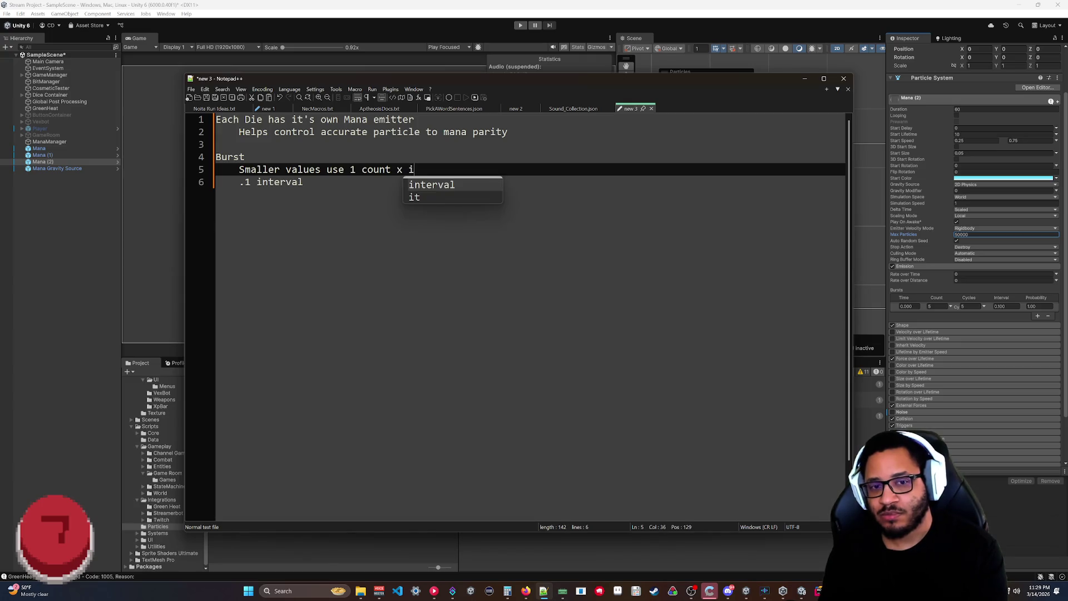
{"action": "type", "text": "nterval "}
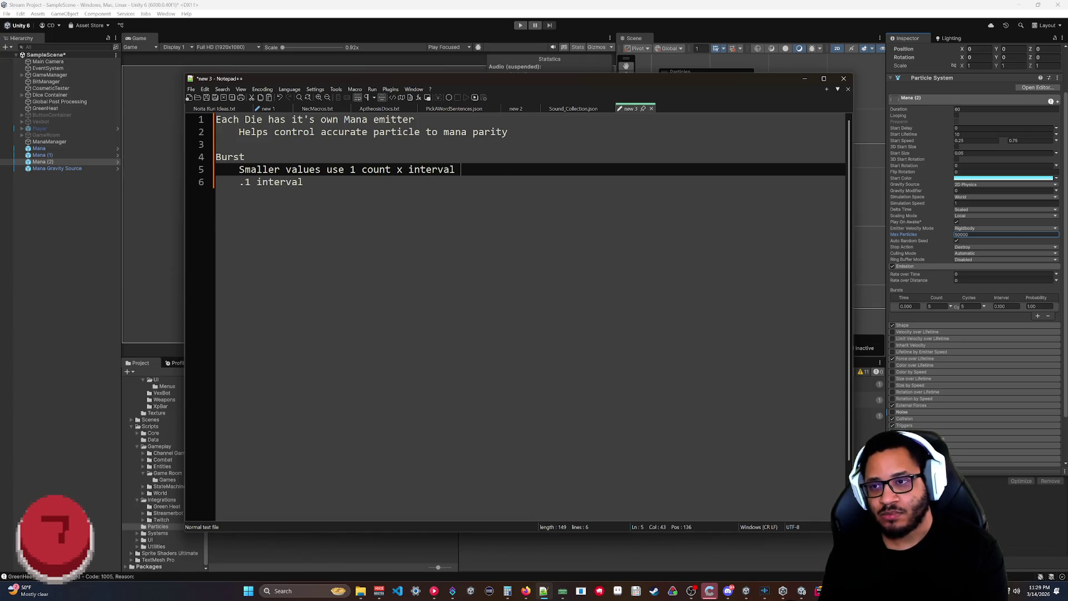
{"action": "type", "text": "total"}
{"action": "key", "text": "Return"}
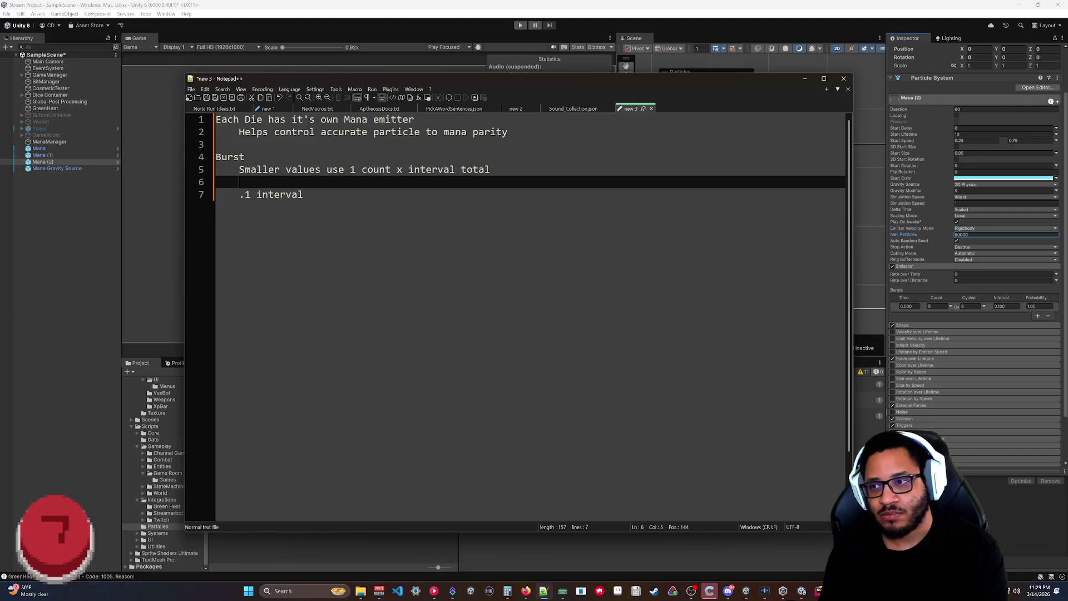
{"action": "type", "text": "High"}
{"action": "key", "text": "BackSpace"}
{"action": "key", "text": "BackSpace"}
{"action": "key", "text": "BackSpace"}
{"action": "type", "text": "Mid values use 5 count x "}
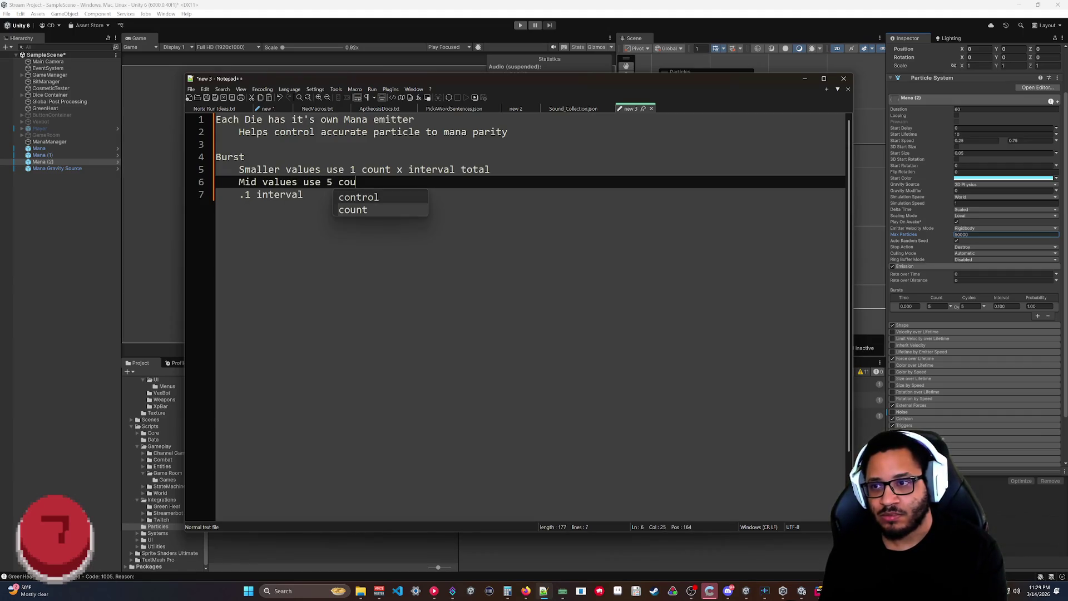
{"action": "type", "text": "invertal"}
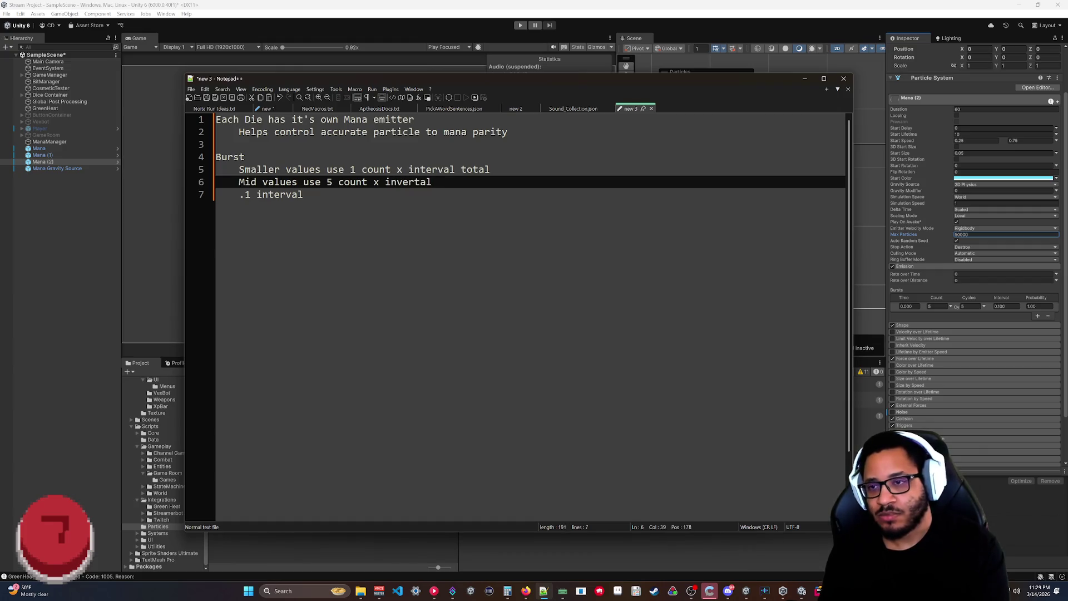
Change 'interval' to 'cycle' and 'invertal' to 'cycle total' in the two Burst lines.
{"action": "double_click", "coordinate": [431, 169]}
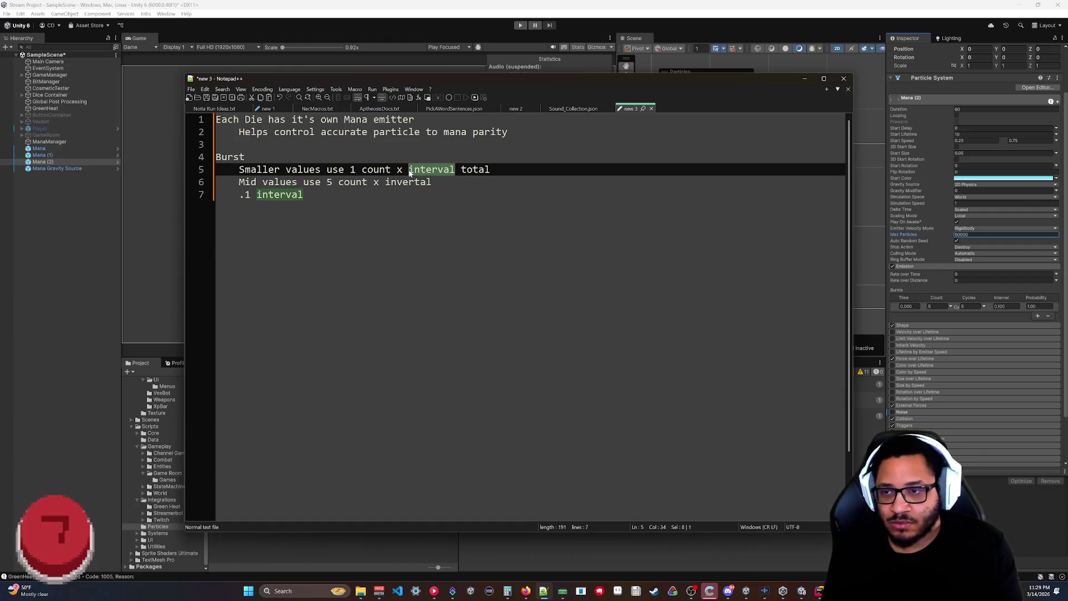
{"action": "type", "text": "cycle"}
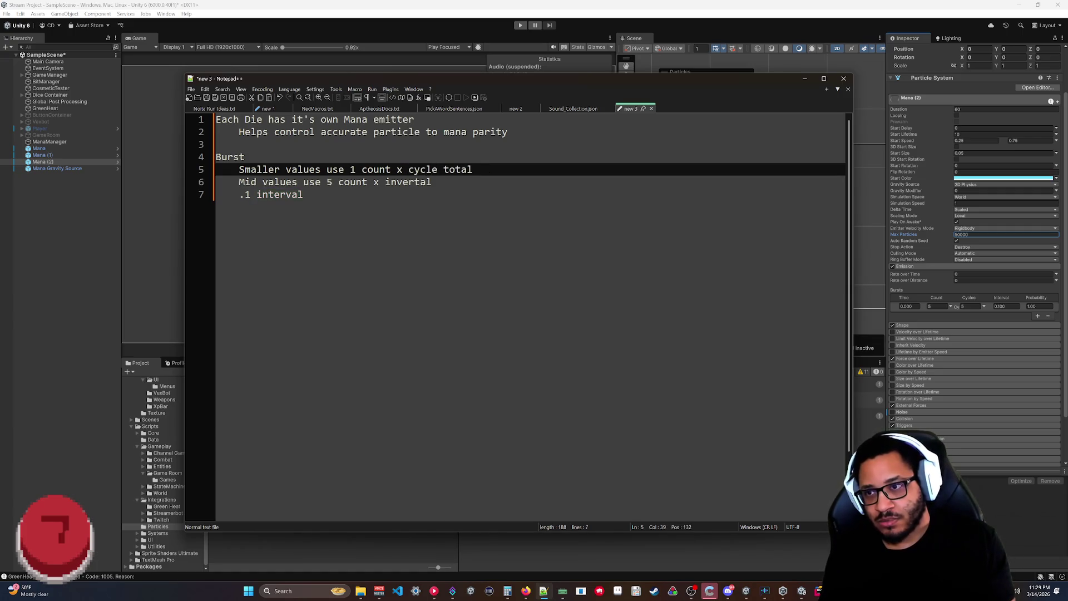
{"action": "double_click", "coordinate": [408, 182]}
{"action": "type", "text": "cycle"}
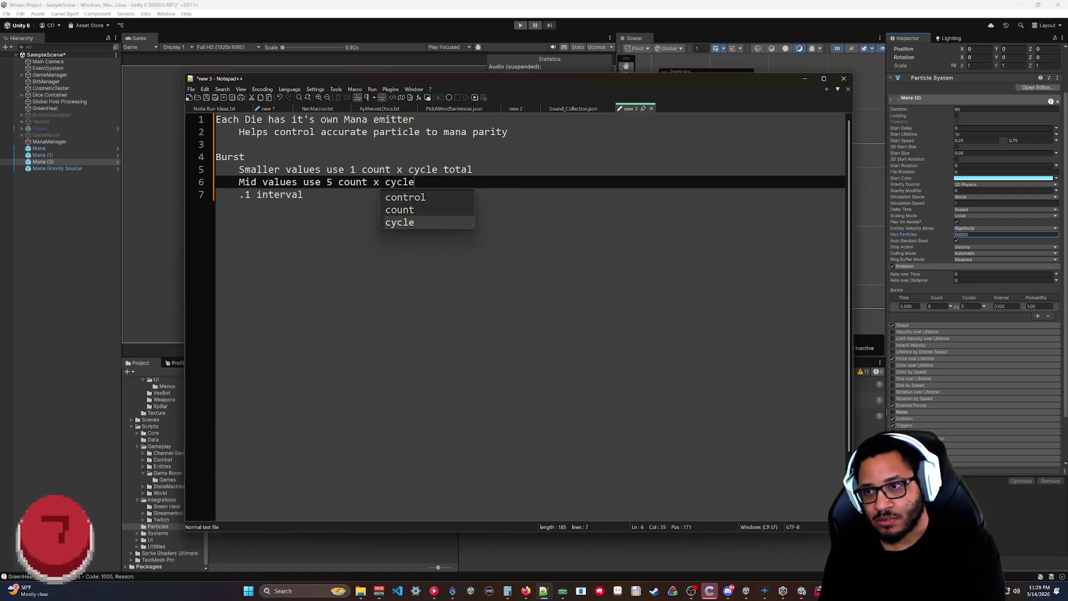
{"action": "type", "text": " total"}
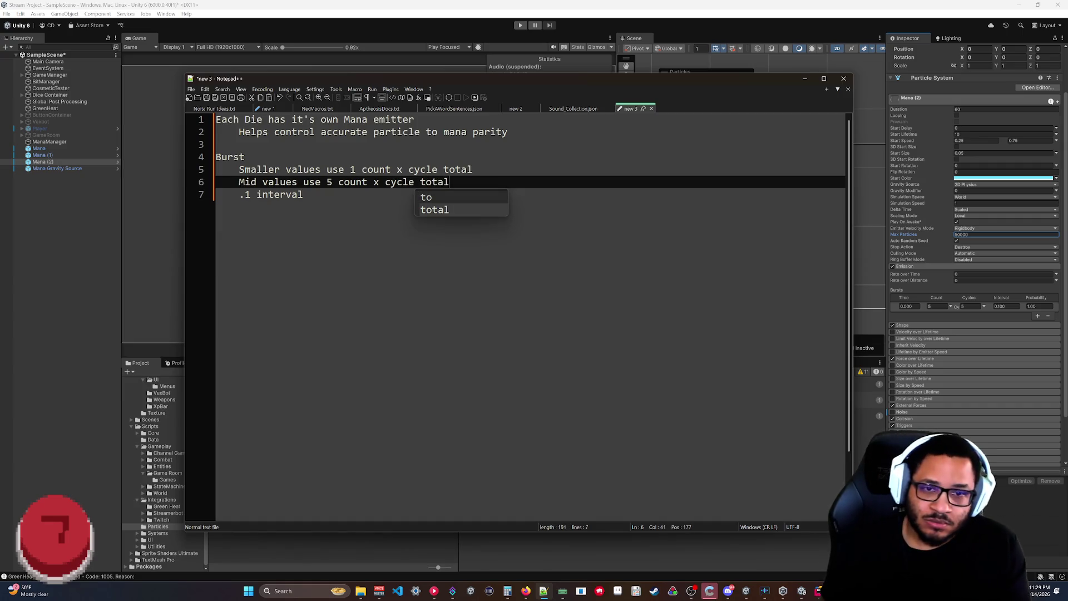
{"action": "left_click", "coordinate": [303, 194]}
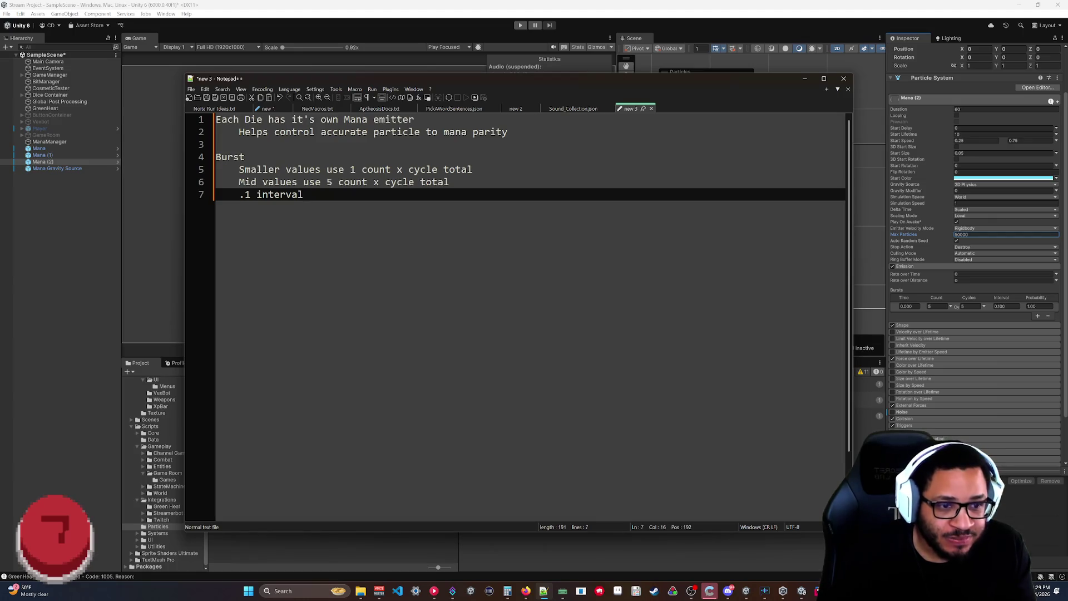
{"action": "key", "text": "alt+Tab"}
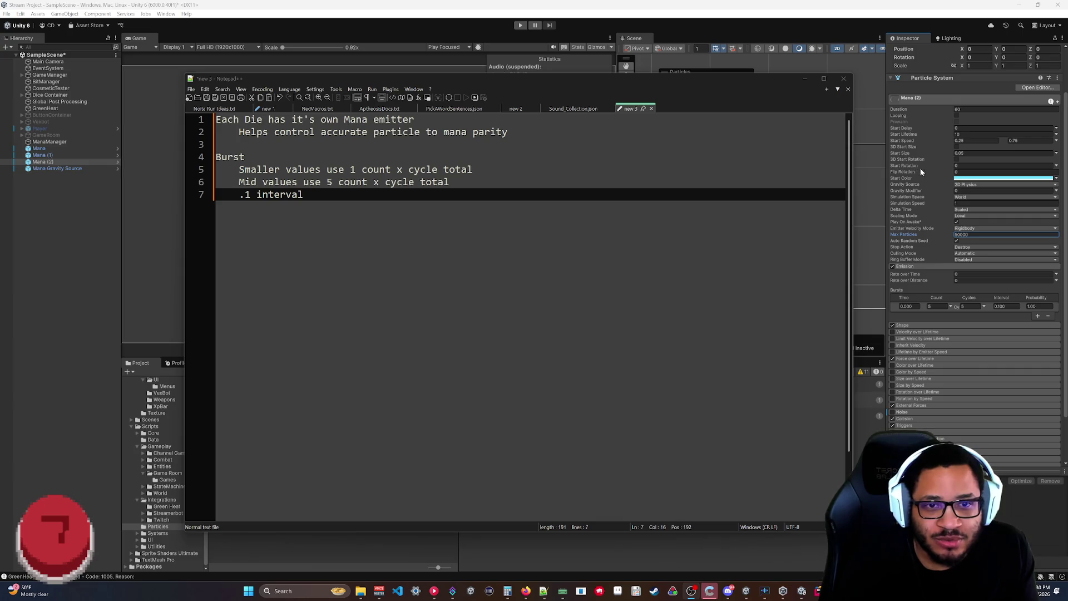
Review Mana (2)'s Stop Action, Culling Mode and Max Particles unchanged, then switch to the Firefox docs.
{"action": "left_click", "coordinate": [909, 235]}
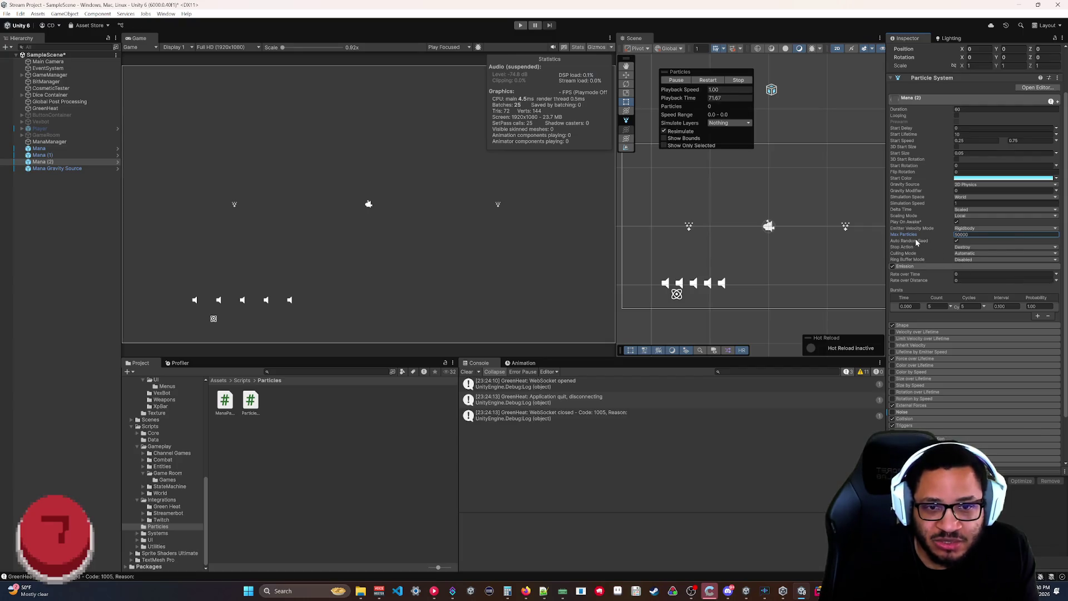
{"action": "left_click", "coordinate": [966, 248]}
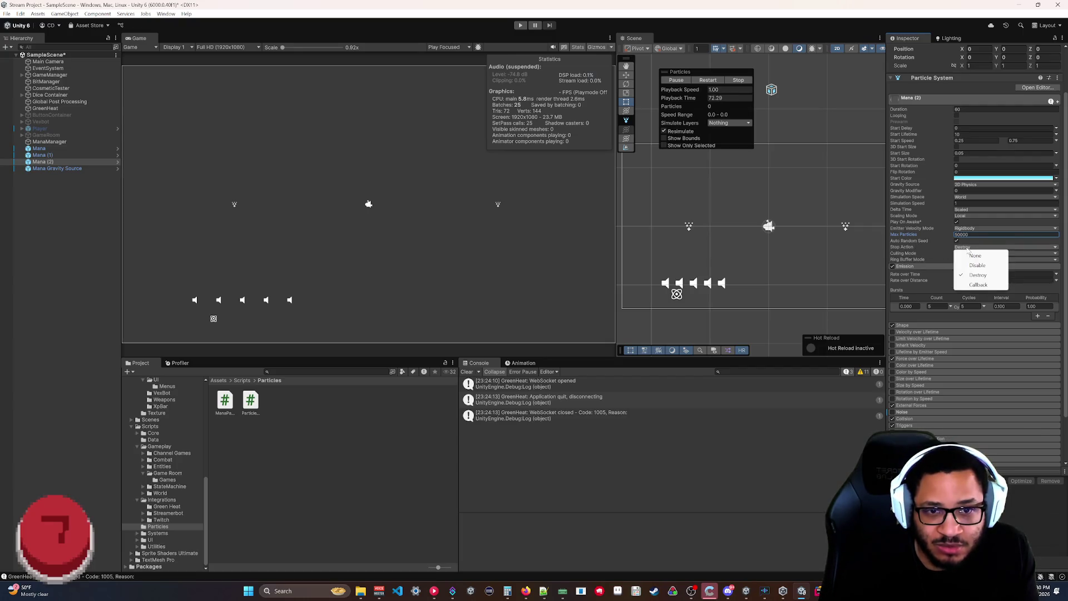
{"action": "left_click", "coordinate": [933, 250]}
{"action": "left_click", "coordinate": [962, 254]}
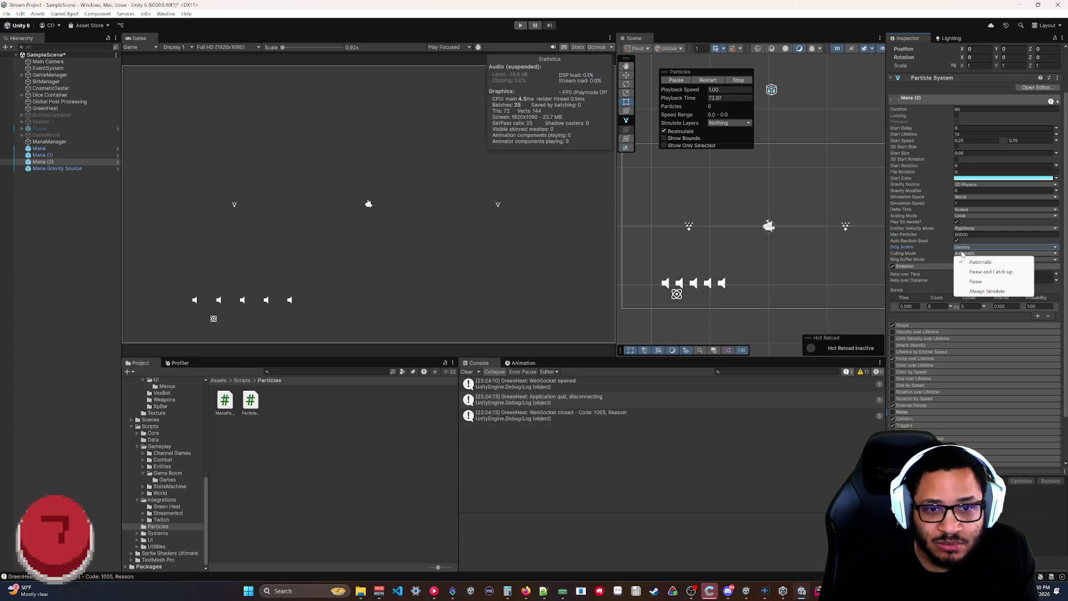
{"action": "left_click", "coordinate": [928, 259]}
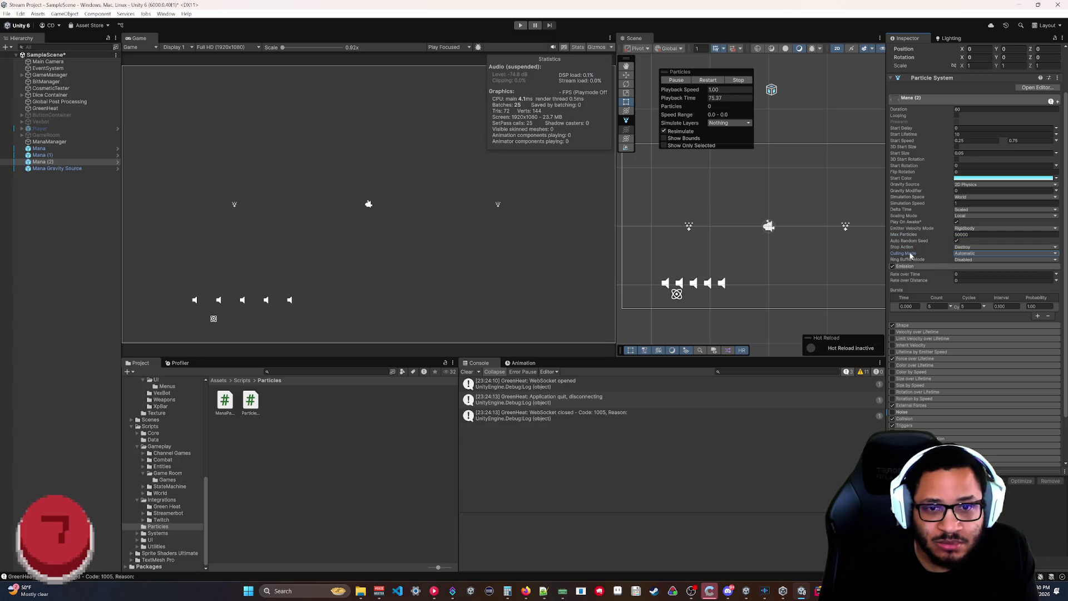
{"action": "left_click", "coordinate": [912, 236]}
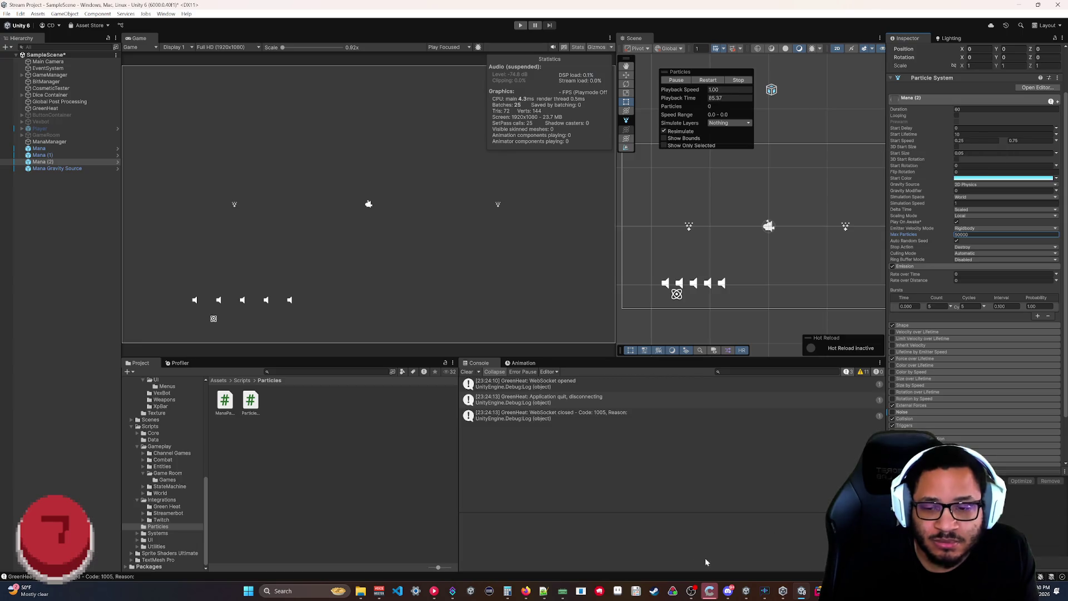
{"action": "mouse_move", "coordinate": [543, 594]}
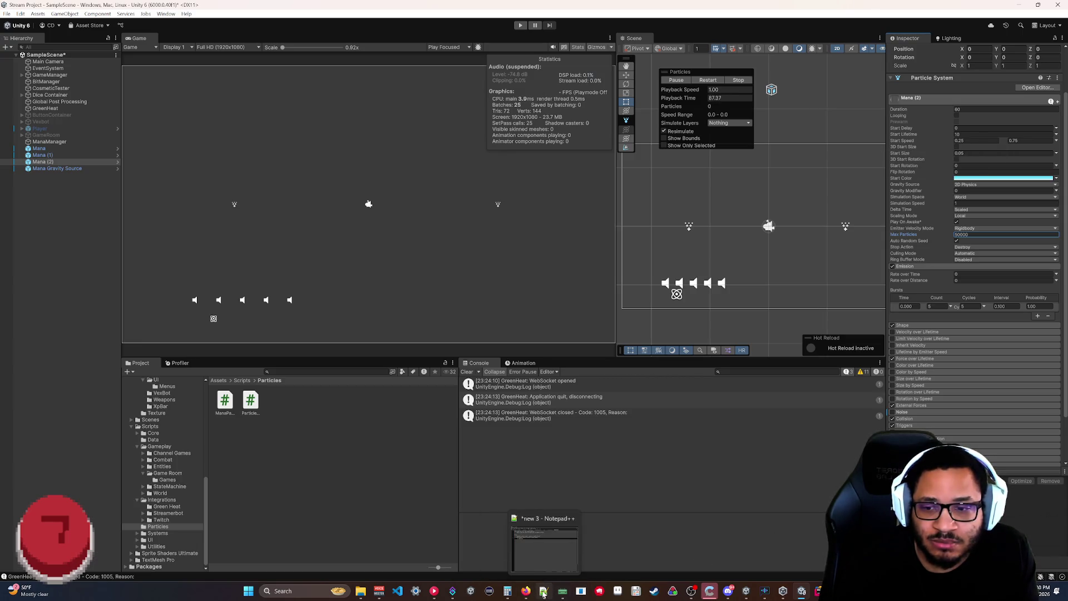
{"action": "left_click", "coordinate": [525, 591]}
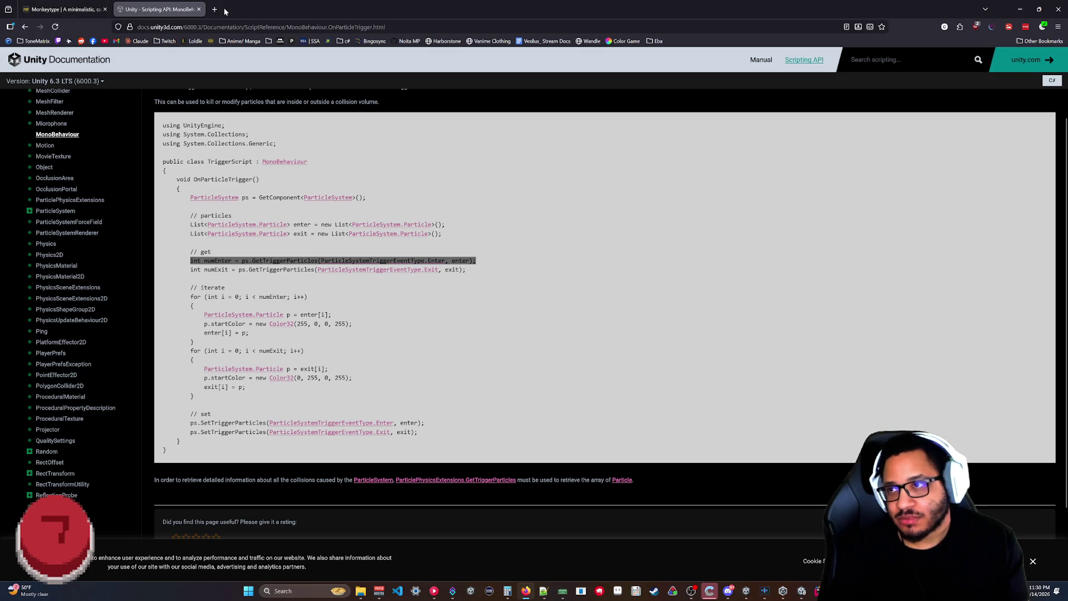
Google 'Unity particles set max particles to generate' and open the particleSystem.maxParticles thread.
{"action": "key", "text": "ctrl+t"}
{"action": "type", "text": "Unity "}
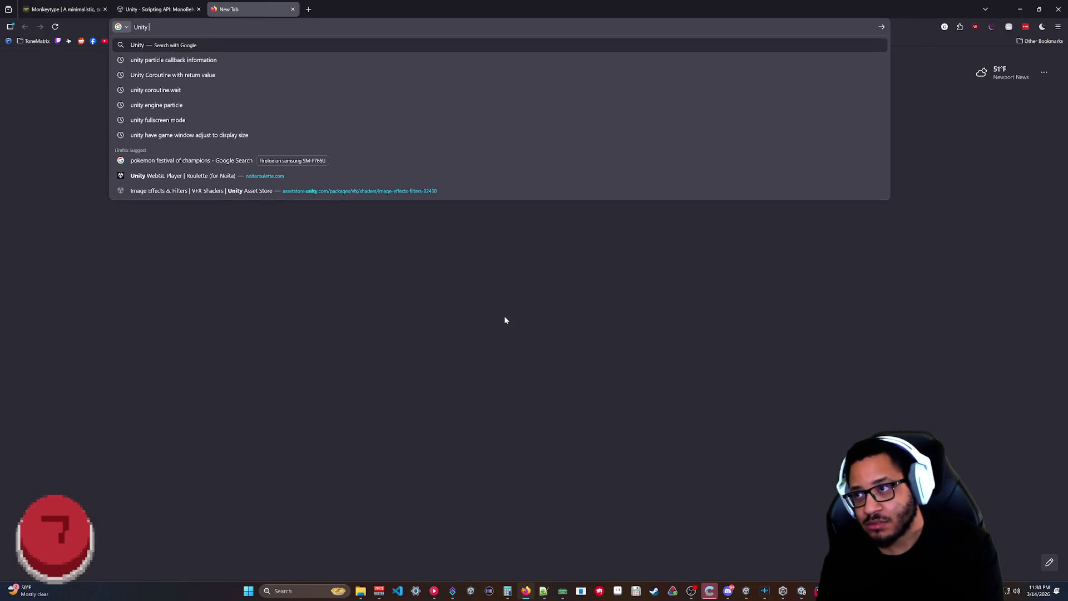
{"action": "type", "text": "particles set"}
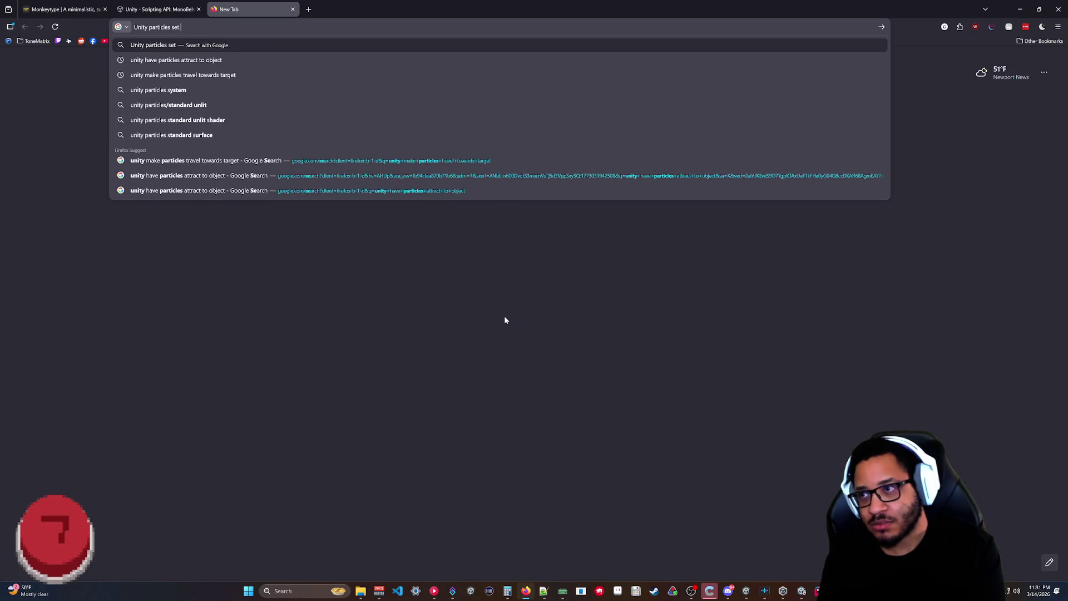
{"action": "type", "text": " max "}
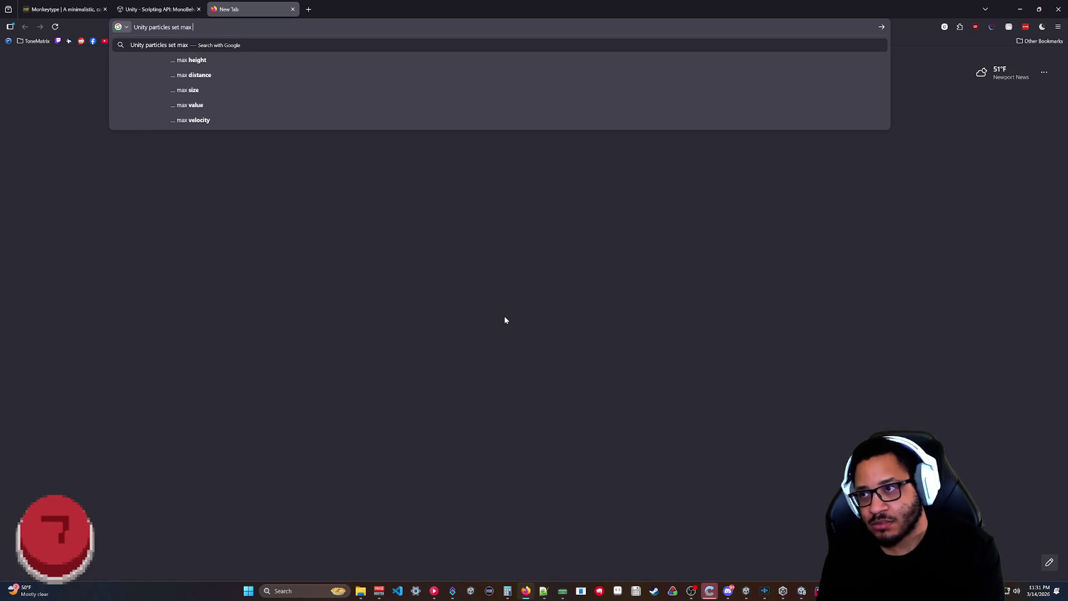
{"action": "type", "text": "particles to "}
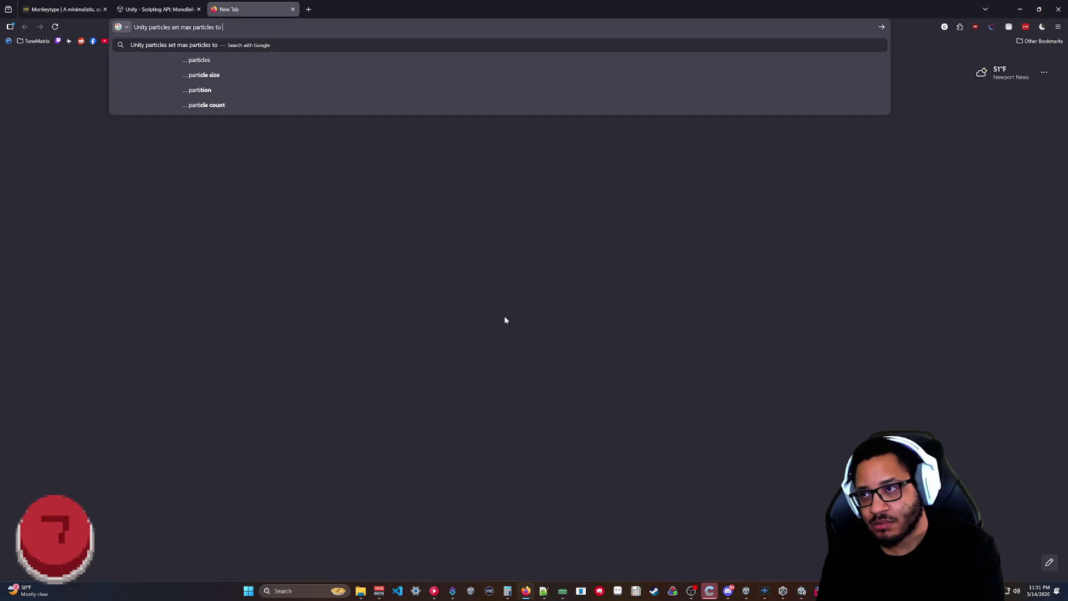
{"action": "type", "text": "generate"}
{"action": "key", "text": "Return"}
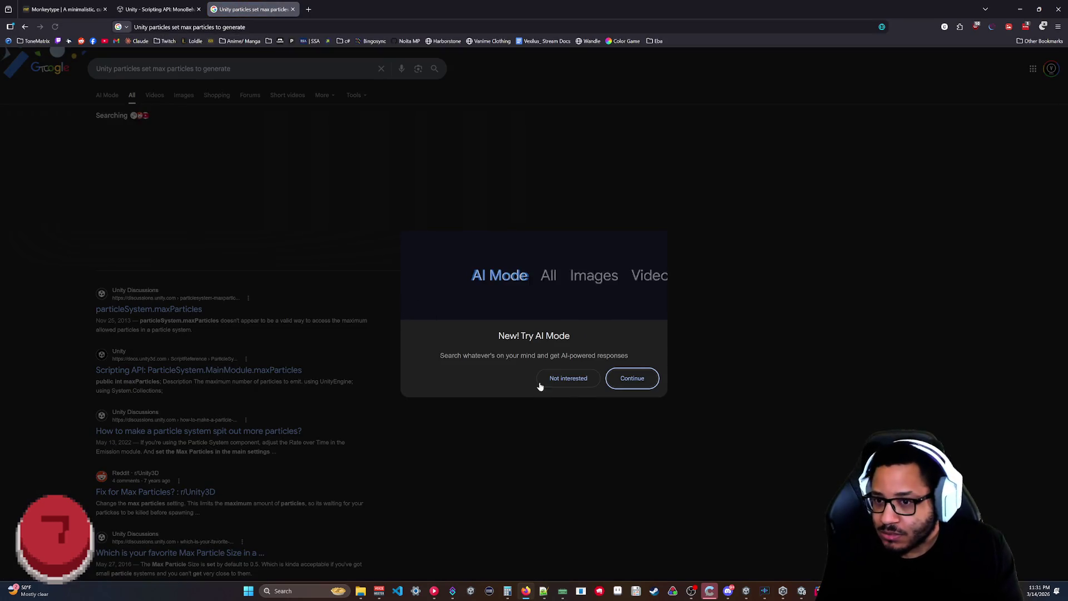
{"action": "left_click", "coordinate": [569, 377]}
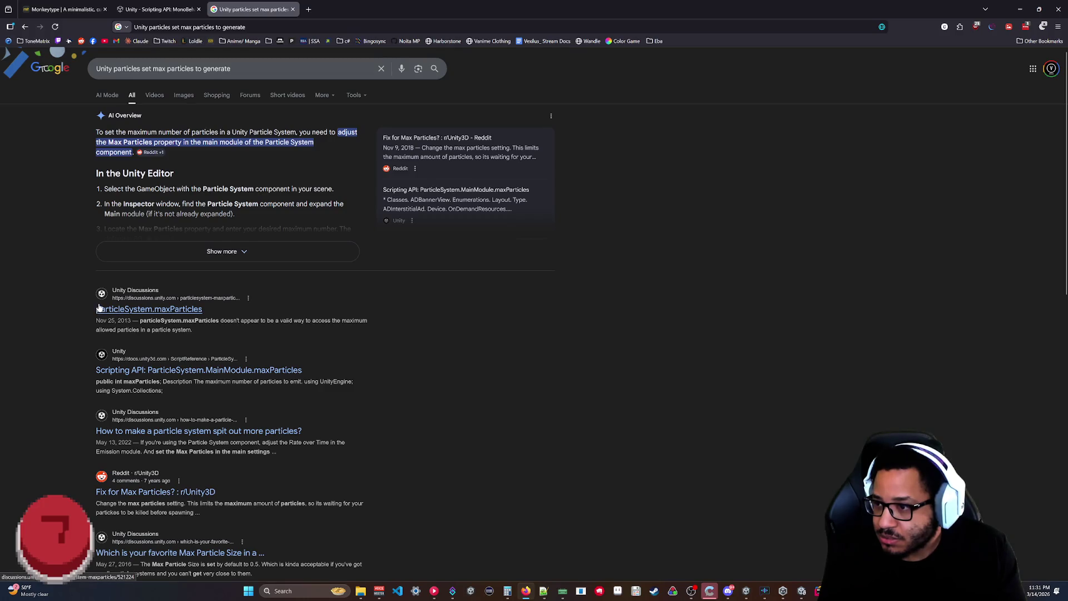
{"action": "left_click", "coordinate": [145, 309]}
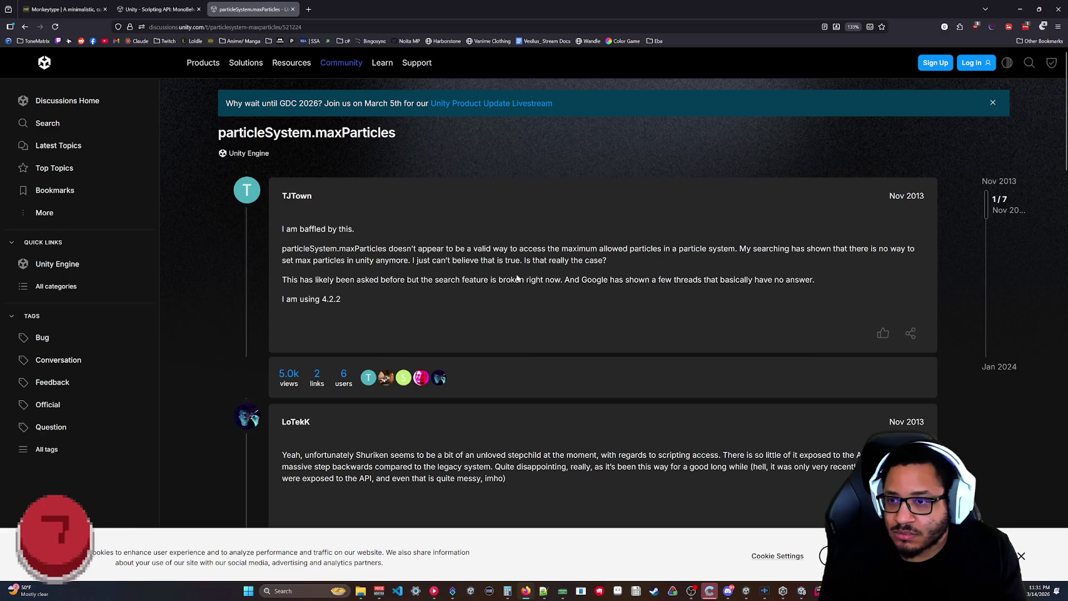
Read the maxParticles thread down to its last reply and the Related topics list.
{"action": "scroll", "coordinate": [507, 315], "scroll_direction": "down", "scroll_amount": 4}
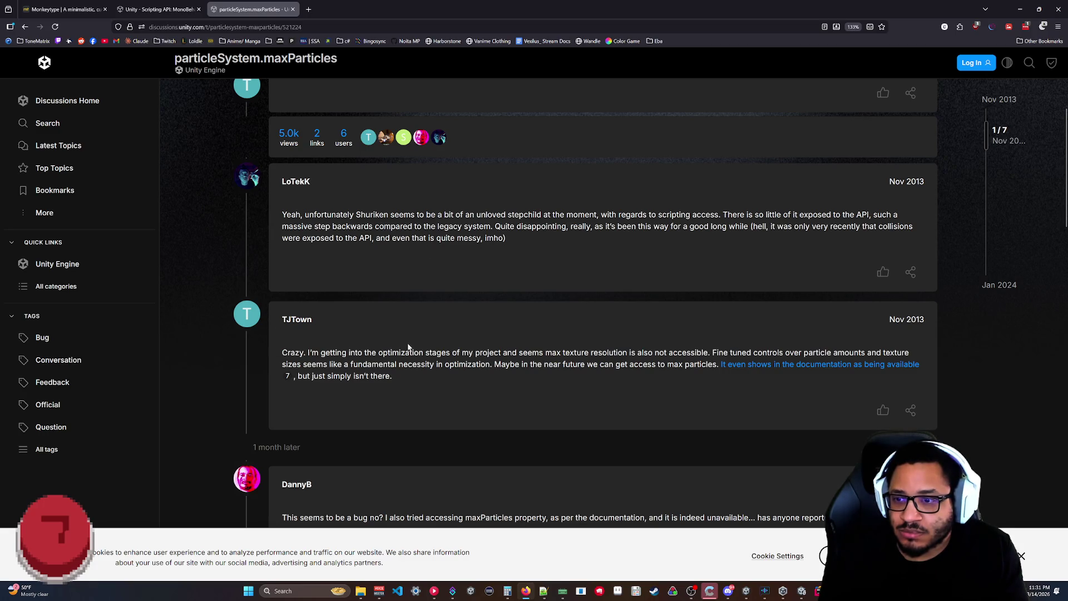
{"action": "scroll", "coordinate": [463, 321], "scroll_direction": "down", "scroll_amount": 5}
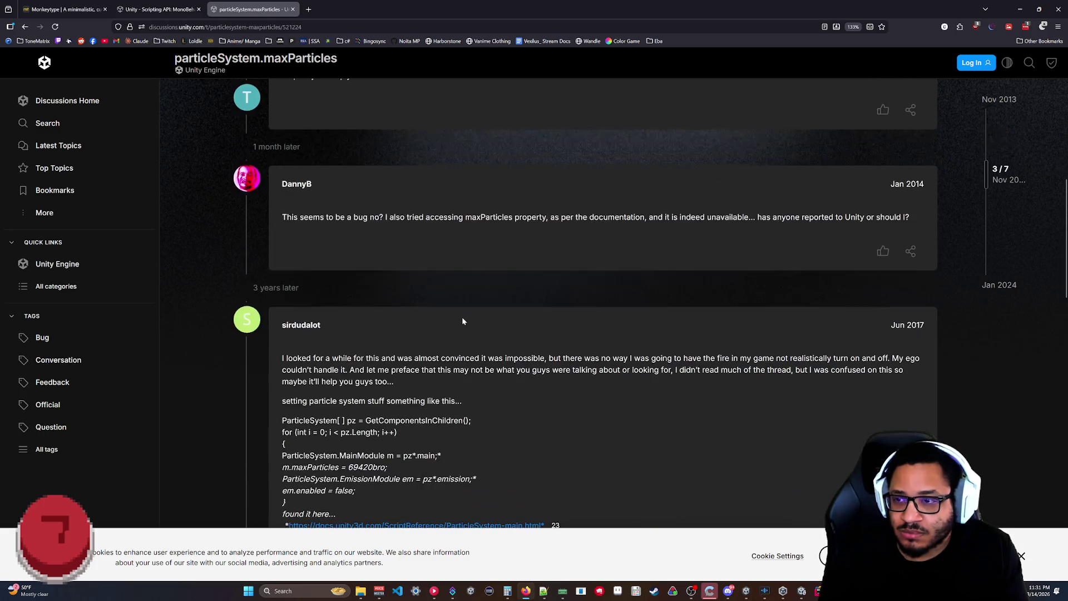
{"action": "scroll", "coordinate": [371, 315], "scroll_direction": "down", "scroll_amount": 2}
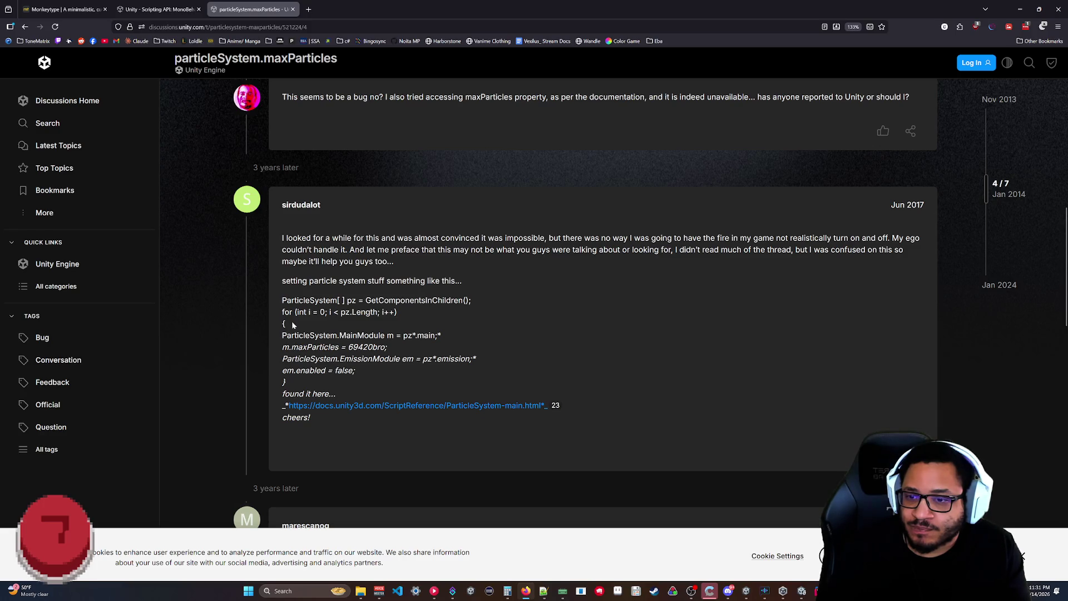
{"action": "scroll", "coordinate": [342, 382], "scroll_direction": "down", "scroll_amount": 5}
{"action": "scroll", "coordinate": [329, 264], "scroll_direction": "up", "scroll_amount": 2}
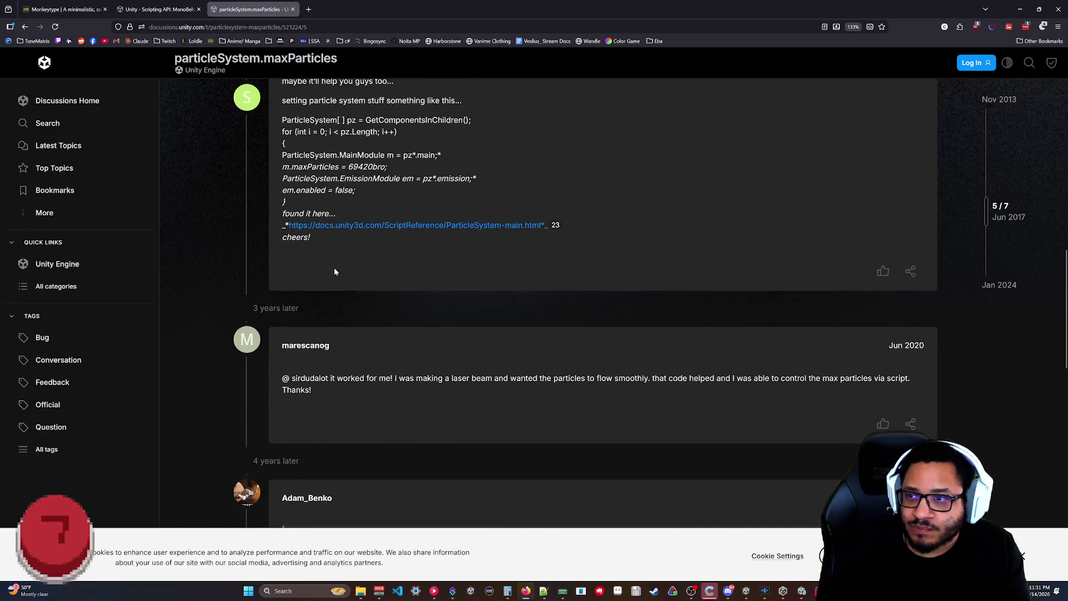
{"action": "scroll", "coordinate": [334, 271], "scroll_direction": "up", "scroll_amount": 2}
{"action": "scroll", "coordinate": [332, 269], "scroll_direction": "down", "scroll_amount": 2}
{"action": "scroll", "coordinate": [335, 282], "scroll_direction": "up", "scroll_amount": 1}
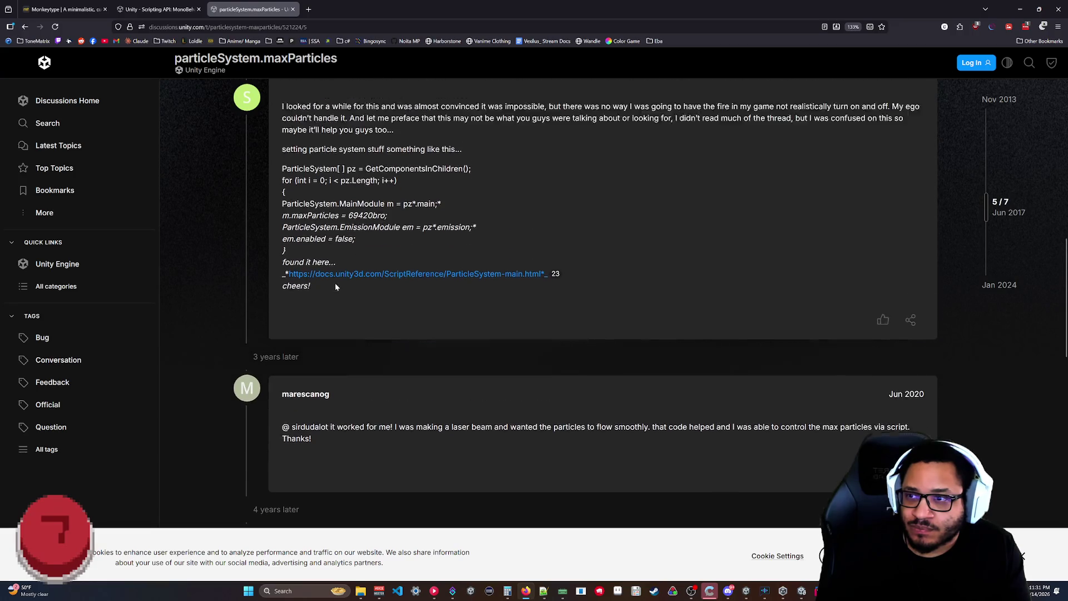
{"action": "scroll", "coordinate": [336, 287], "scroll_direction": "up", "scroll_amount": 1}
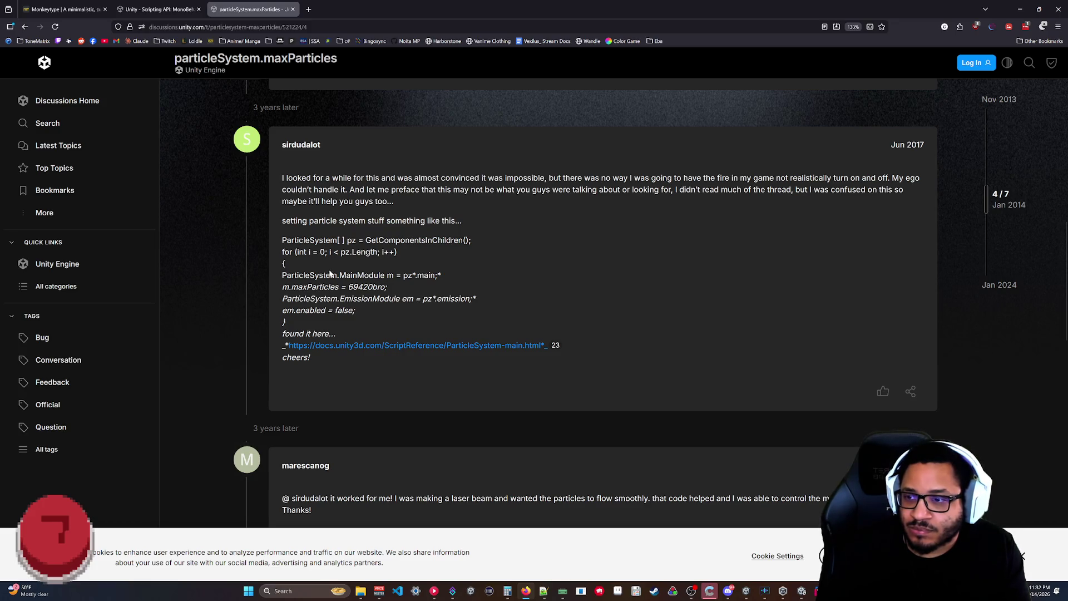
Try the thread's linked ParticleSystem main module docs, close the missing page, and return to the search results.
{"action": "left_click", "coordinate": [388, 347]}
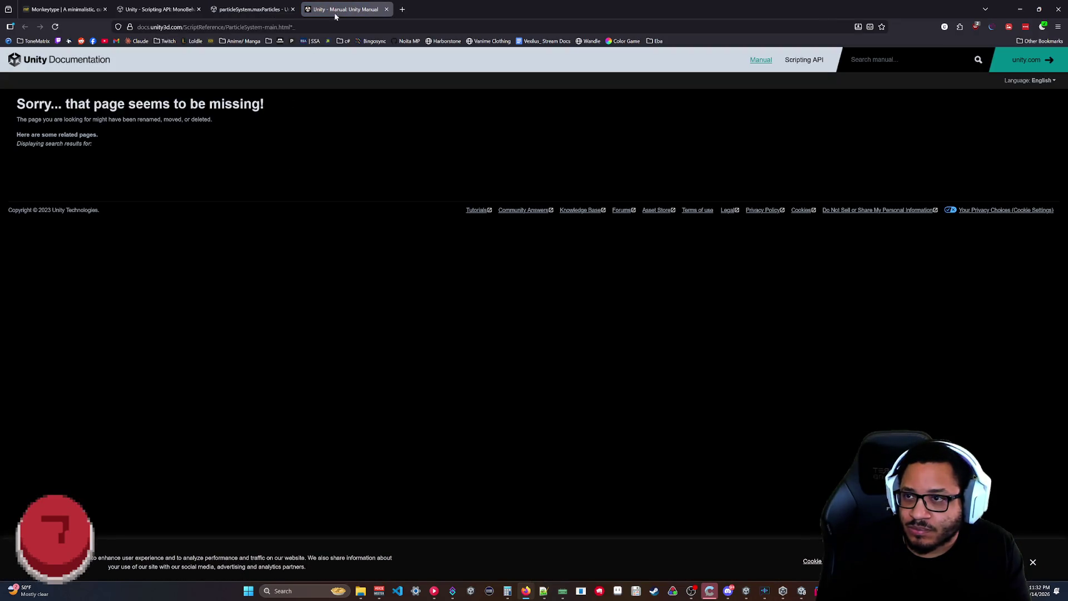
{"action": "middle_click", "coordinate": [336, 12]}
{"action": "scroll", "coordinate": [658, 207], "scroll_direction": "down", "scroll_amount": 10}
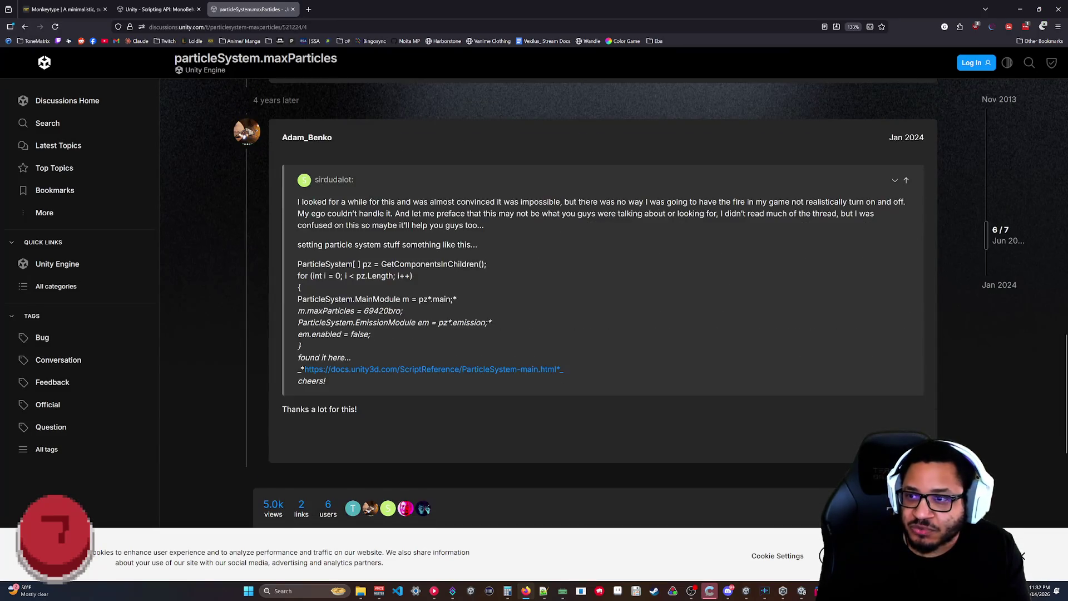
{"action": "scroll", "coordinate": [488, 259], "scroll_direction": "down", "scroll_amount": 5}
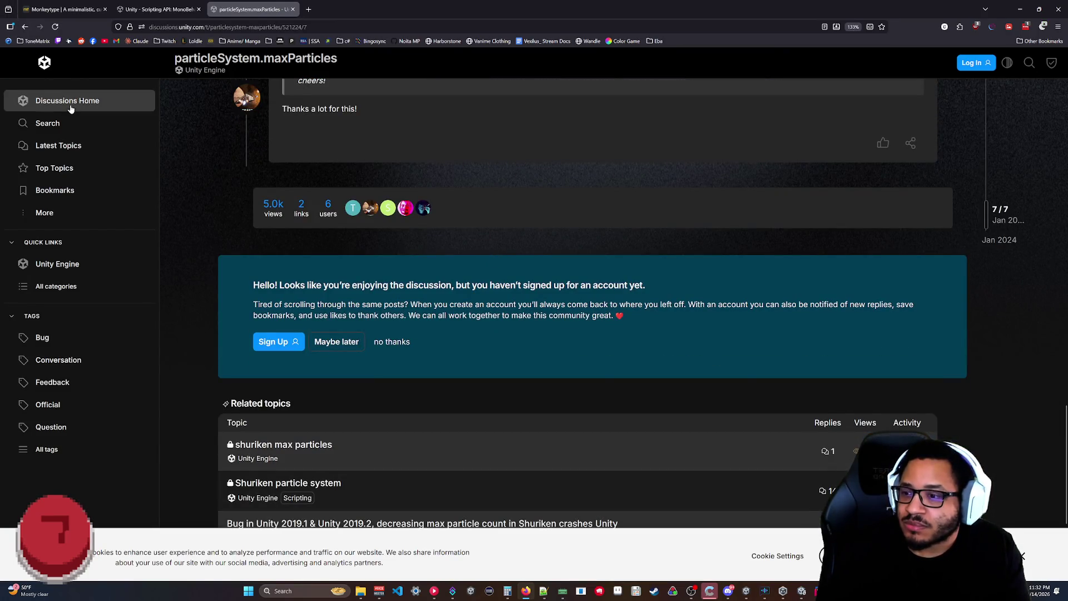
{"action": "left_click", "coordinate": [25, 26]}
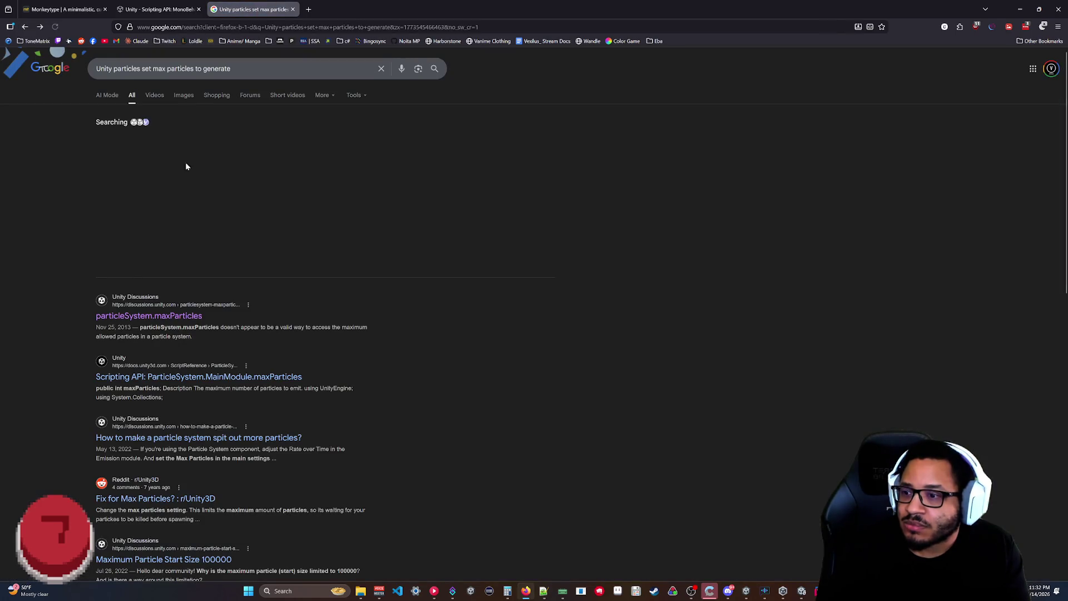
Open 'Scripting API: ParticleSystem.MainModule.maxParticles' and look over its description and example code.
{"action": "left_click", "coordinate": [156, 377]}
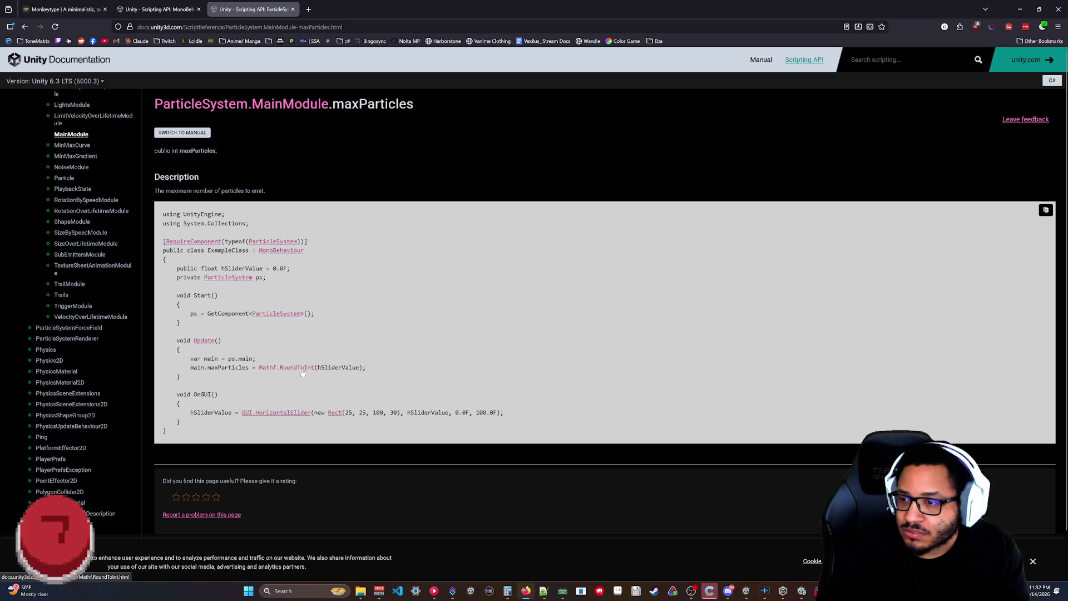
{"action": "scroll", "coordinate": [302, 350], "scroll_direction": "down", "scroll_amount": 2}
{"action": "scroll", "coordinate": [304, 343], "scroll_direction": "up", "scroll_amount": 2}
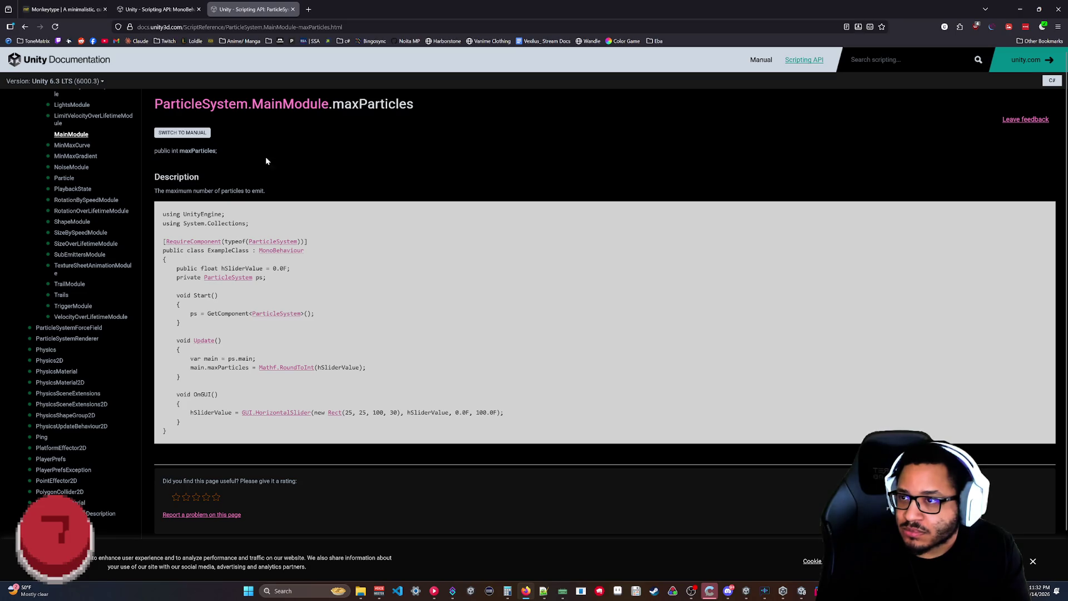
Back in Unity, set Mana (2)'s Max Particles to 100 and start the particle preview.
{"action": "key", "text": "alt+Tab"}
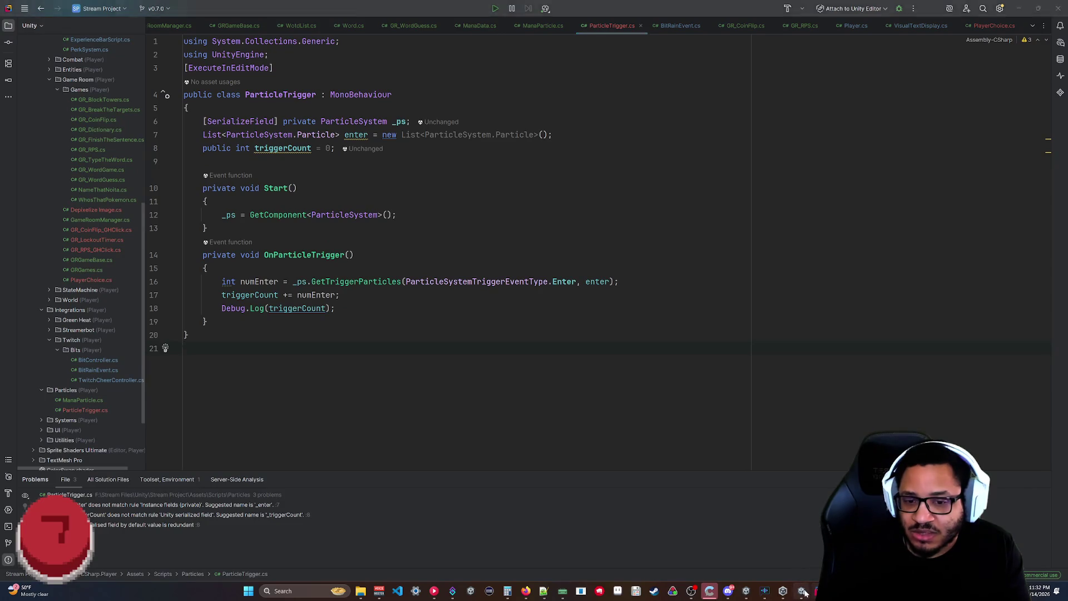
{"action": "key", "text": "alt+Tab"}
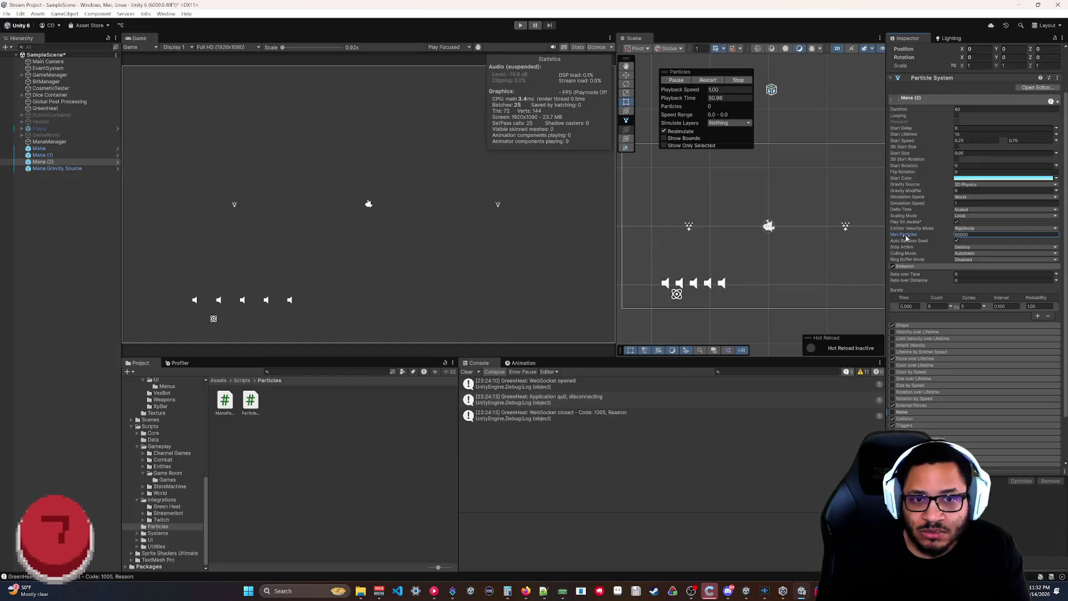
{"action": "mouse_move", "coordinate": [906, 237]}
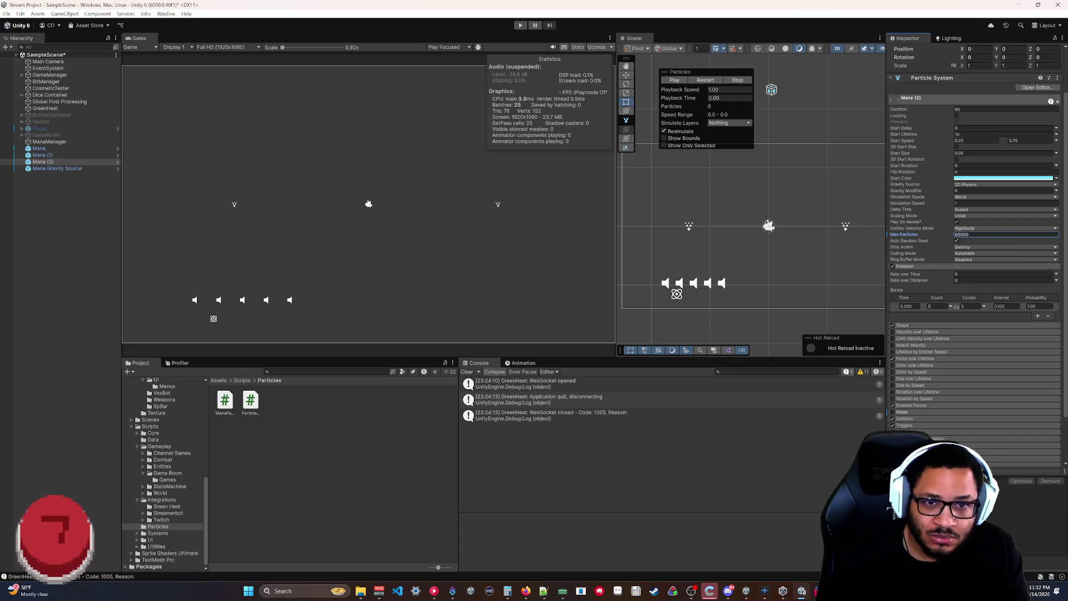
{"action": "type", "text": "100"}
{"action": "key", "text": "Return"}
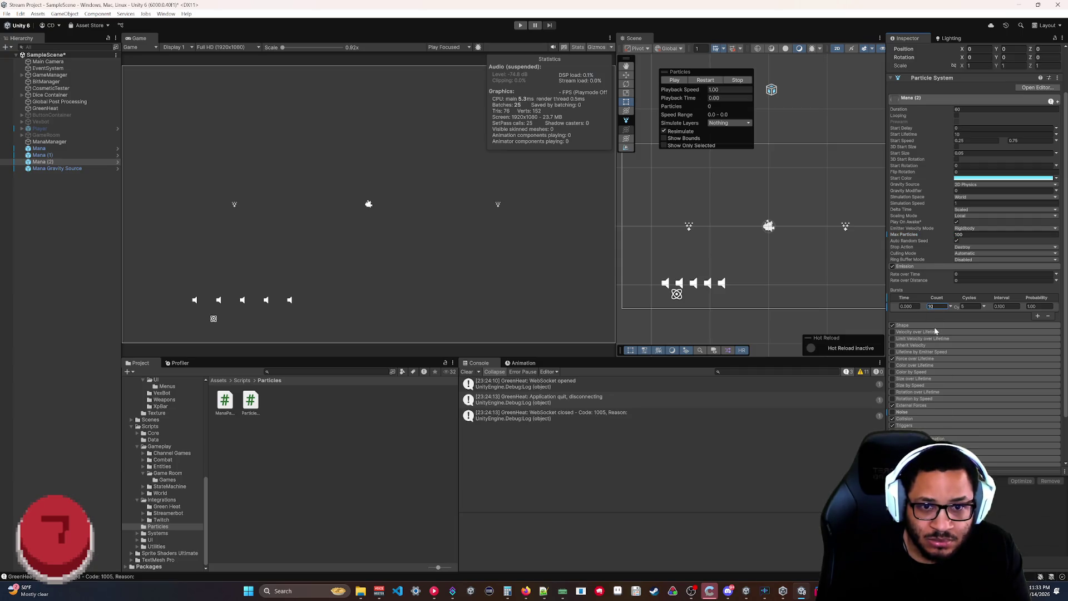
{"action": "left_click", "coordinate": [703, 82]}
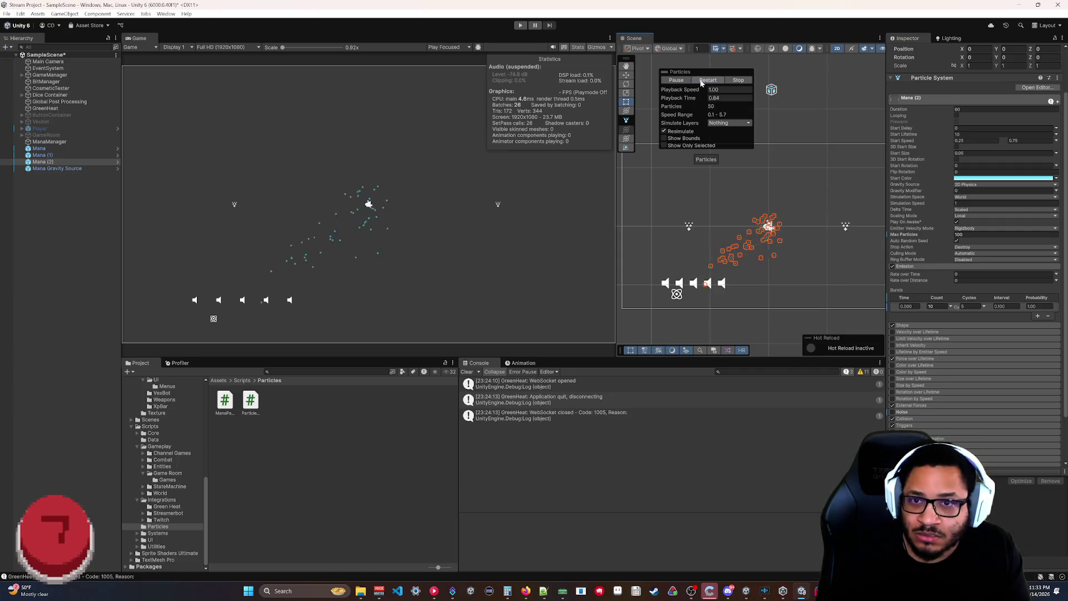
Set the burst count to 50 and replay the burst several times to test it.
{"action": "left_click", "coordinate": [937, 307]}
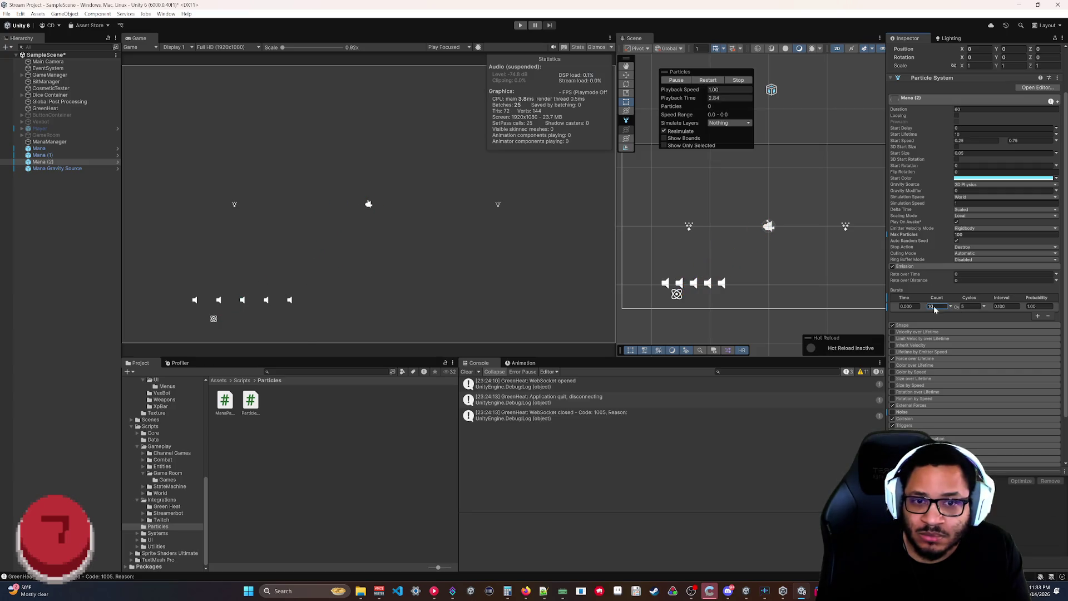
{"action": "type", "text": "50"}
{"action": "left_click", "coordinate": [708, 81]}
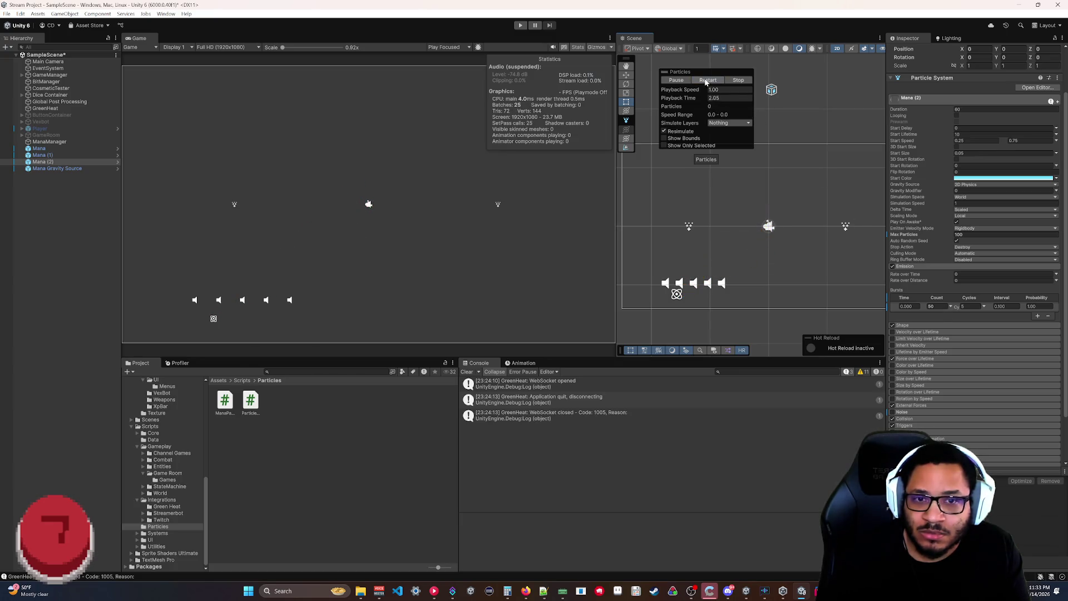
{"action": "left_click", "coordinate": [707, 80]}
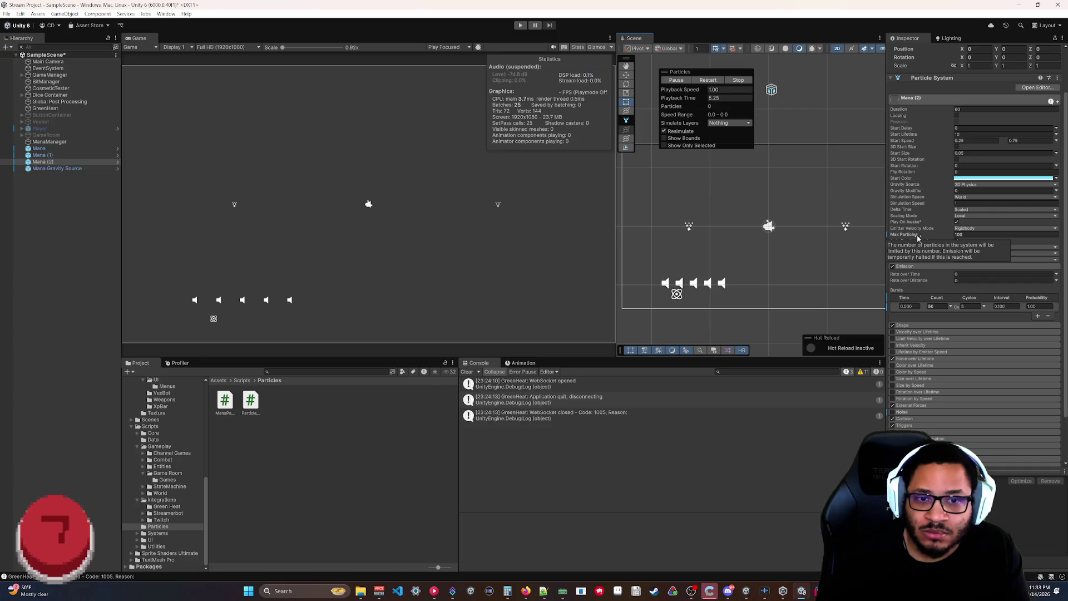
{"action": "left_click", "coordinate": [708, 81]}
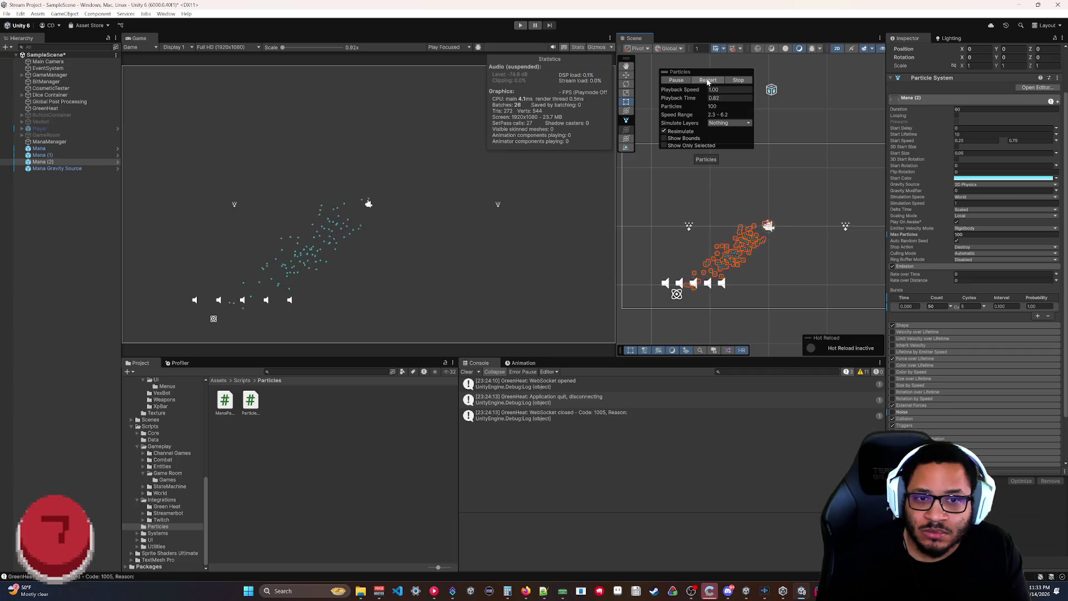
{"action": "left_click", "coordinate": [937, 306]}
{"action": "type", "text": "25"}
{"action": "left_click", "coordinate": [707, 81]}
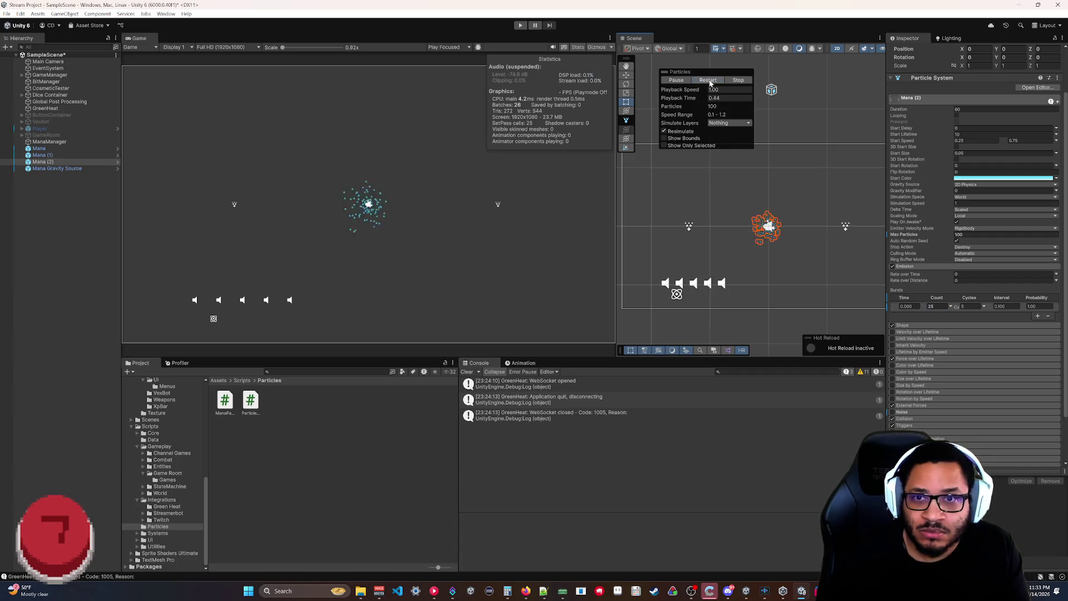
Set the burst to 10 cycles, replay it, and begin retuning the burst count.
{"action": "left_click", "coordinate": [971, 306]}
{"action": "type", "text": "10"}
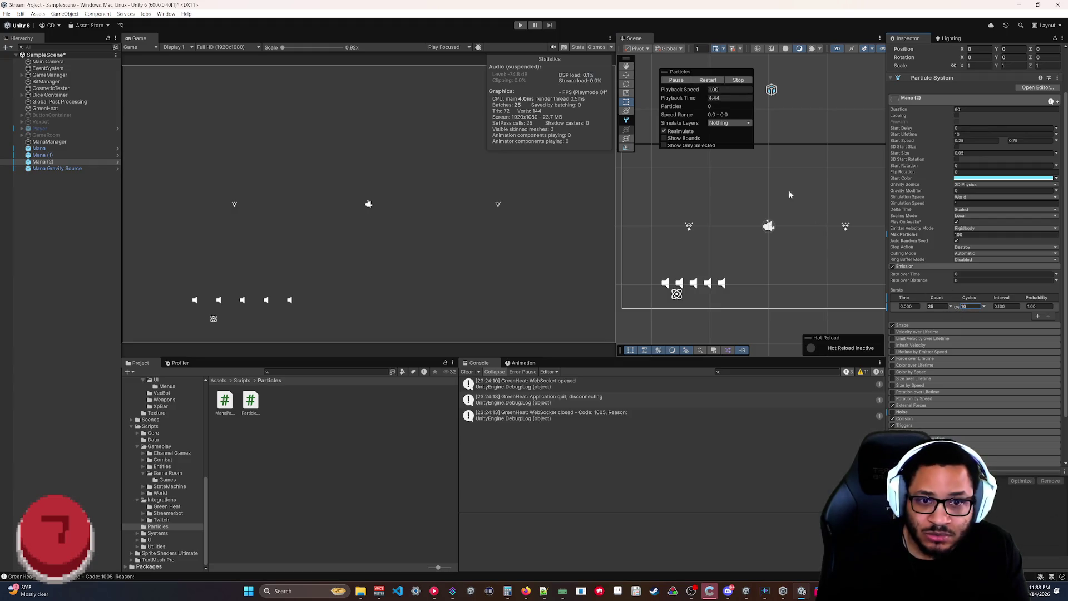
{"action": "left_click", "coordinate": [706, 81]}
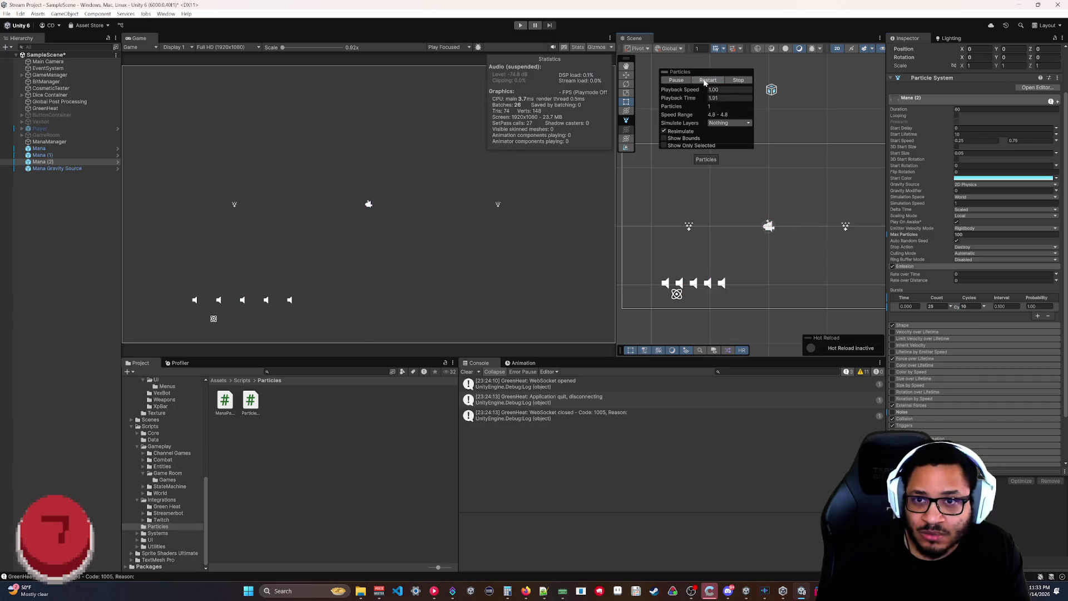
{"action": "left_click", "coordinate": [928, 308]}
{"action": "type", "text": "10"}
{"action": "left_click", "coordinate": [966, 310]}
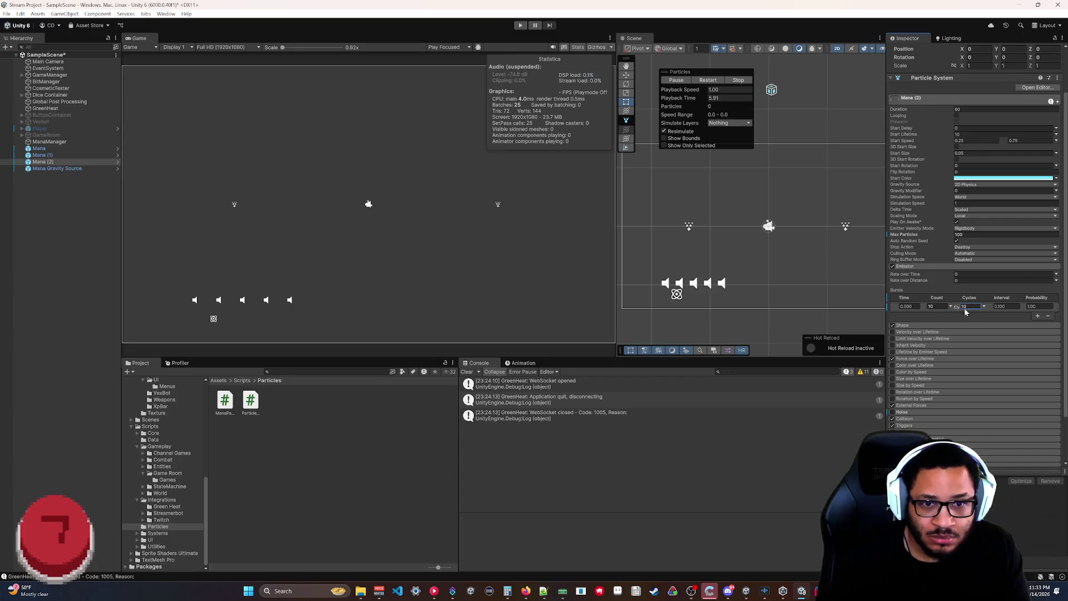
Make the burst cycles Infinite, set the count to 25, and drag Max Particles to 122.
{"action": "left_click", "coordinate": [984, 306]}
{"action": "left_click", "coordinate": [988, 320]}
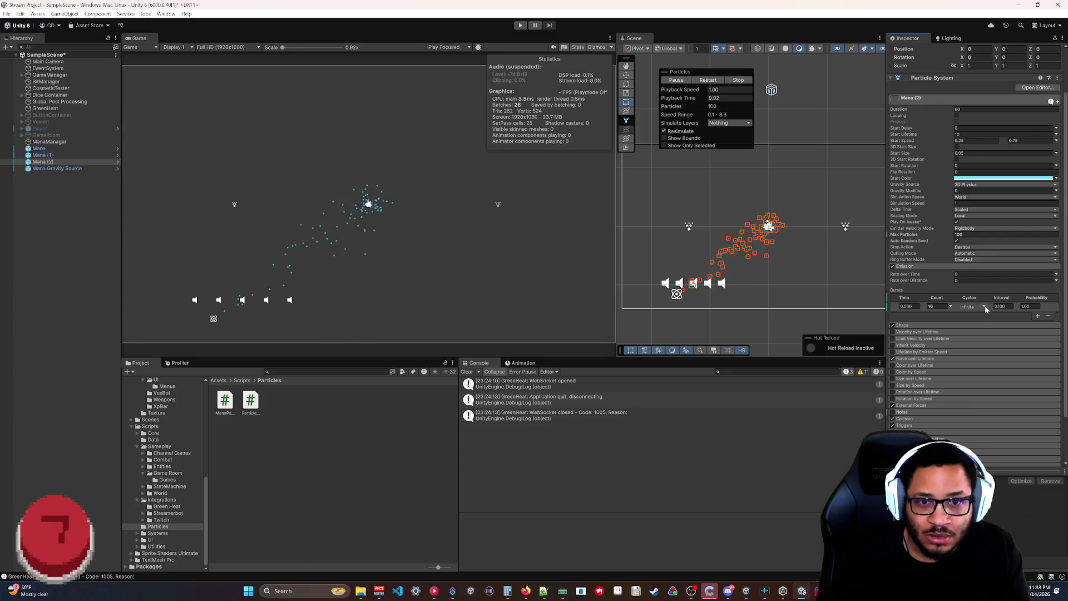
{"action": "left_click", "coordinate": [937, 306]}
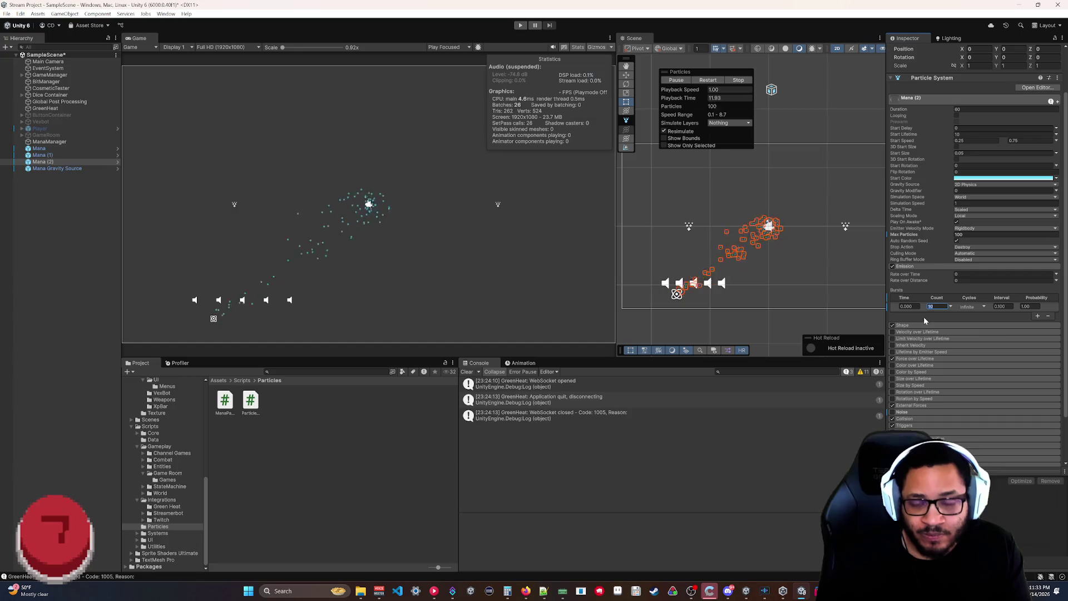
{"action": "type", "text": "25"}
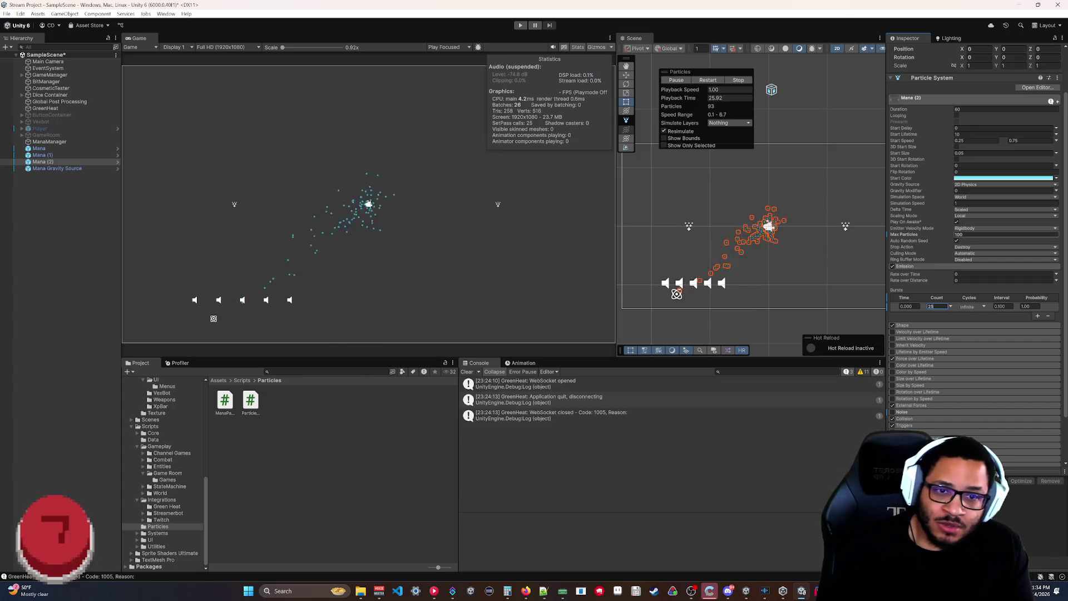
{"action": "mouse_move", "coordinate": [934, 238]}
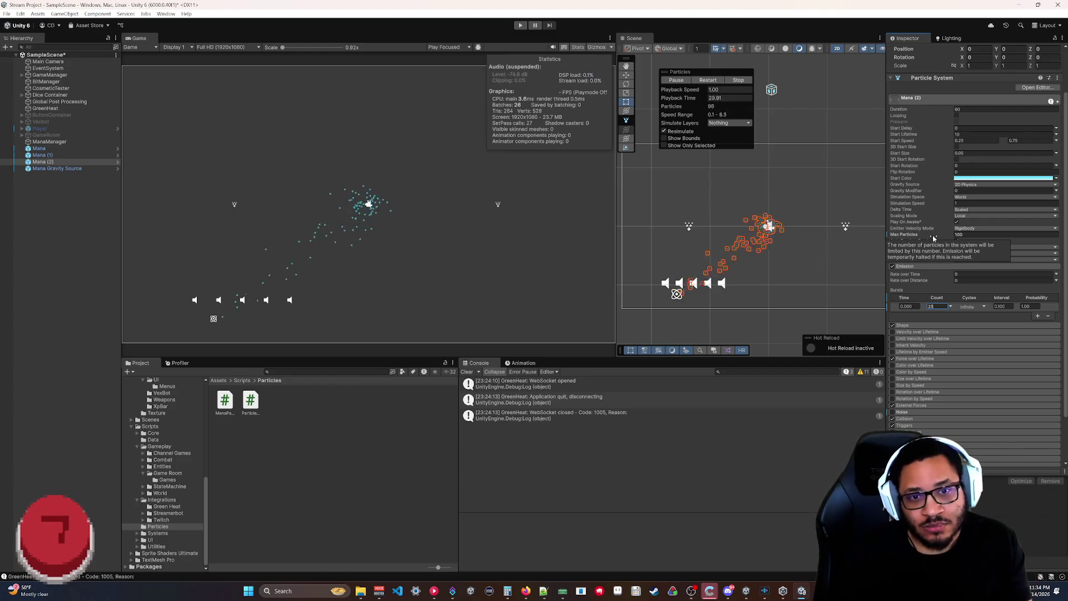
{"action": "left_click", "coordinate": [934, 238]}
{"action": "left_click_drag", "start_coordinate": [934, 238], "coordinate": [943, 238]}
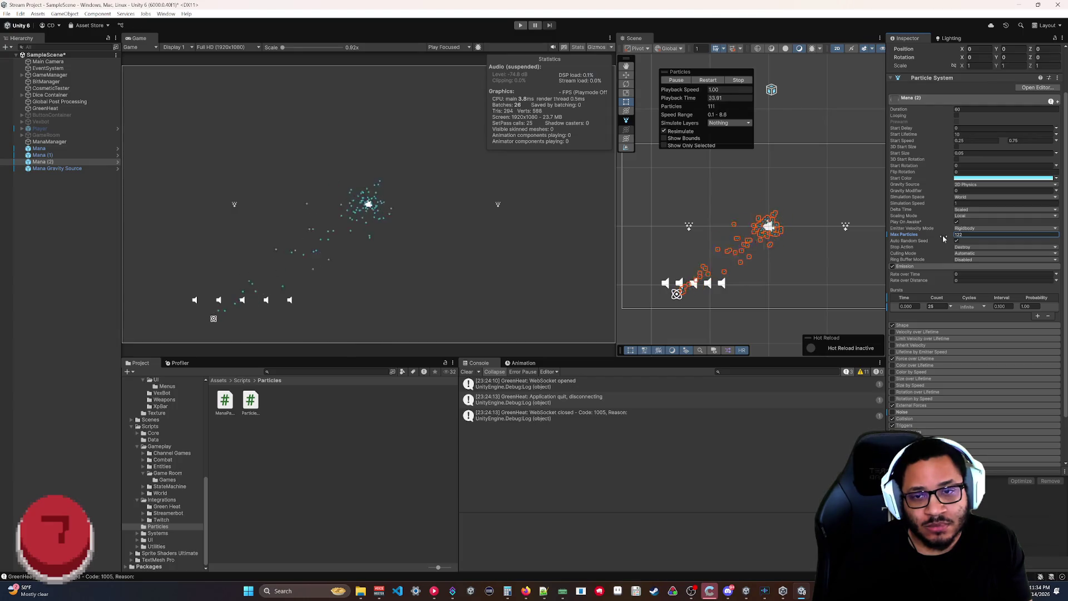
Switch burst cycles back to a fixed Count of 200 and replay the burst.
{"action": "left_click", "coordinate": [983, 307]}
{"action": "left_click", "coordinate": [996, 315]}
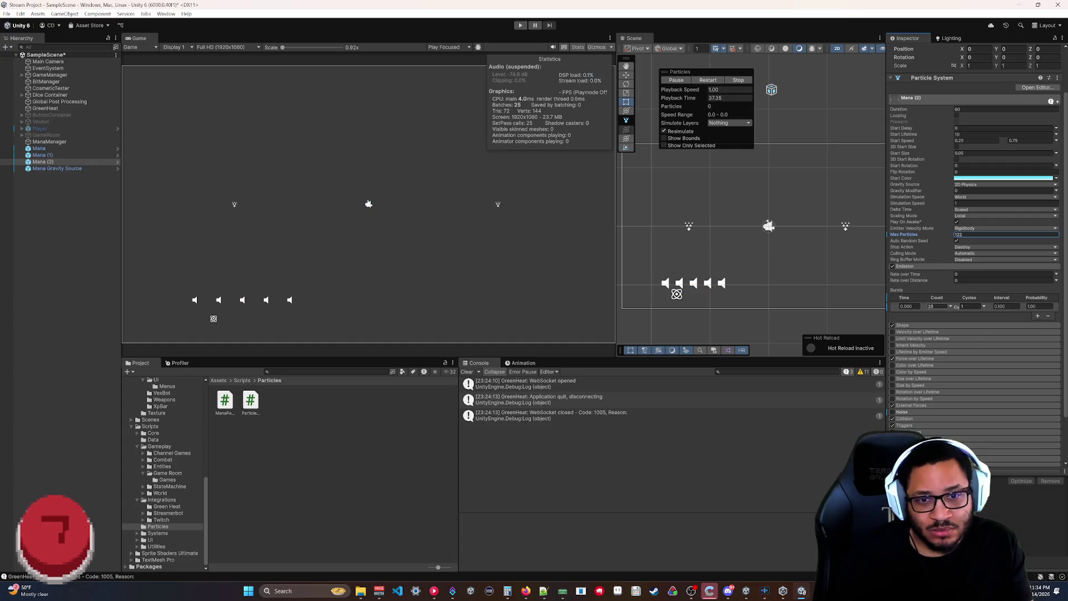
{"action": "left_click", "coordinate": [971, 306]}
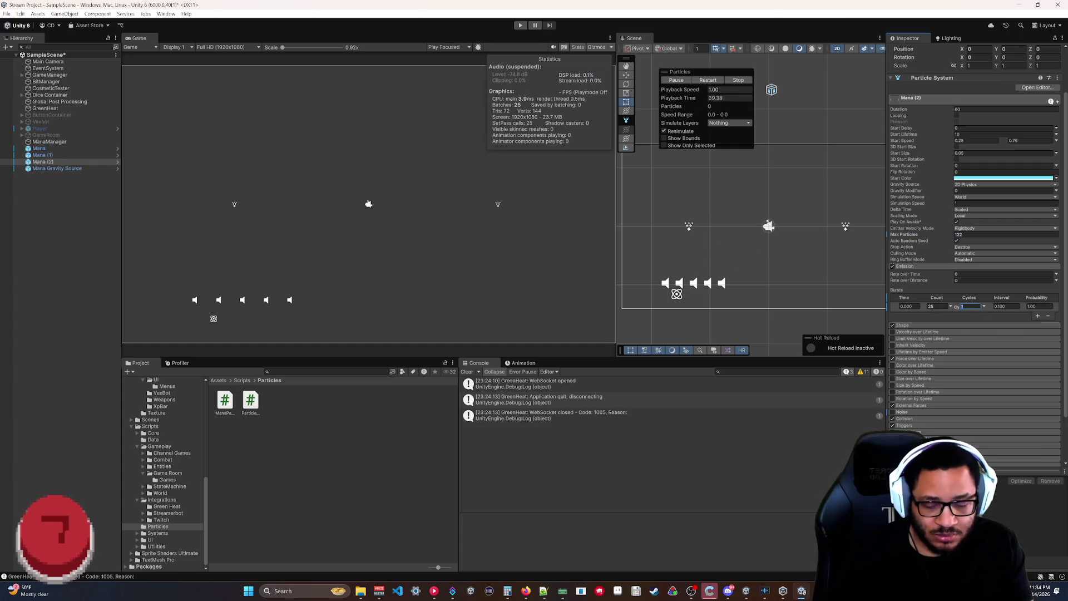
{"action": "key", "text": "ctrl+z"}
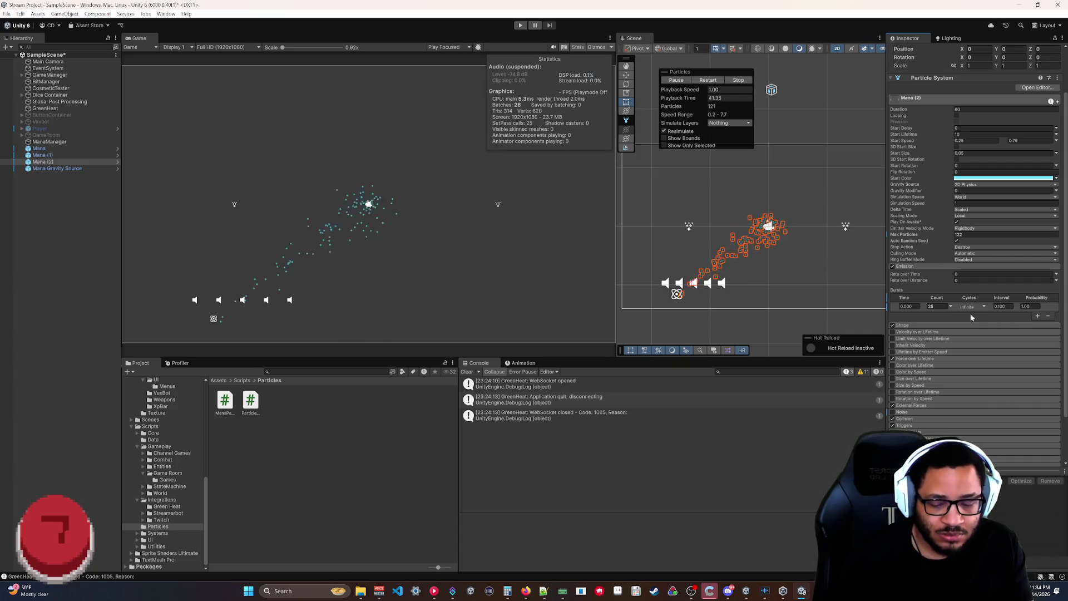
{"action": "left_click", "coordinate": [983, 306]}
{"action": "left_click", "coordinate": [971, 313]}
{"action": "left_click", "coordinate": [971, 306]}
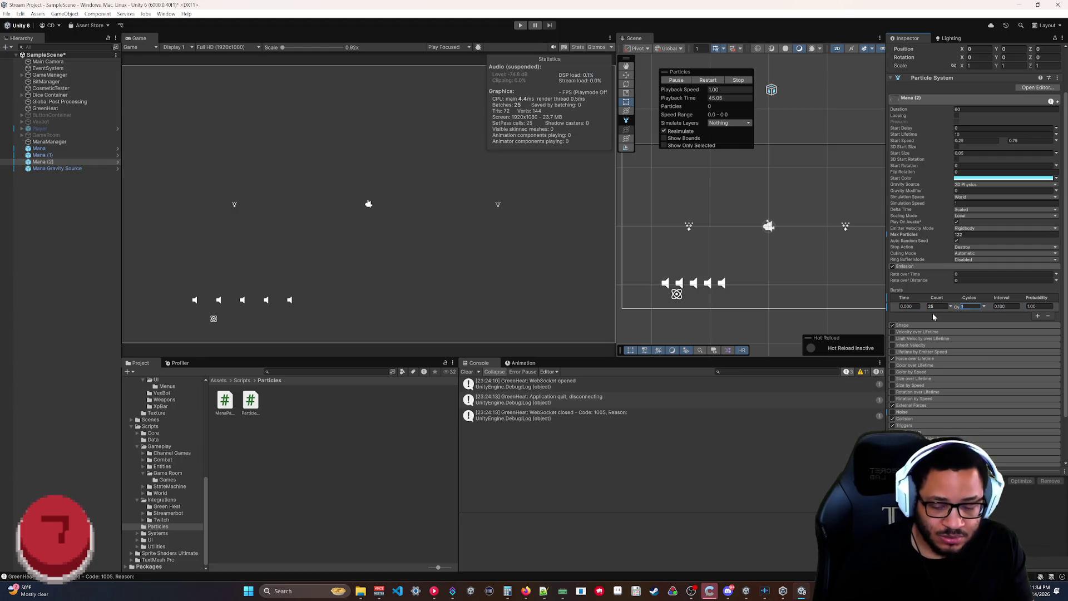
{"action": "type", "text": "200"}
{"action": "left_click", "coordinate": [708, 81]}
{"action": "left_click", "coordinate": [708, 80]}
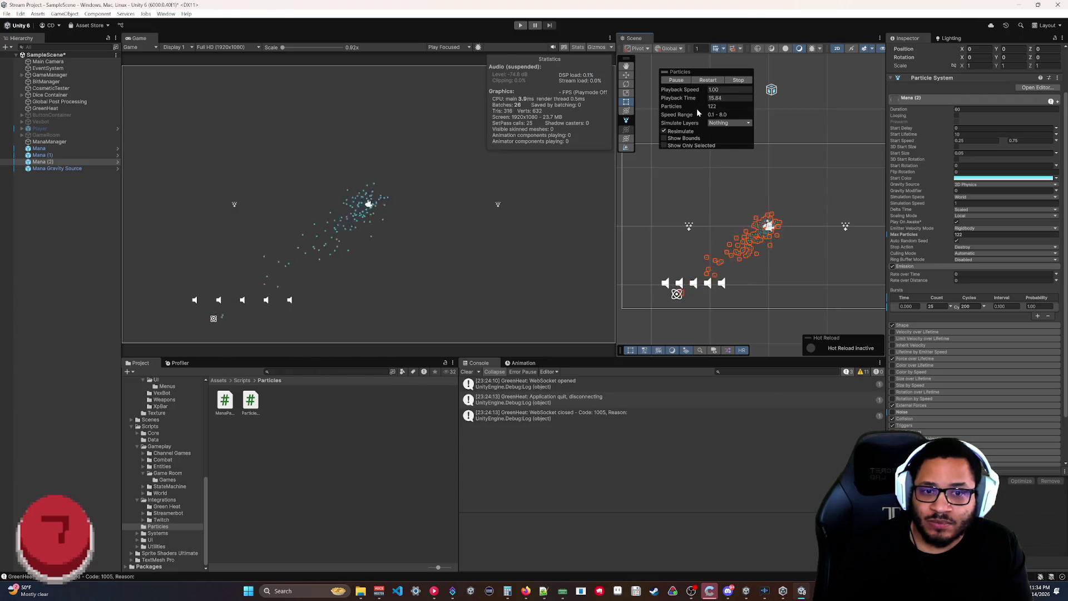
Stop the particle preview and start entering 25000 into the Max Particles field.
{"action": "left_click", "coordinate": [738, 79]}
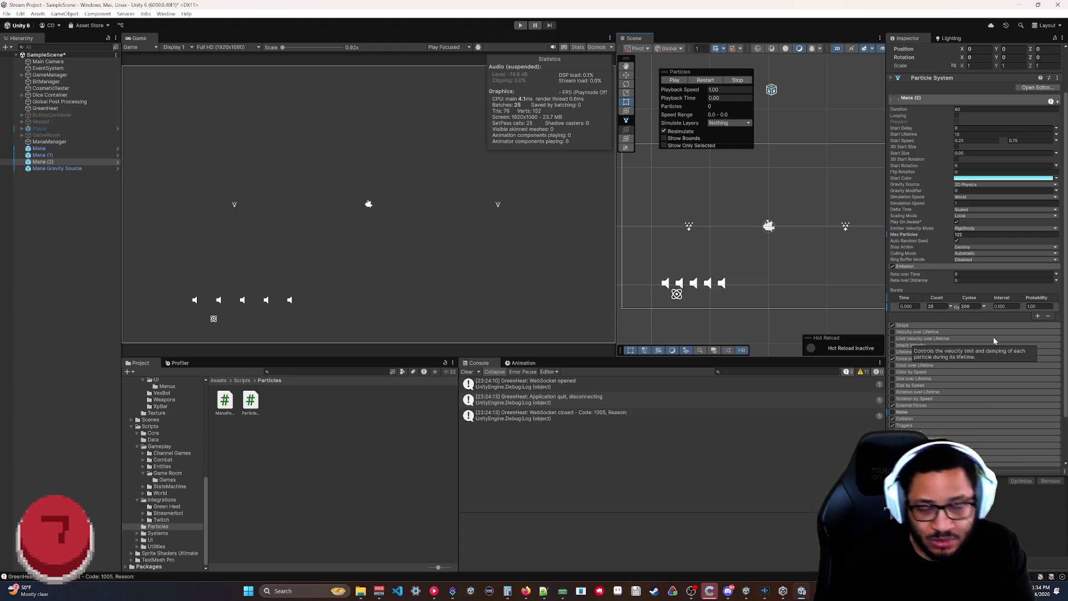
{"action": "left_click", "coordinate": [918, 235]}
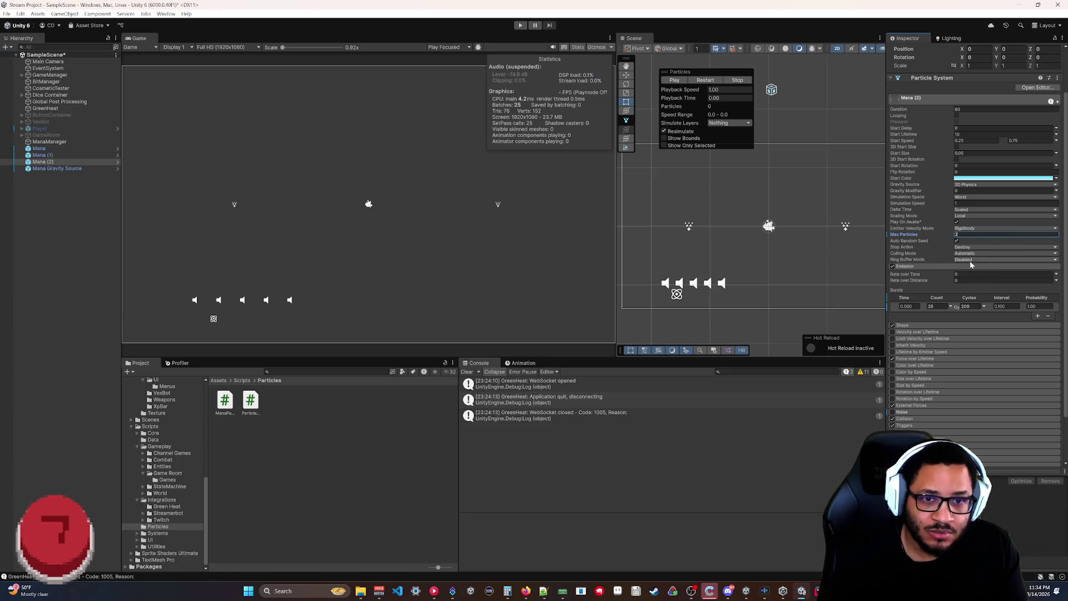
{"action": "type", "text": "5000"}
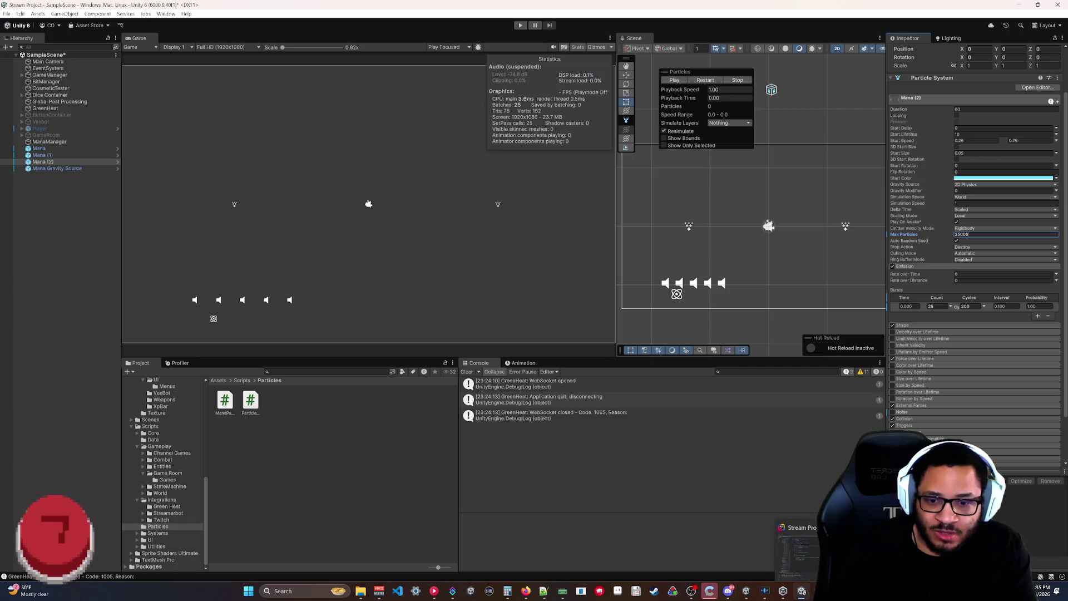
Commit Max Particles at 25000 and select Mana (2) in the Hierarchy.
{"action": "key", "text": "Return"}
{"action": "scroll", "coordinate": [974, 251], "scroll_direction": "down", "scroll_amount": 3}
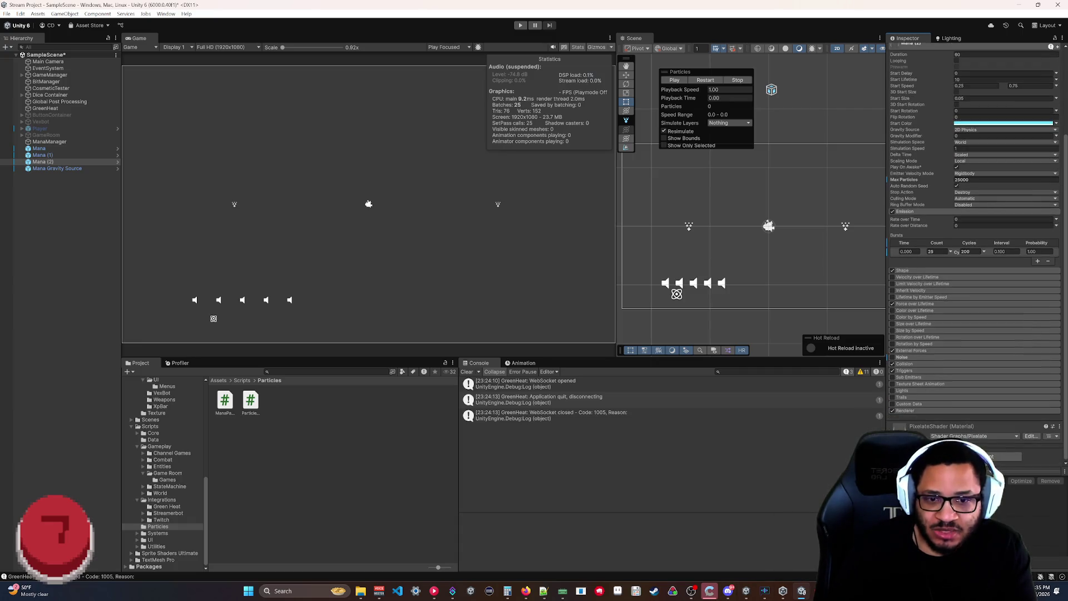
{"action": "scroll", "coordinate": [909, 378], "scroll_direction": "up", "scroll_amount": 5}
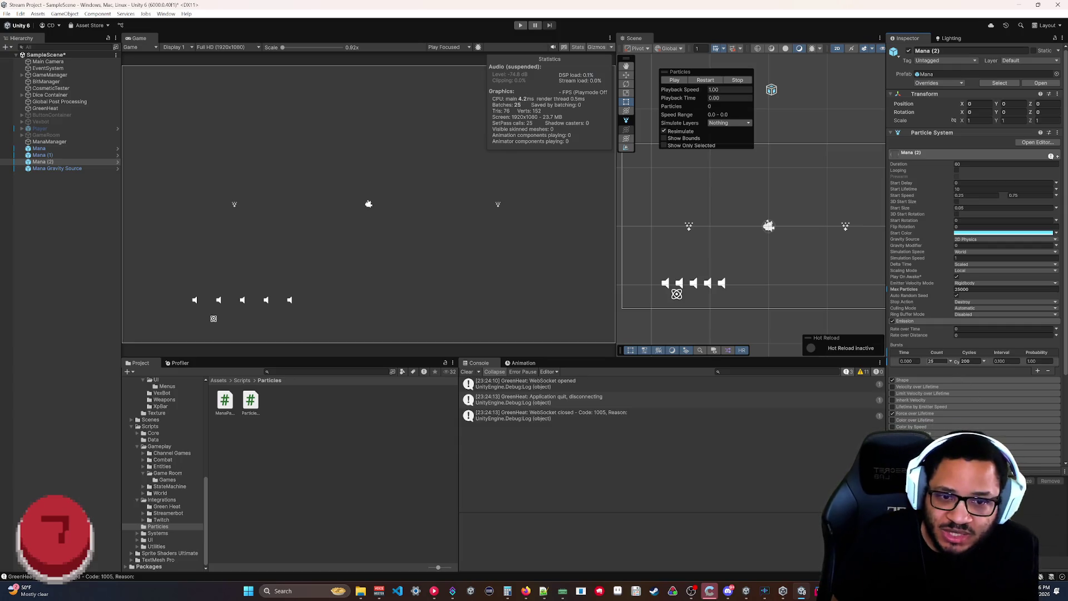
{"action": "left_click", "coordinate": [51, 162]}
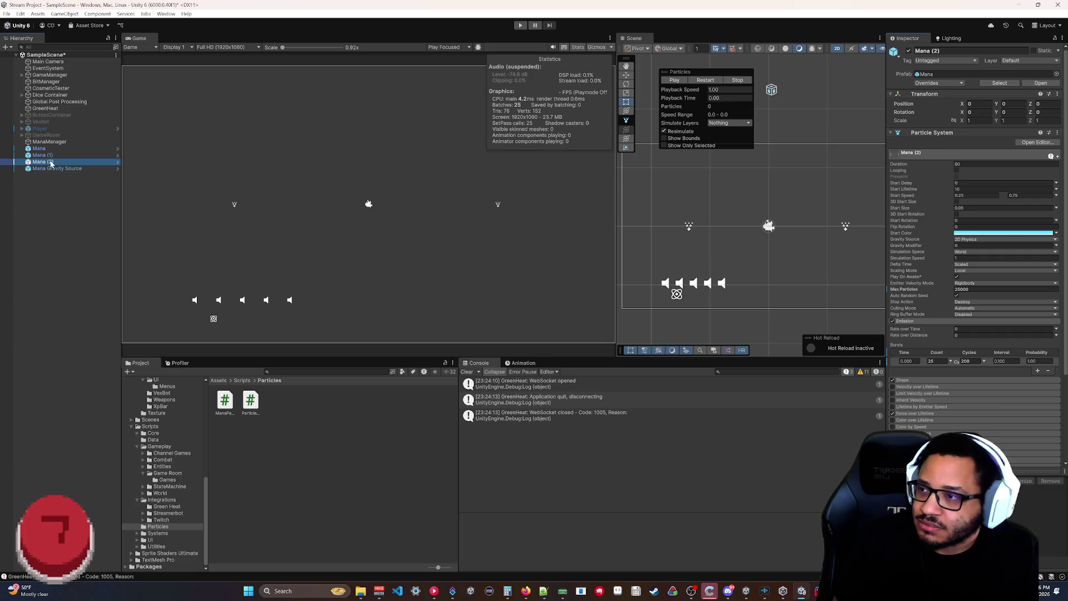
Delete the Mana (1) and Mana (2) duplicates, select Mana, and stop its preview.
{"action": "key", "text": "Delete"}
{"action": "left_click", "coordinate": [51, 156]}
{"action": "key", "text": "Delete"}
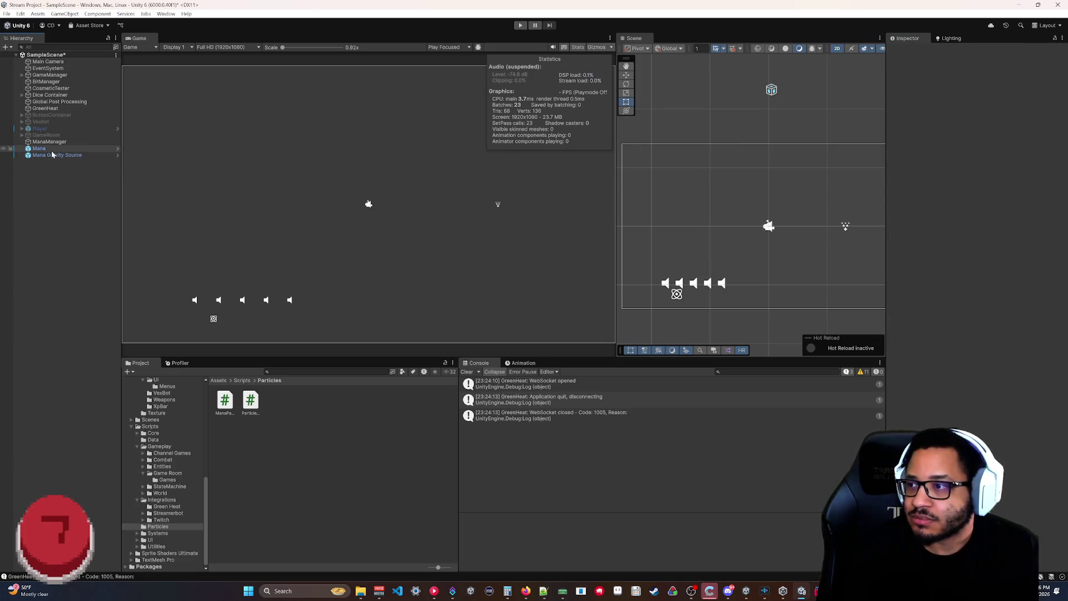
{"action": "left_click", "coordinate": [52, 150]}
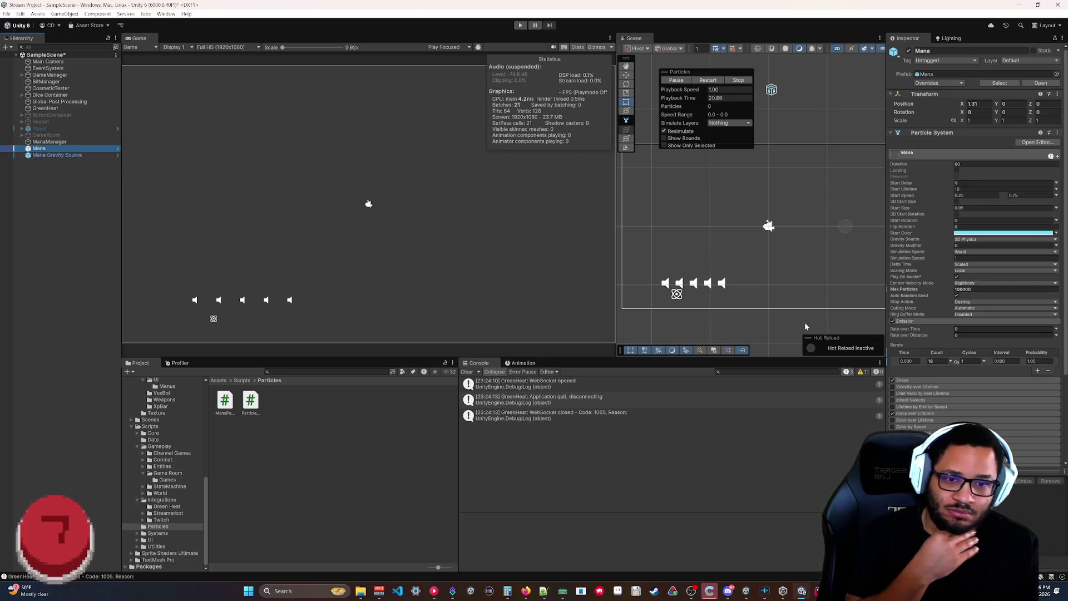
{"action": "left_click", "coordinate": [922, 373]}
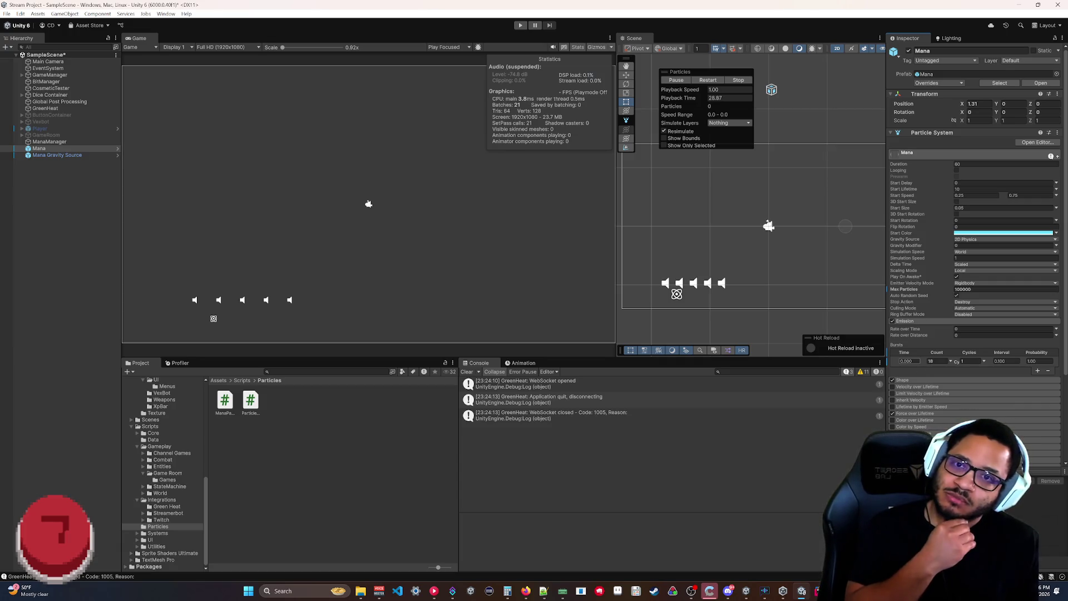
{"action": "left_click", "coordinate": [738, 80]}
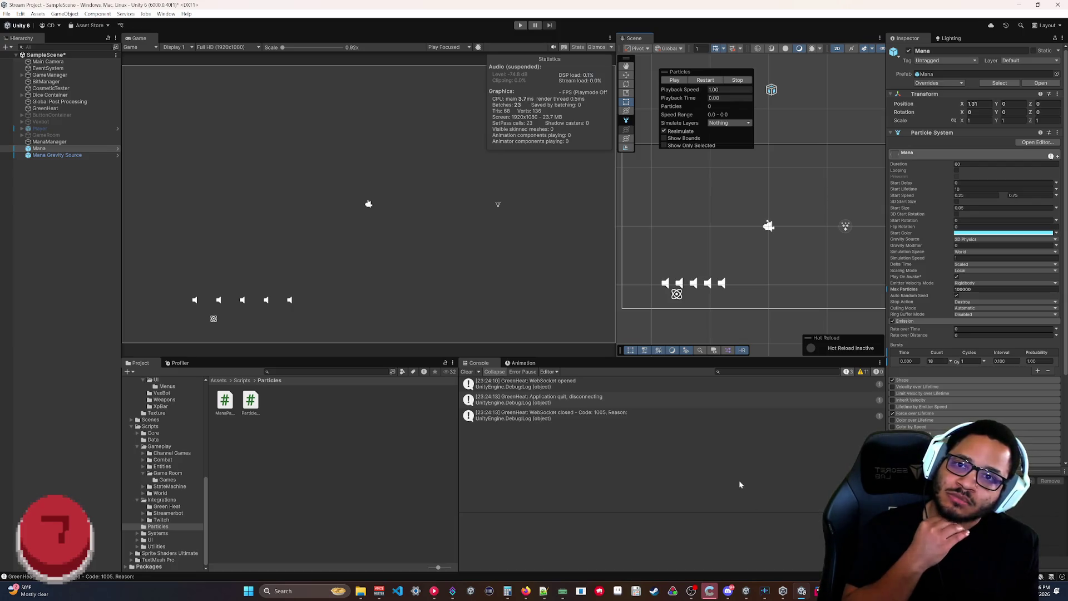
{"action": "key", "text": "alt+Tab"}
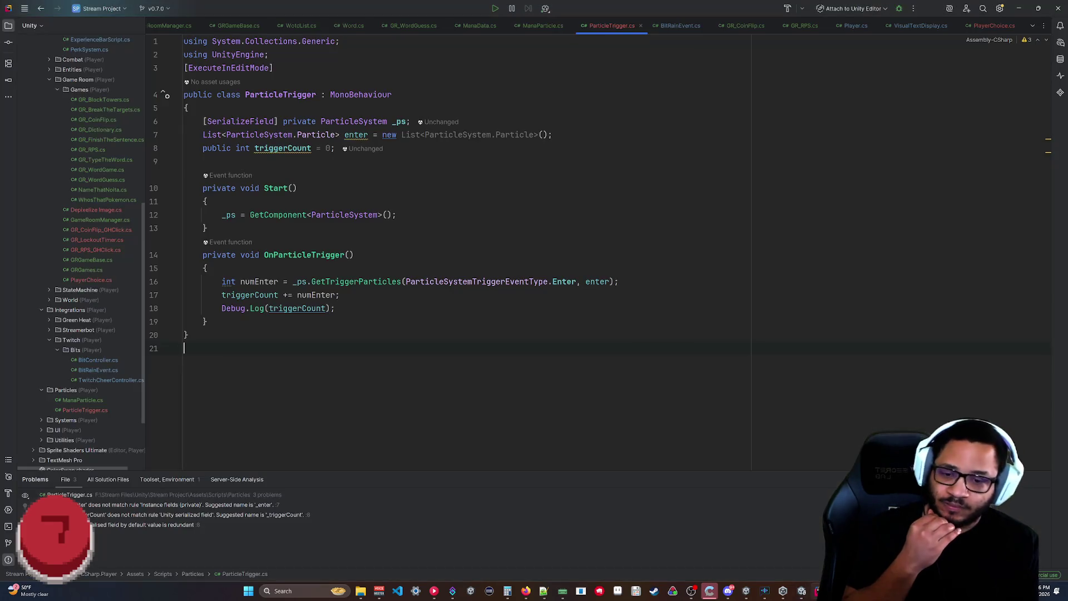
In Rider, close BitRainEvent.cs, show the end of ManaParticle.cs, and open a cleared Calculator.
{"action": "key", "text": "alt+Tab"}
{"action": "key", "text": "alt+Tab"}
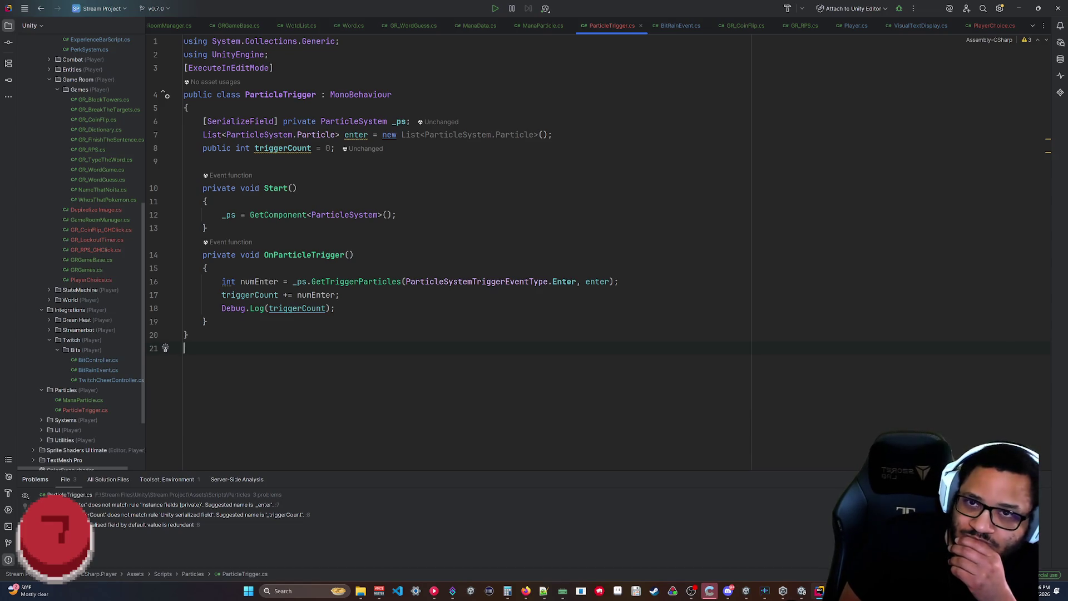
{"action": "middle_click", "coordinate": [679, 26]}
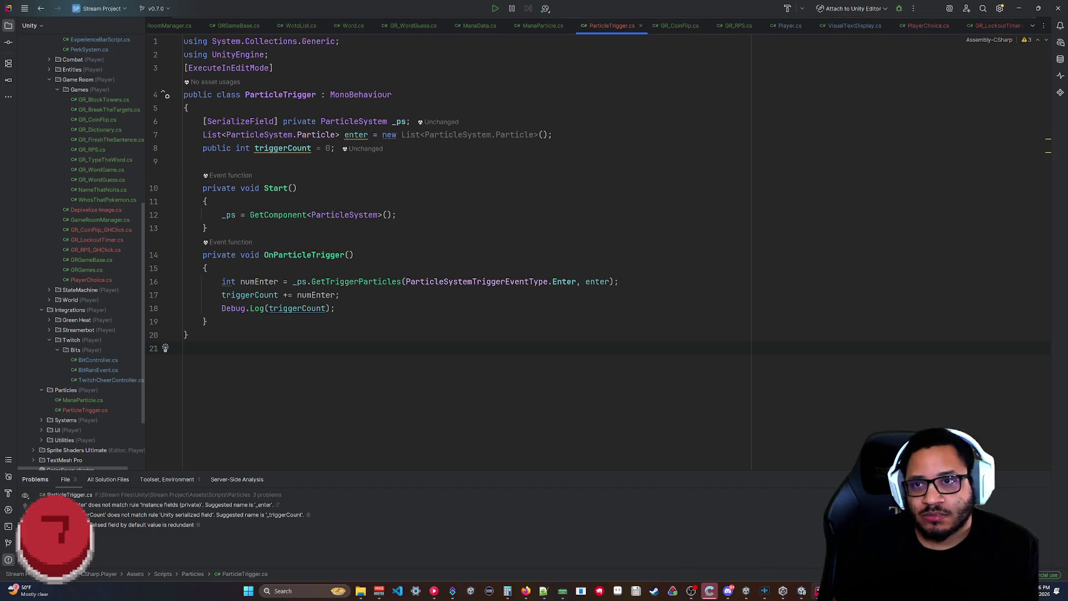
{"action": "left_click", "coordinate": [538, 26]}
{"action": "key", "text": "ctrl+End"}
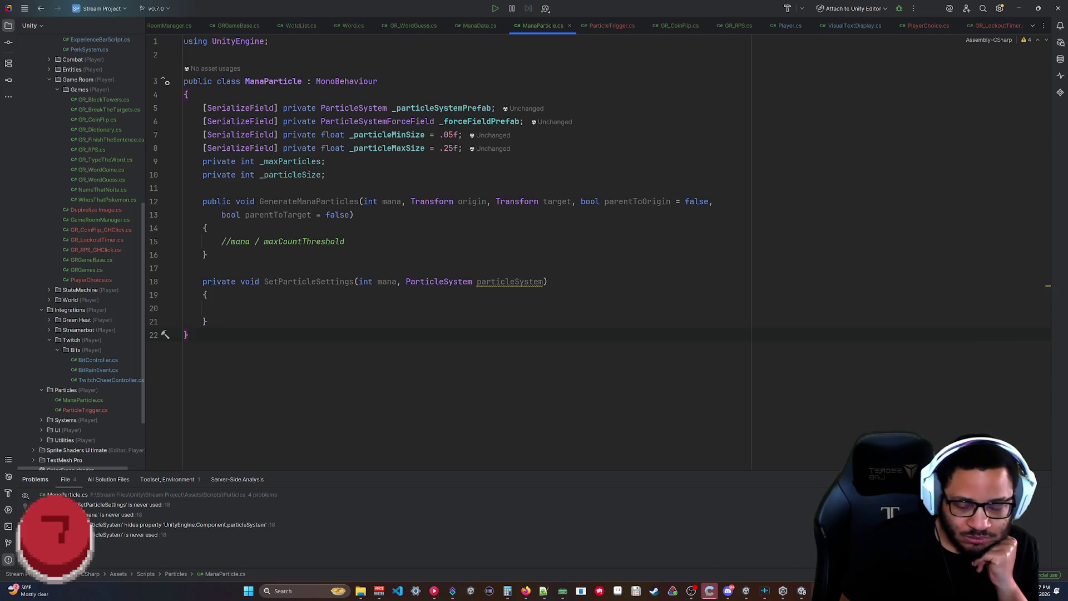
{"action": "left_click", "coordinate": [508, 591]}
{"action": "left_click", "coordinate": [418, 331]}
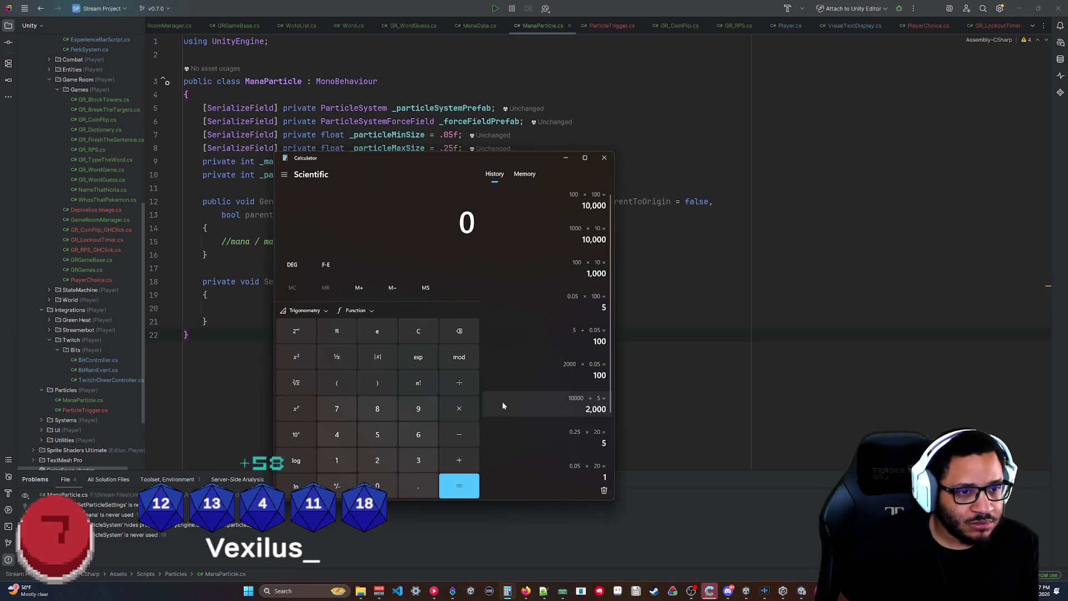
Compute 57 ÷ 2 in Calculator, giving 28.5.
{"action": "left_click", "coordinate": [377, 435]}
{"action": "left_click", "coordinate": [337, 409]}
{"action": "left_click", "coordinate": [459, 383]}
{"action": "left_click", "coordinate": [377, 460]}
{"action": "left_click", "coordinate": [459, 486]}
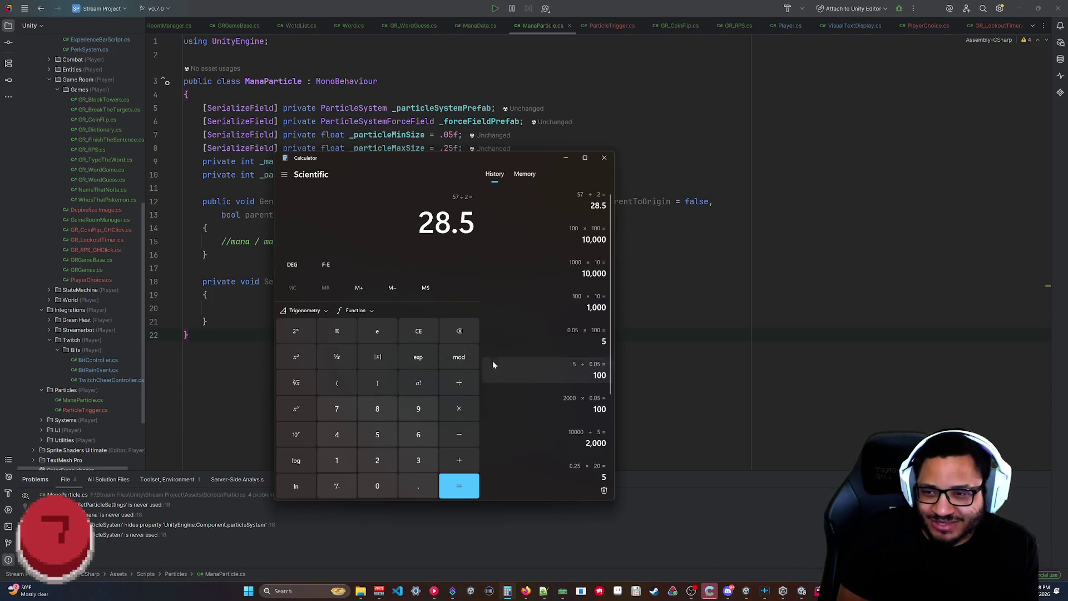
Clear the result, close Calculator, and bring the Unity editor back to the front.
{"action": "left_click", "coordinate": [438, 323]}
{"action": "key", "text": "alt+F4"}
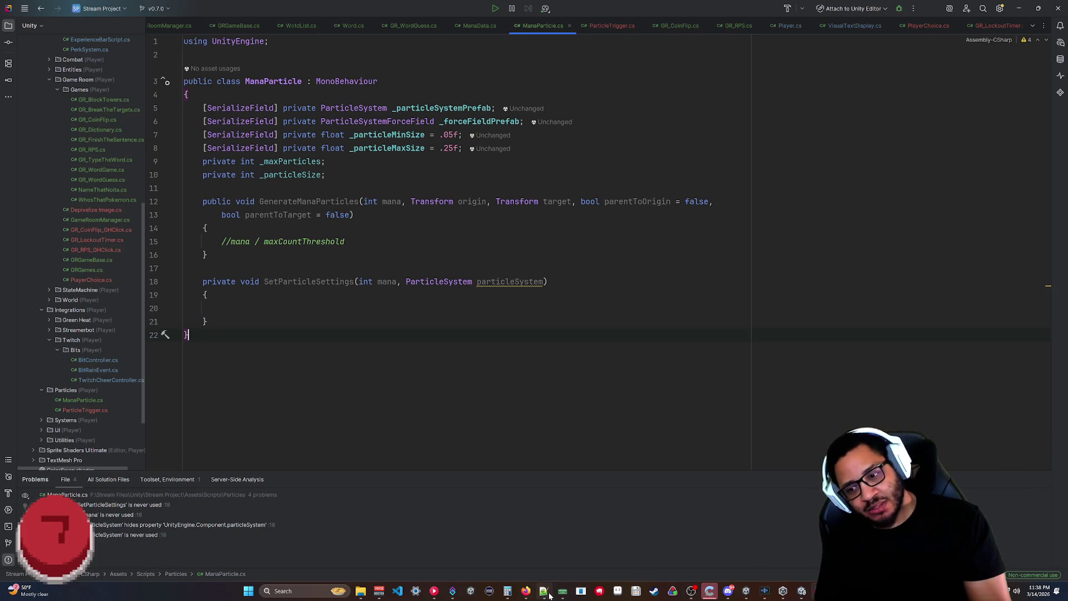
{"action": "mouse_move", "coordinate": [549, 586]}
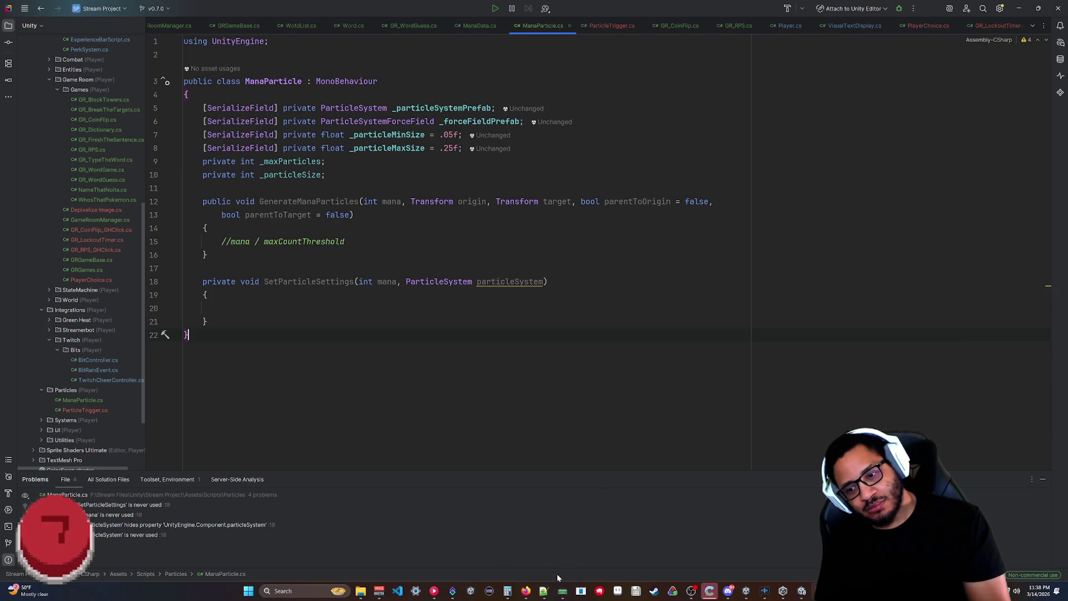
{"action": "left_click", "coordinate": [783, 590]}
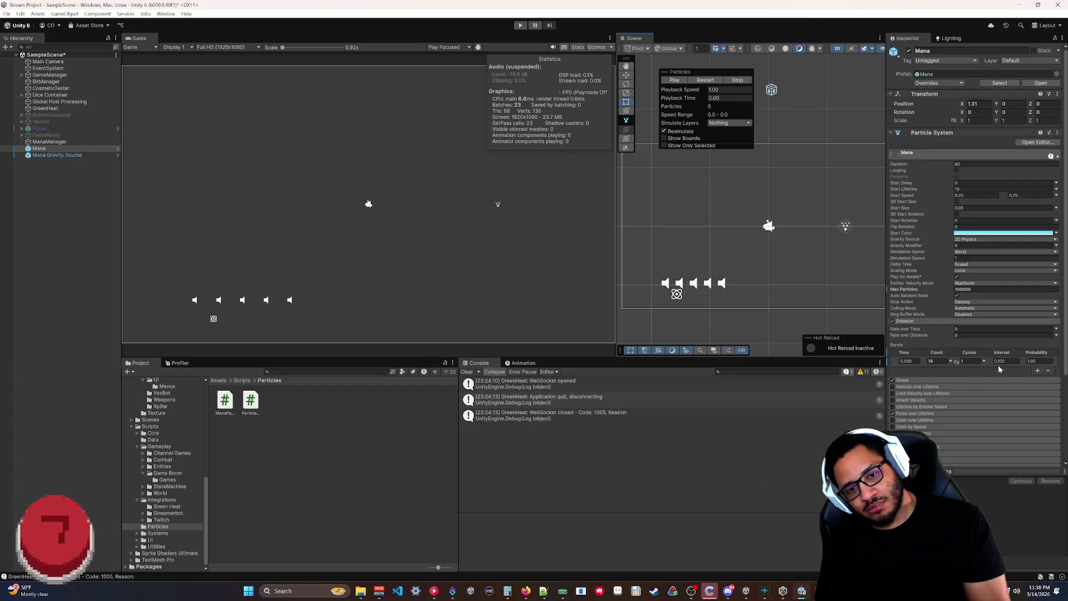
Set Mana's burst to Count 1 over 87 Cycles, then restart and stop the preview.
{"action": "left_click", "coordinate": [937, 361]}
{"action": "type", "text": "1"}
{"action": "key", "text": "Tab"}
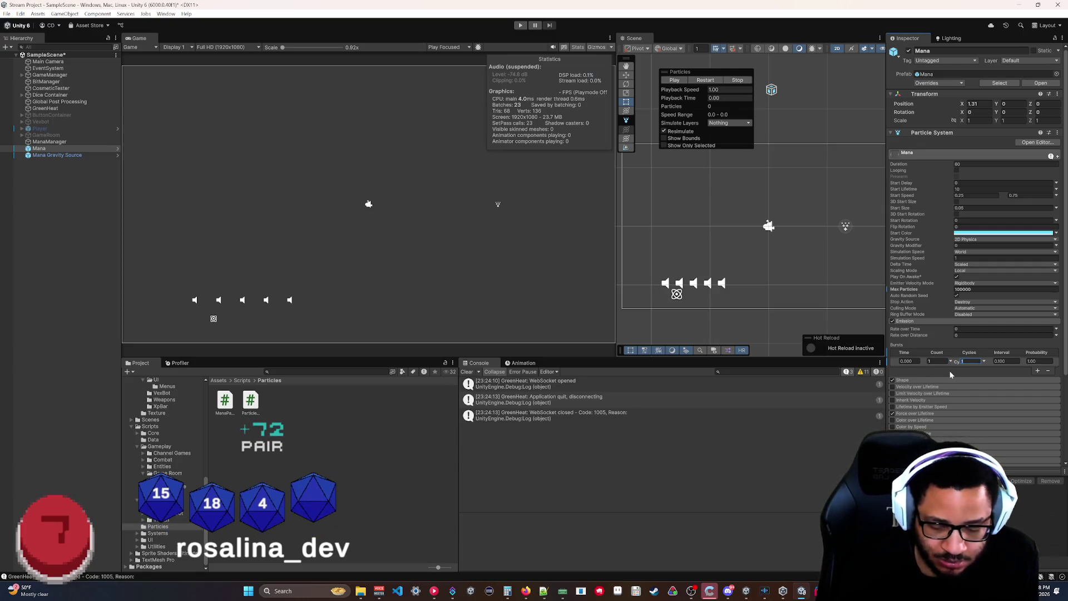
{"action": "type", "text": "87"}
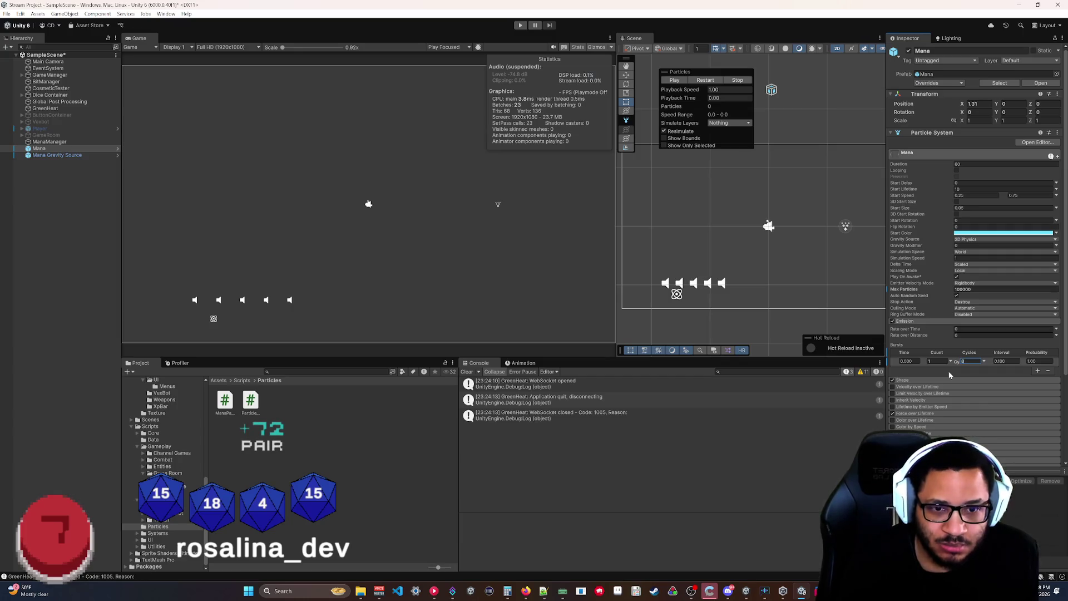
{"action": "left_click", "coordinate": [705, 79]}
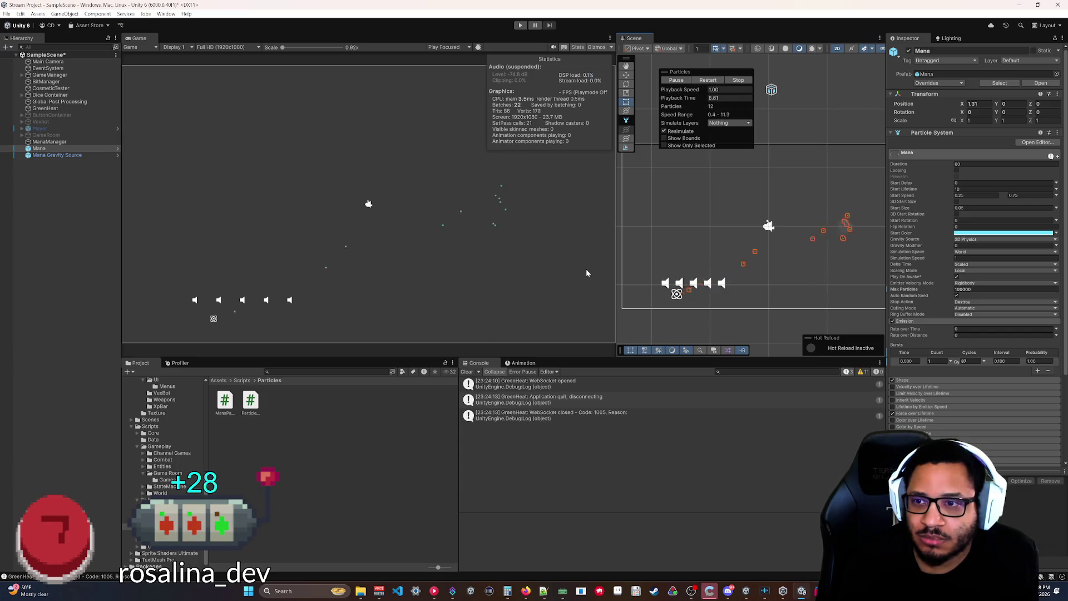
{"action": "left_click", "coordinate": [731, 80]}
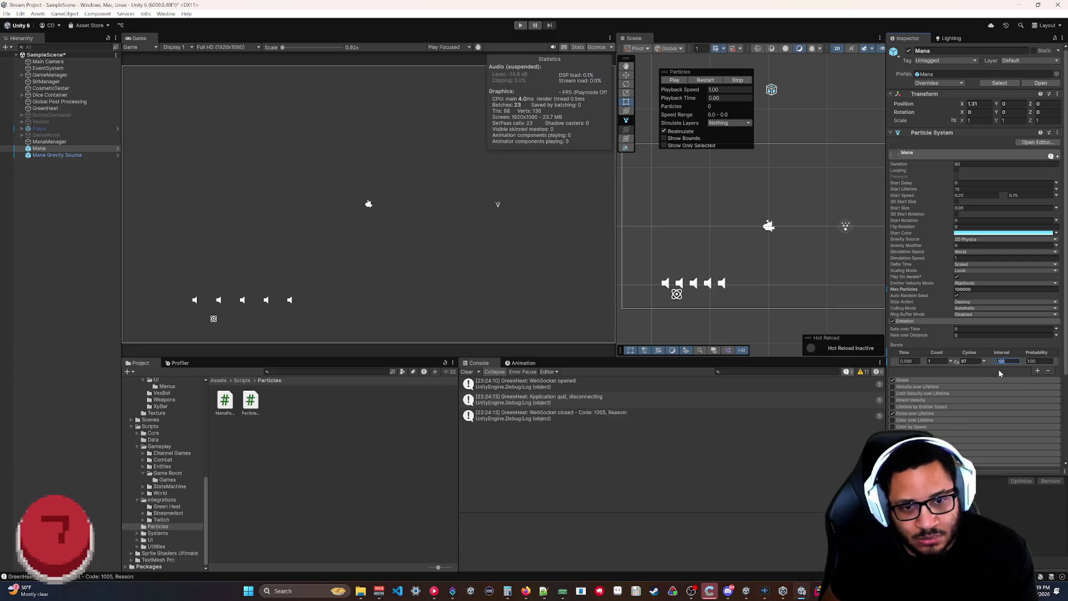
Set the Mana burst Interval to 0.05 and replay the particle preview.
{"action": "type", "text": "0.05"}
{"action": "left_click", "coordinate": [709, 80]}
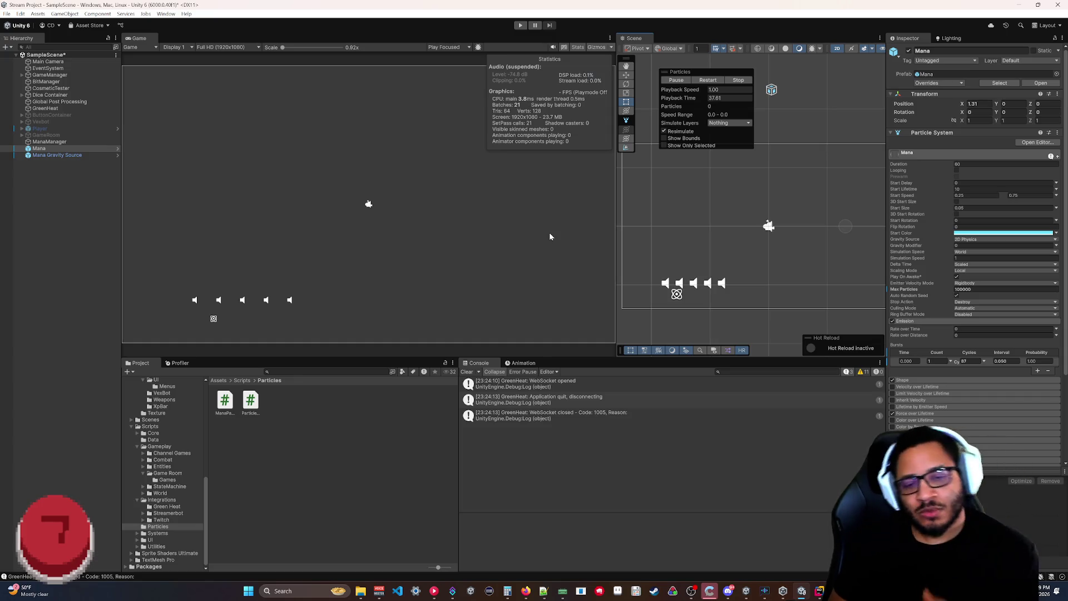
{"action": "left_click", "coordinate": [704, 81]}
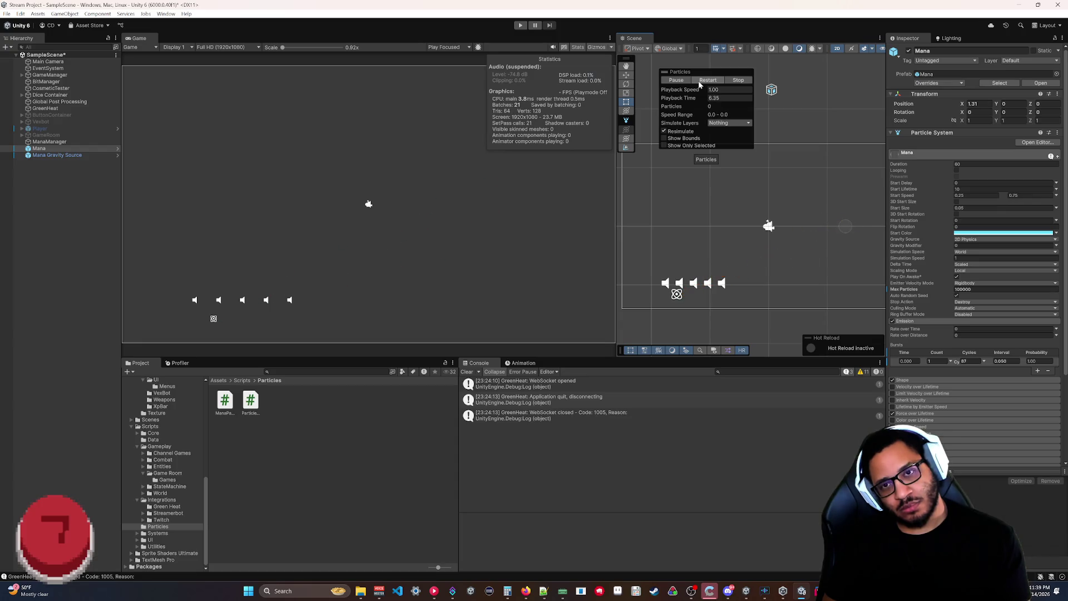
{"action": "left_click", "coordinate": [937, 361]}
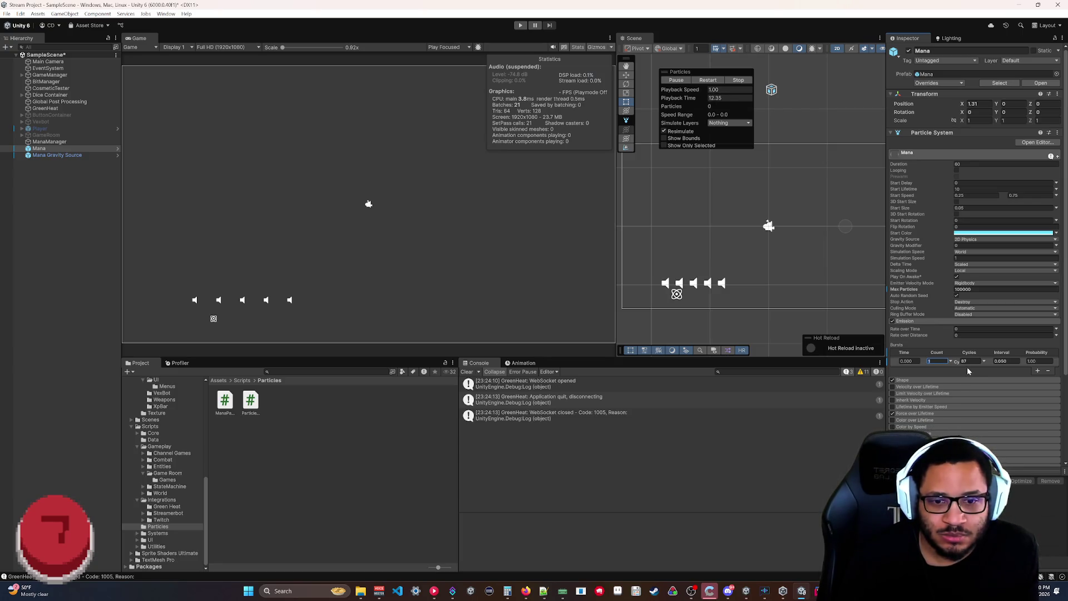
Stop the particle preview and bring up ParticleTrigger.cs in Rider.
{"action": "left_click", "coordinate": [738, 79]}
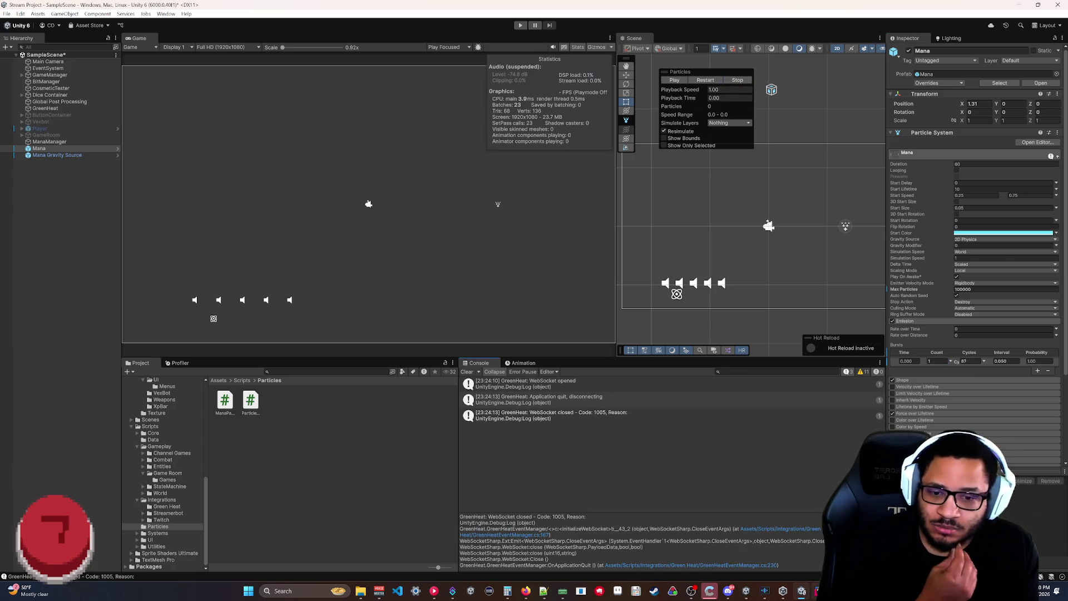
{"action": "key", "text": "alt+Tab"}
{"action": "left_click", "coordinate": [610, 26]}
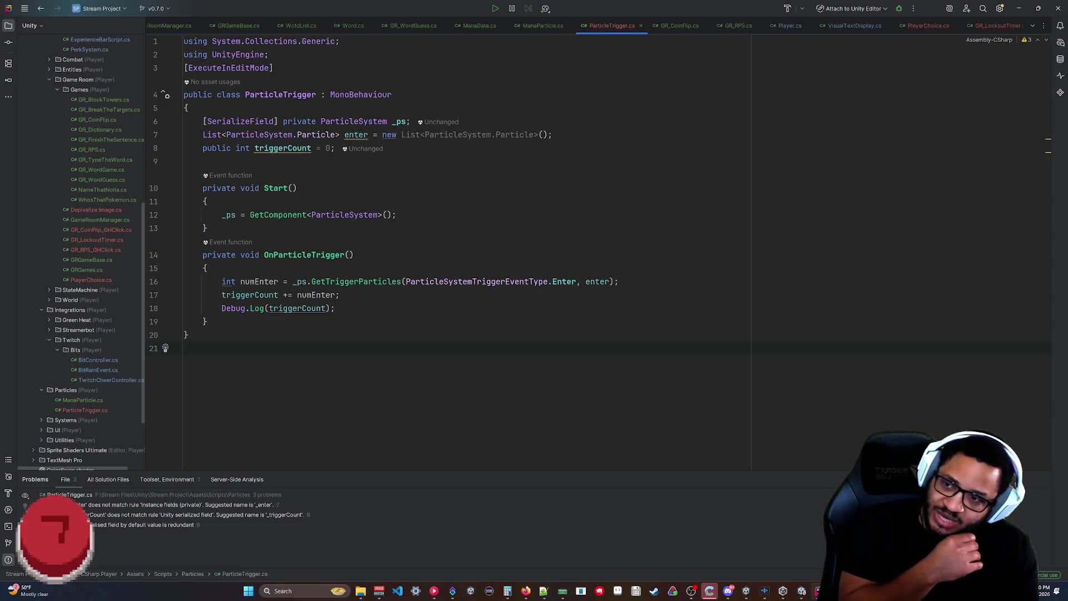
Highlight ParticleTrigger.cs lines 8–18 to explain trigger counting, then return to Unity.
{"action": "left_click_drag", "start_coordinate": [454, 192], "coordinate": [236, 148]}
{"action": "left_click", "coordinate": [454, 196]}
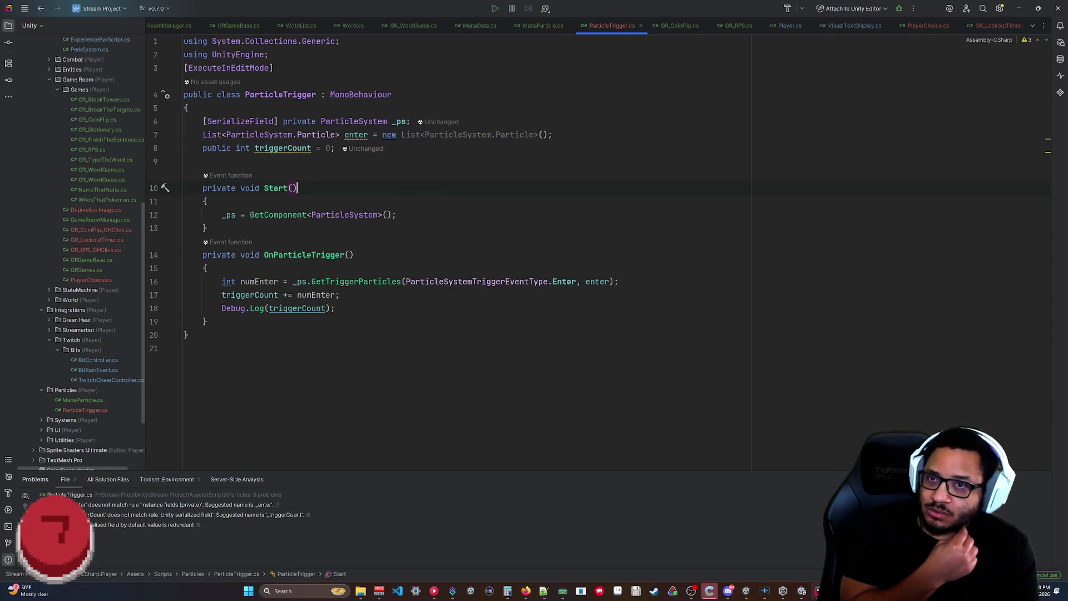
{"action": "left_click_drag", "start_coordinate": [335, 148], "coordinate": [232, 148]}
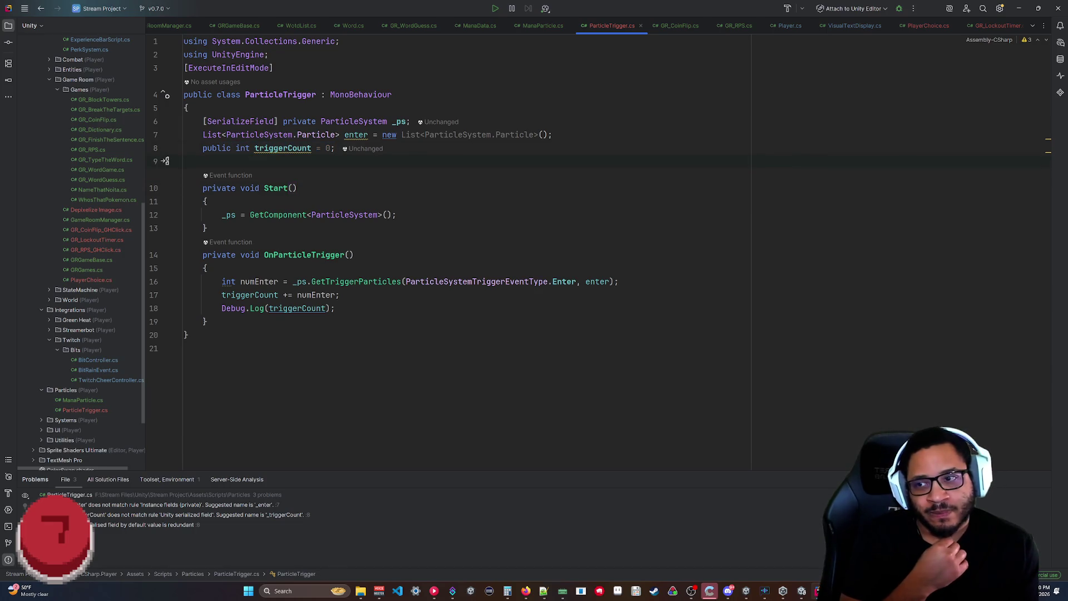
{"action": "left_click_drag", "start_coordinate": [257, 295], "coordinate": [217, 282]}
{"action": "left_click_drag", "start_coordinate": [335, 308], "coordinate": [222, 282]}
{"action": "left_click", "coordinate": [334, 308]}
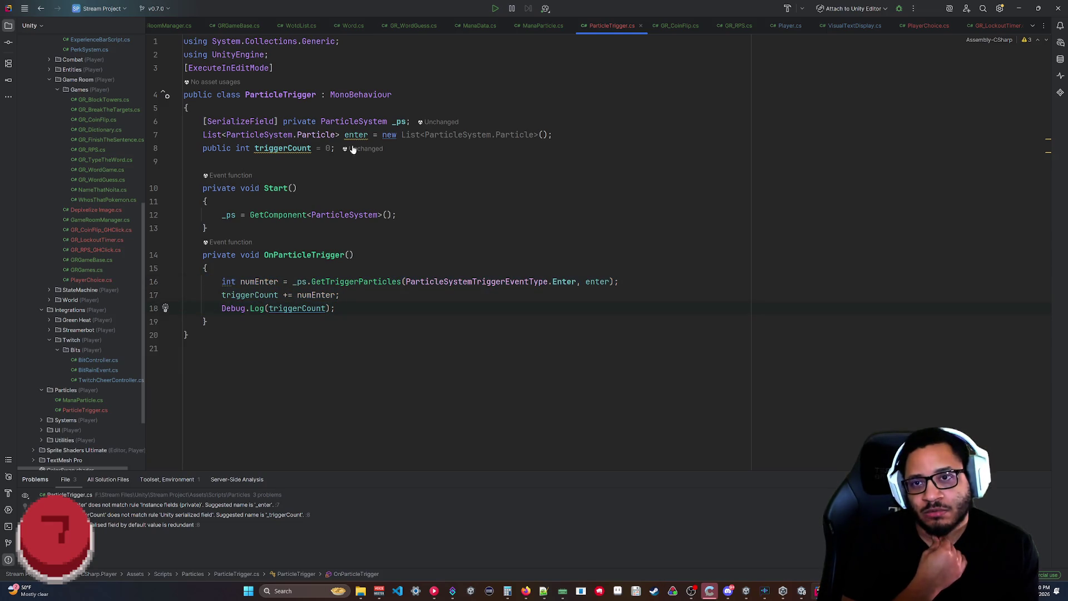
{"action": "left_click_drag", "start_coordinate": [335, 308], "coordinate": [365, 206]}
{"action": "left_click", "coordinate": [207, 322]}
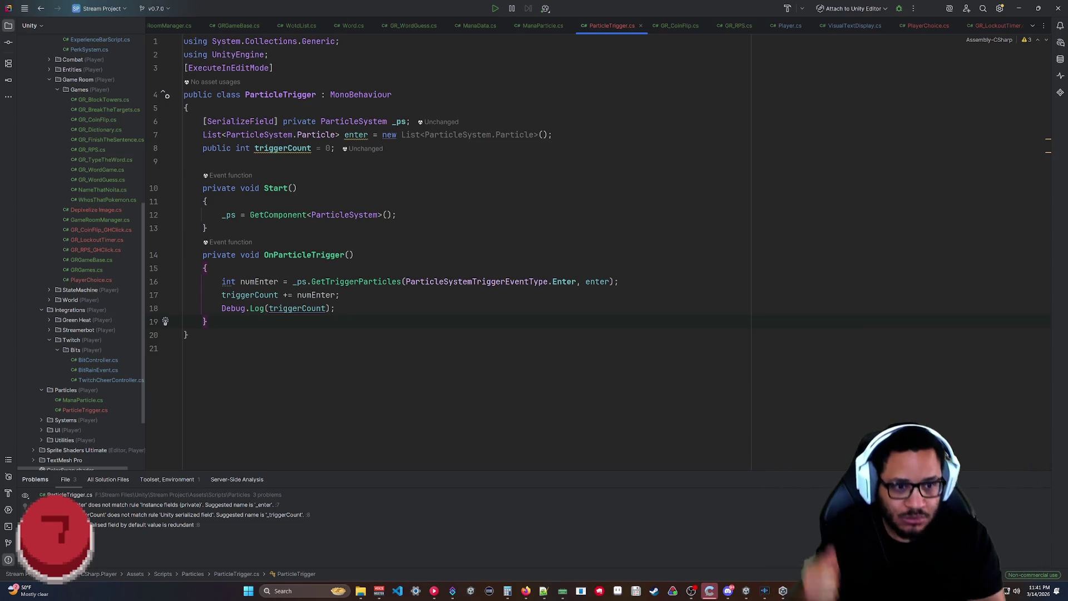
{"action": "left_click", "coordinate": [802, 590]}
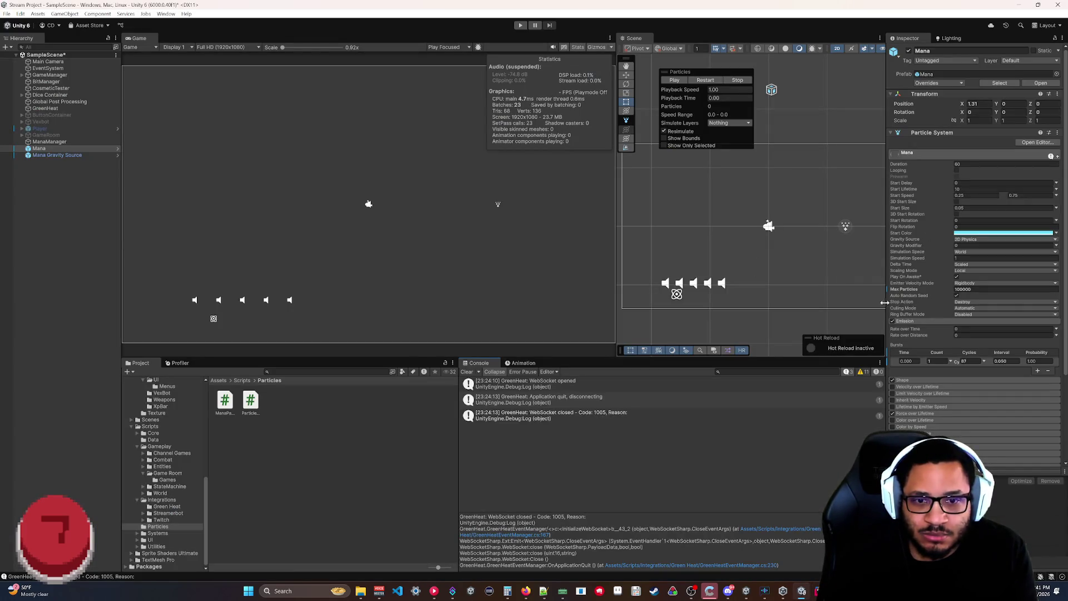
Keep the Mana particle system's Culling Mode on Automatic and scroll down its modules.
{"action": "left_click", "coordinate": [960, 309]}
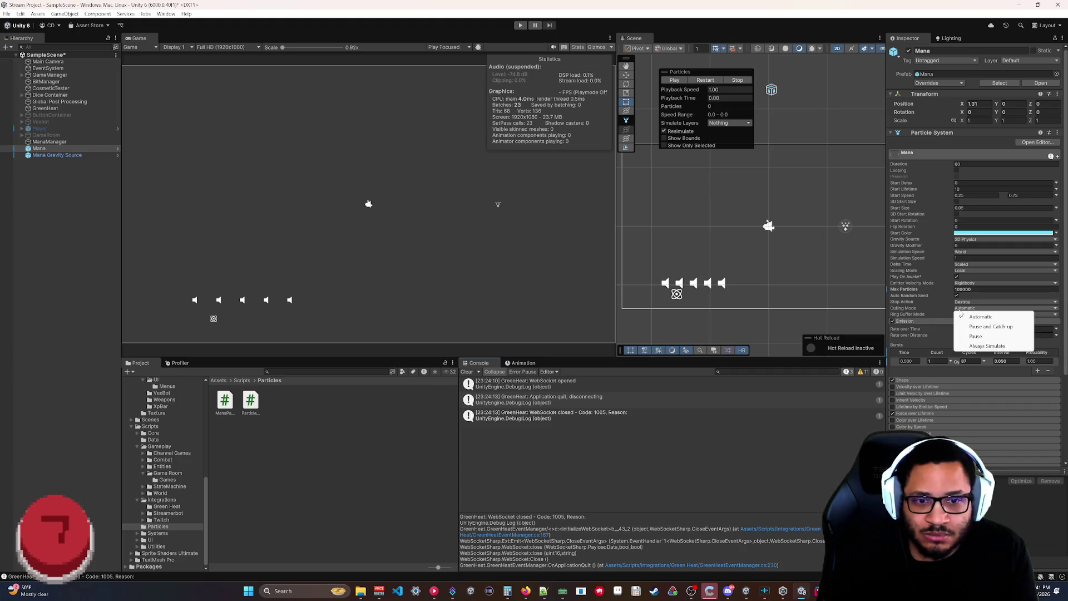
{"action": "left_click", "coordinate": [940, 312]}
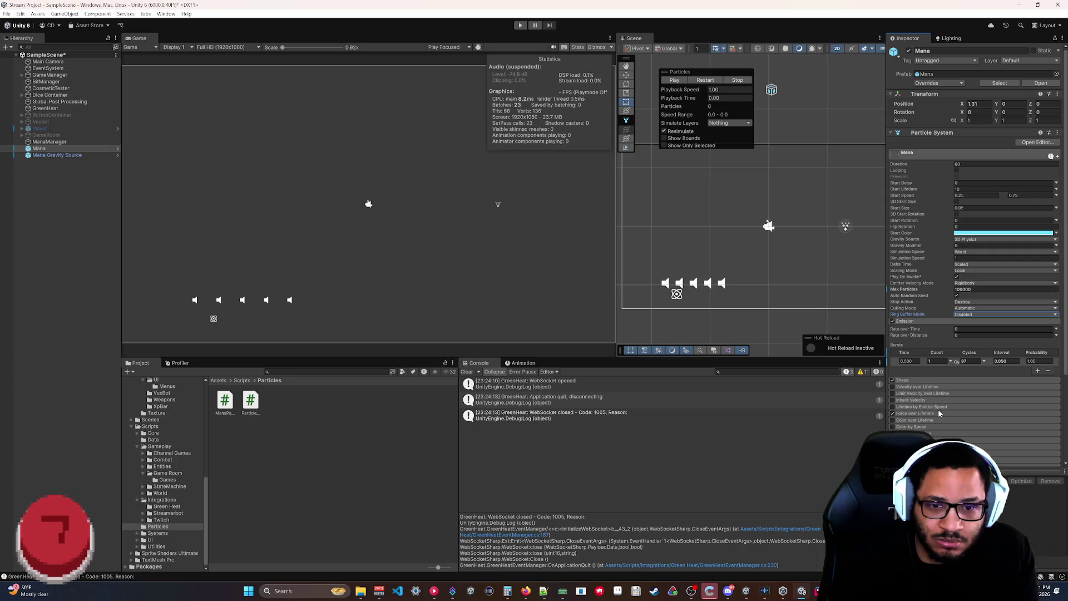
{"action": "scroll", "coordinate": [935, 418], "scroll_direction": "down", "scroll_amount": 2}
Review Mana's particle modules down to Triggers, then fold the Triggers section closed.
{"action": "scroll", "coordinate": [935, 423], "scroll_direction": "down", "scroll_amount": 2}
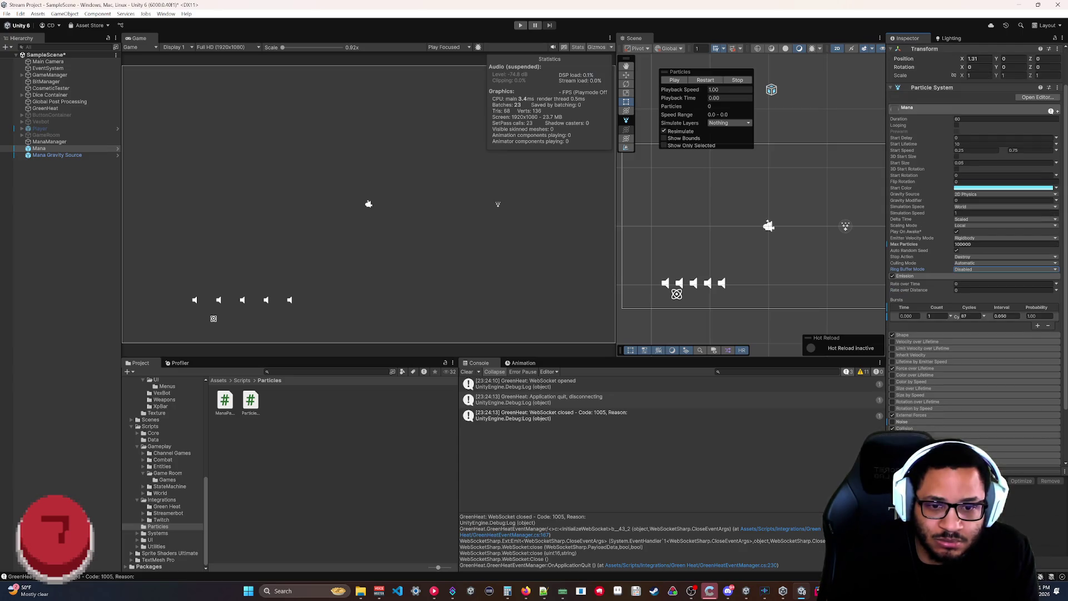
{"action": "scroll", "coordinate": [925, 378], "scroll_direction": "down", "scroll_amount": 4}
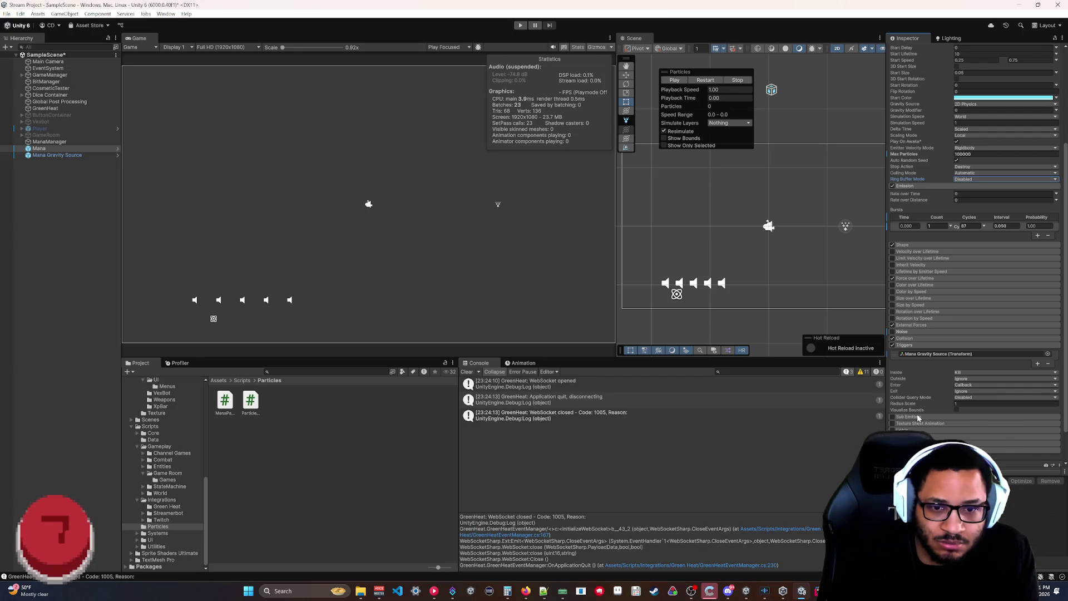
{"action": "left_click", "coordinate": [912, 345]}
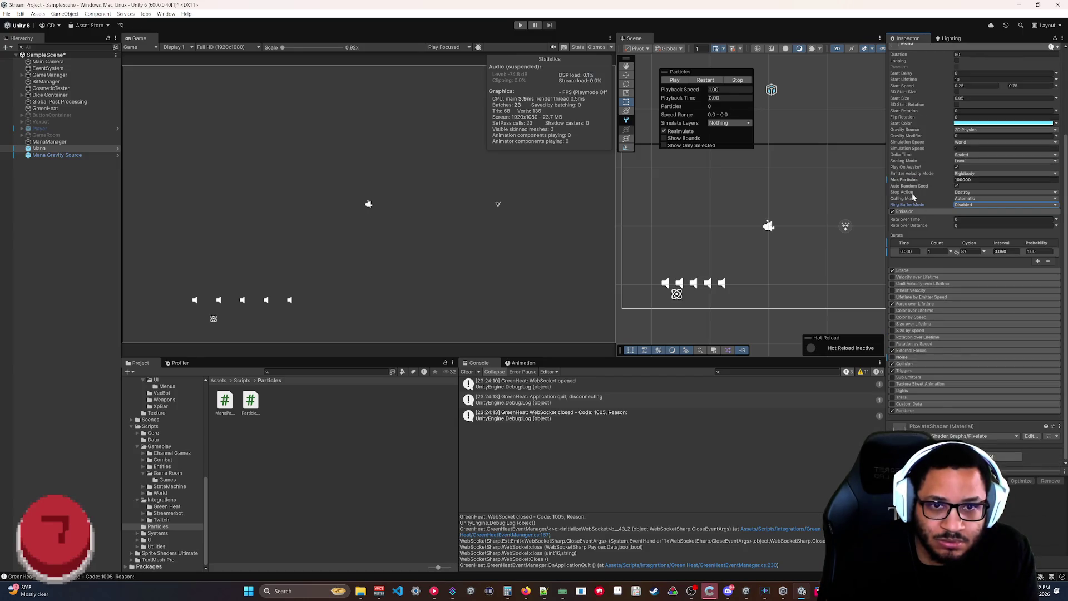
{"action": "scroll", "coordinate": [912, 196], "scroll_direction": "up", "scroll_amount": 3}
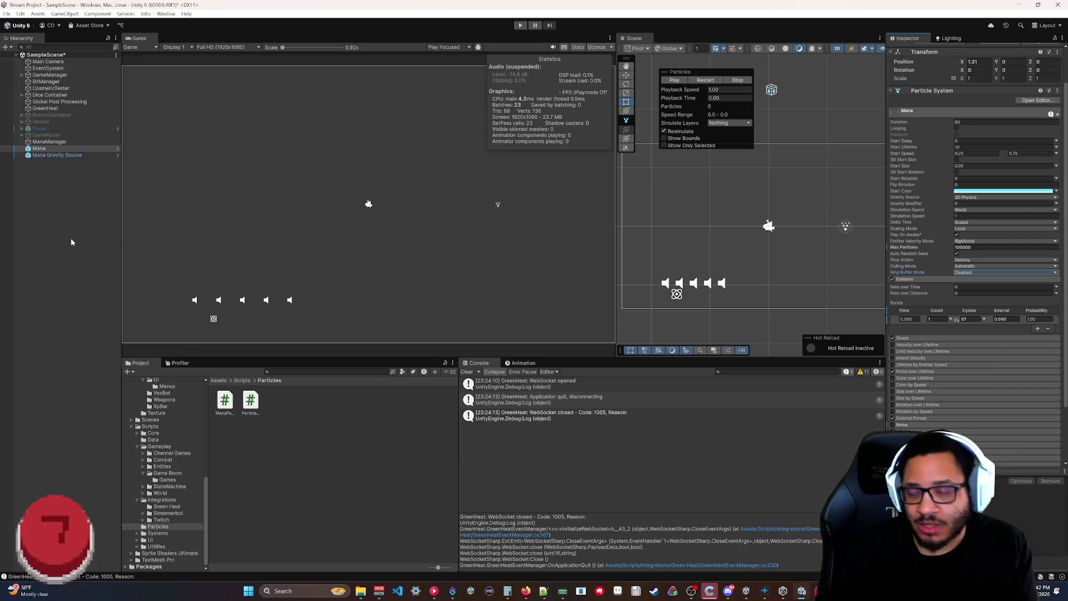
{"action": "right_click", "coordinate": [34, 149]}
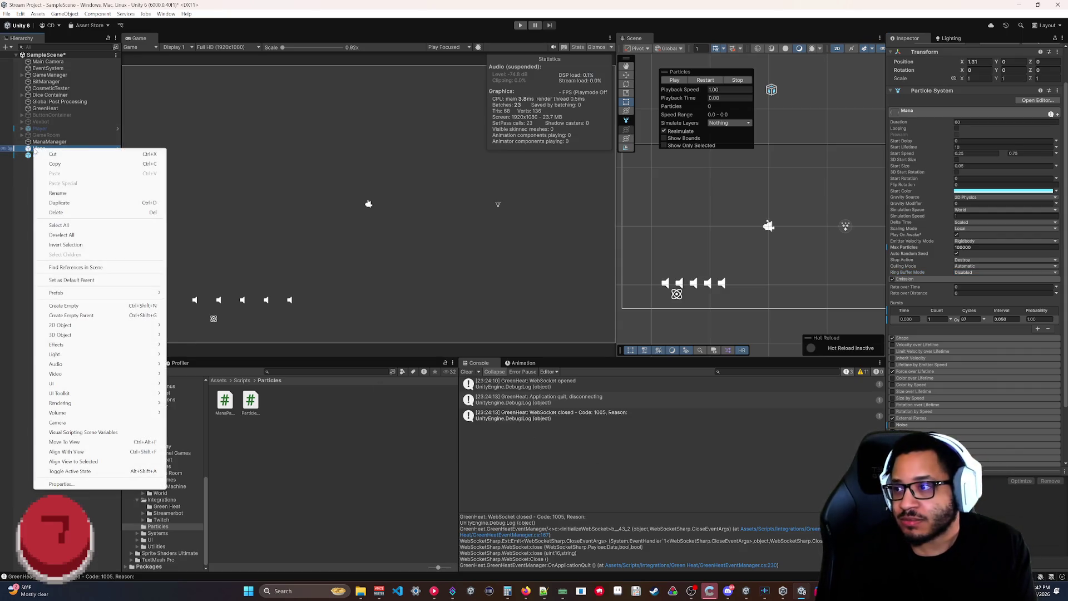
Delete the Mana object from the scene.
{"action": "mouse_move", "coordinate": [139, 293]}
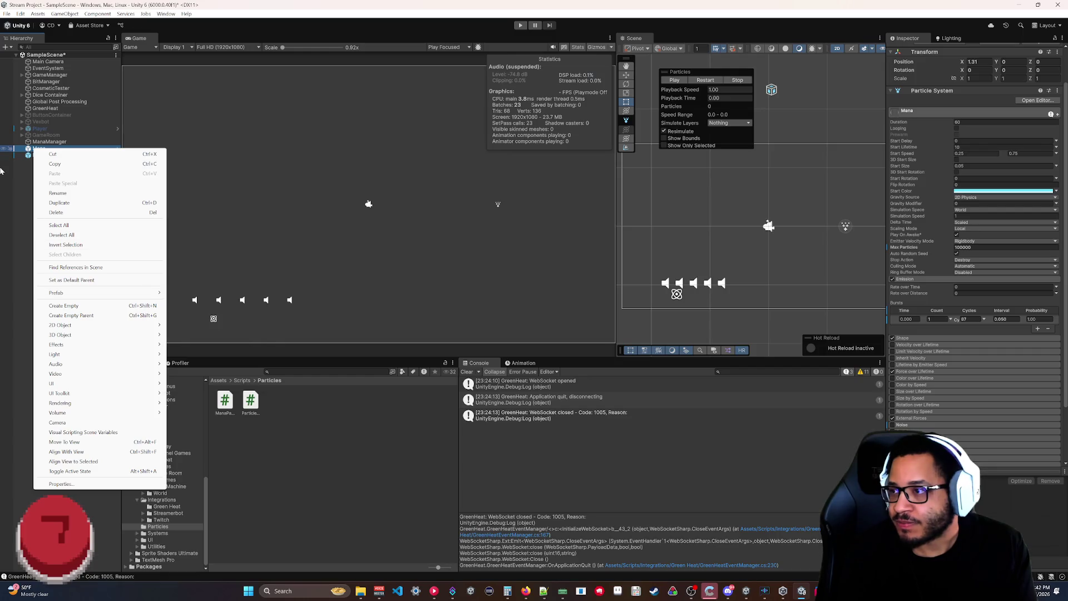
{"action": "left_click", "coordinate": [46, 148]}
{"action": "key", "text": "Delete"}
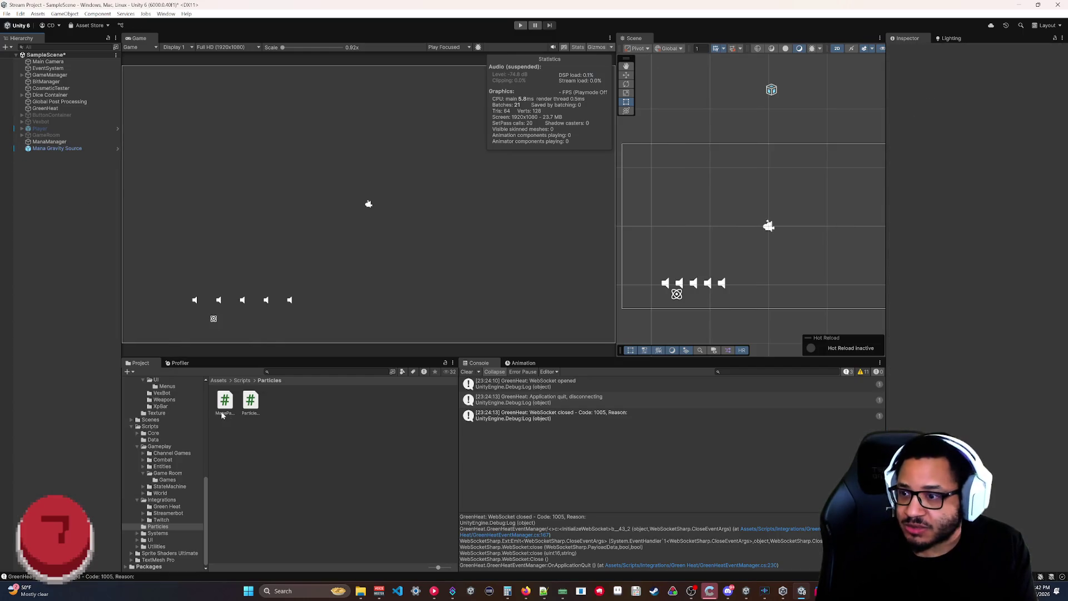
Open Assets/Prefabs/Particles and drag a fresh Mana prefab instance into the scene.
{"action": "scroll", "coordinate": [175, 455], "scroll_direction": "up", "scroll_amount": 5}
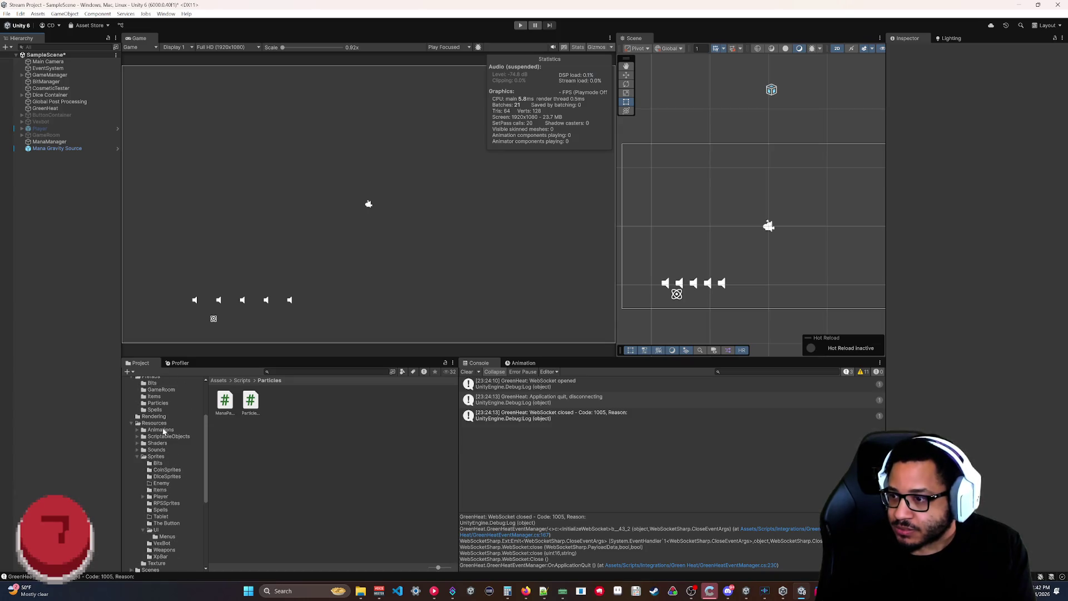
{"action": "scroll", "coordinate": [164, 425], "scroll_direction": "up", "scroll_amount": 3}
{"action": "left_click", "coordinate": [157, 452]}
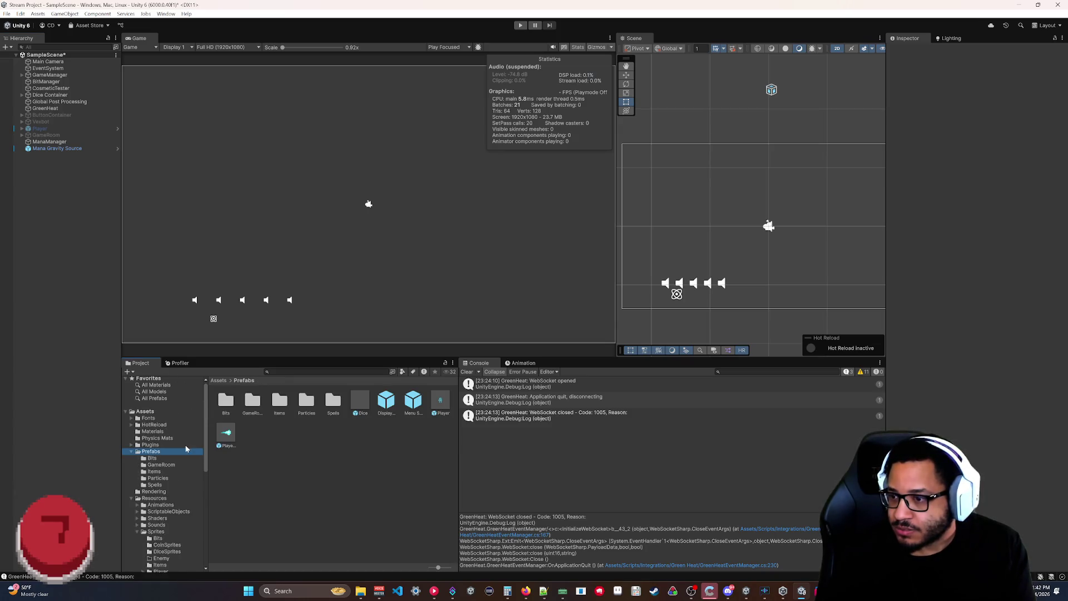
{"action": "double_click", "coordinate": [306, 406]}
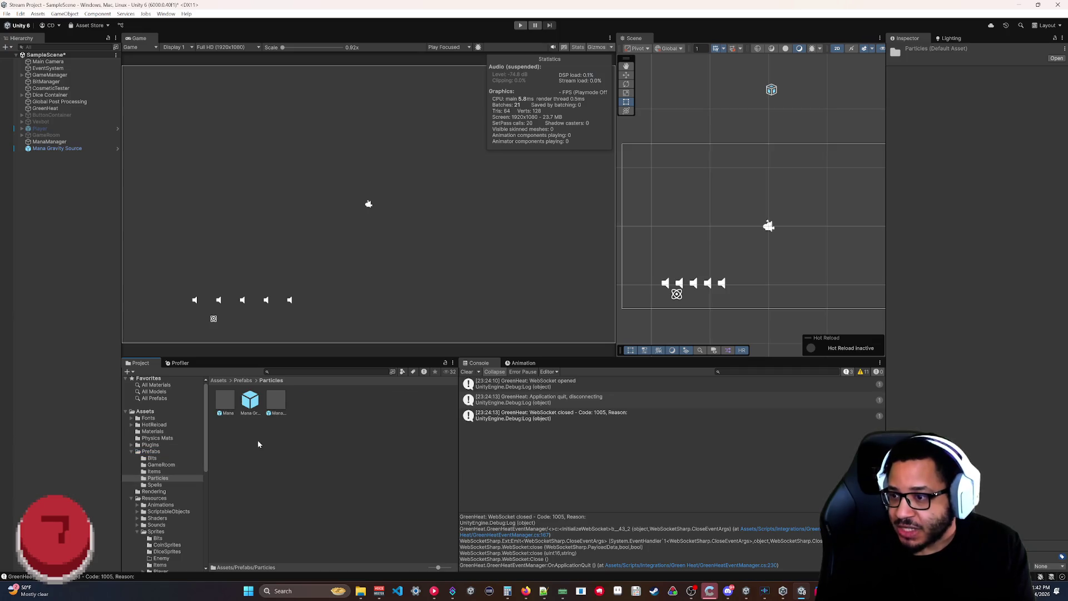
{"action": "left_click_drag", "start_coordinate": [230, 410], "coordinate": [61, 167]}
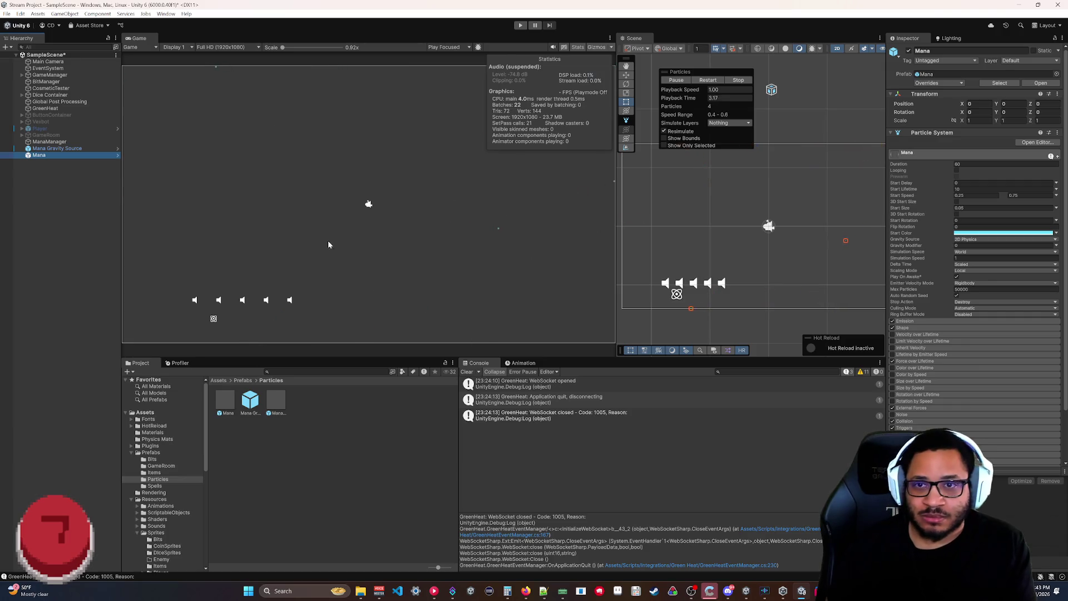
Stop the new Mana instance's particle preview and switch back to Rider.
{"action": "left_click", "coordinate": [738, 80]}
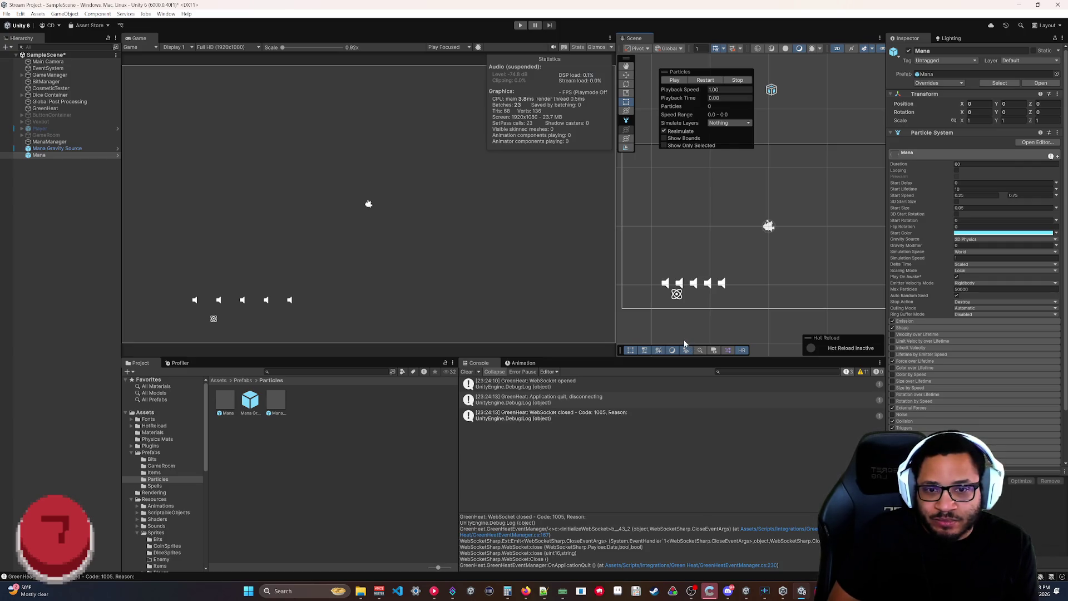
{"action": "mouse_move", "coordinate": [802, 591]}
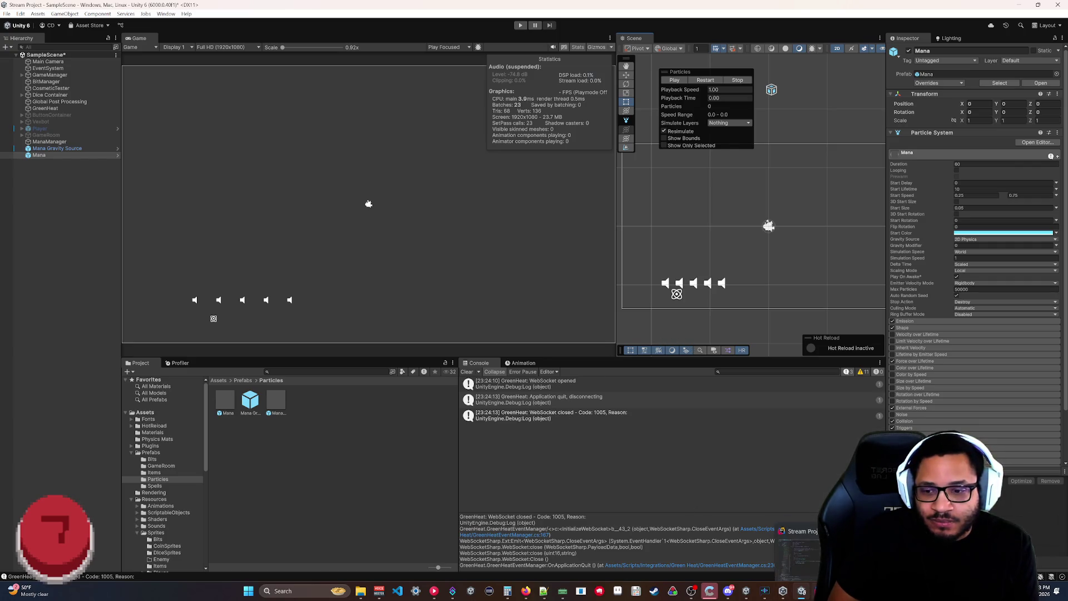
{"action": "left_click", "coordinate": [800, 543]}
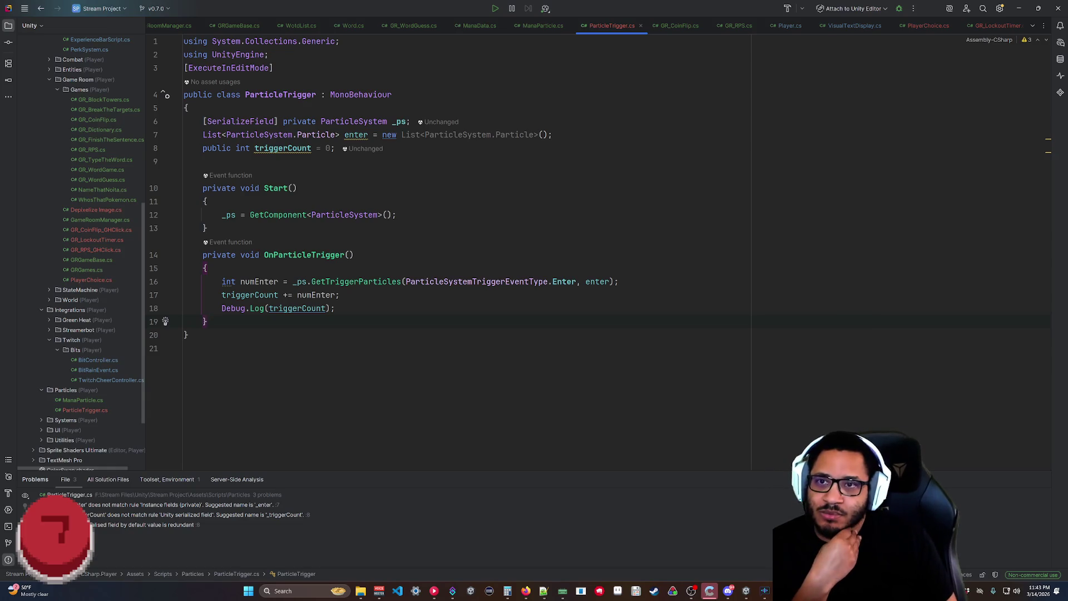
In ManaParticle.cs, replace the placeholder comment with Instantiate of the particle system prefab at origin.
{"action": "left_click", "coordinate": [542, 26]}
{"action": "left_click", "coordinate": [206, 322]}
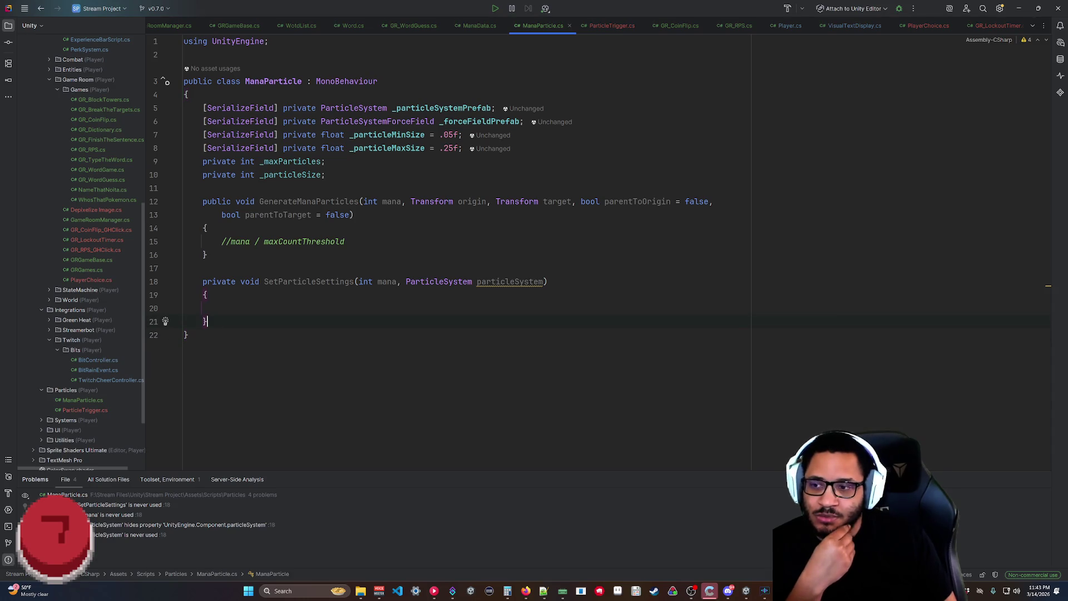
{"action": "key", "text": "Up"}
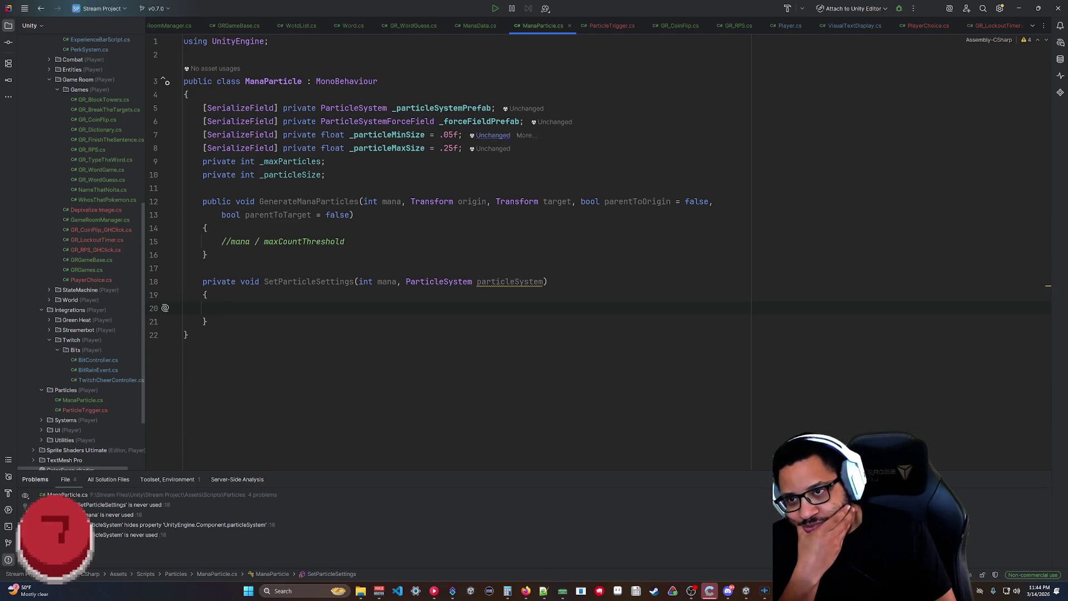
{"action": "left_click_drag", "start_coordinate": [345, 241], "coordinate": [222, 241]}
{"action": "key", "text": "BackSpace"}
{"action": "key", "text": "Tab"}
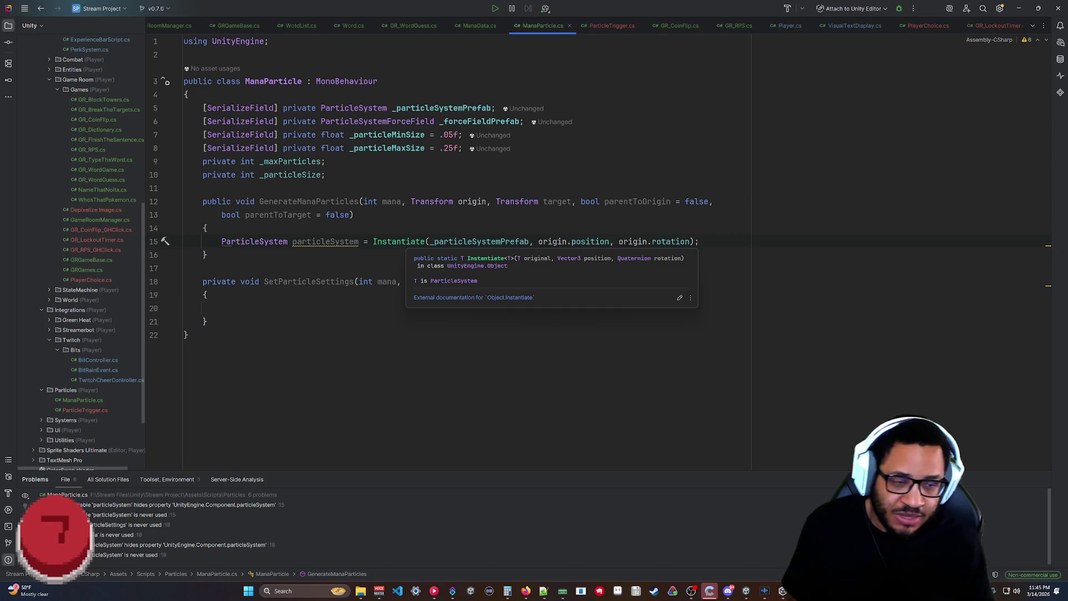
{"action": "key", "text": "Escape"}
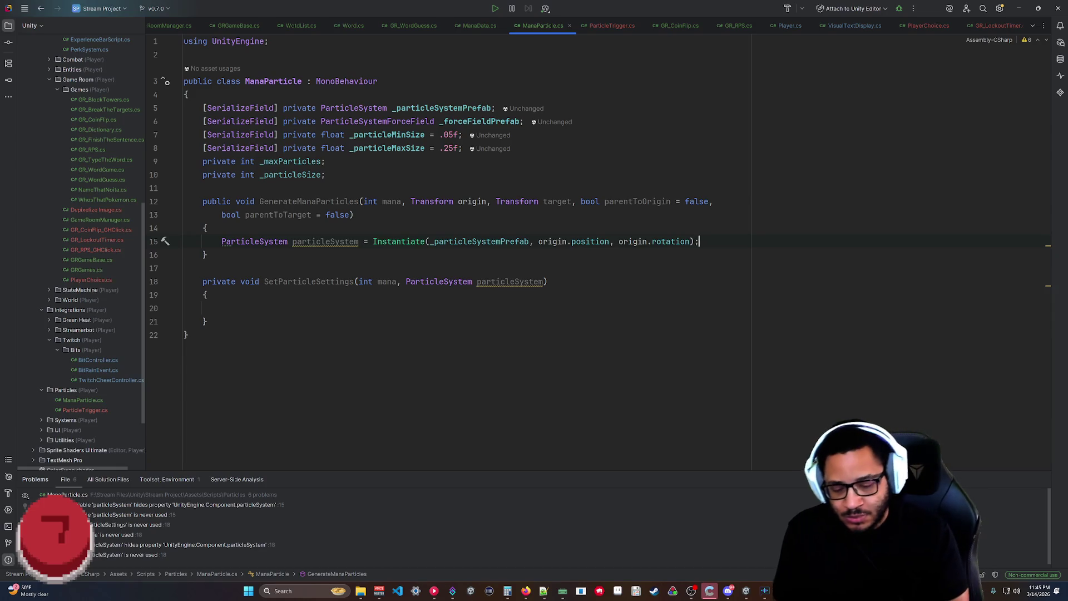
Add an if(parentToOrigin) line parenting the particle system to origin.
{"action": "key", "text": "Return"}
{"action": "type", "text": "if("}
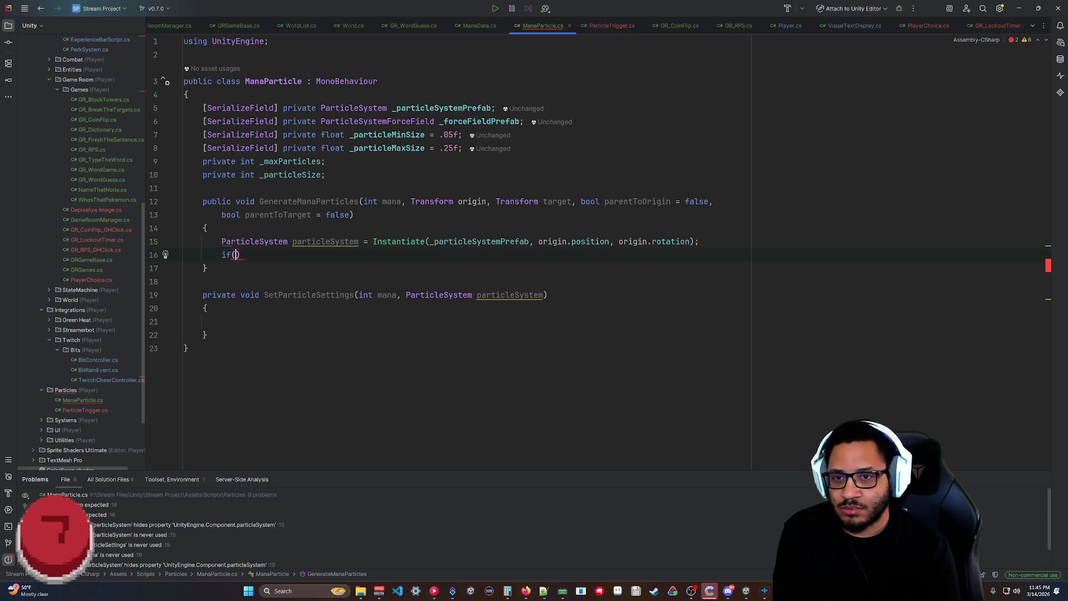
{"action": "type", "text": "parentt"}
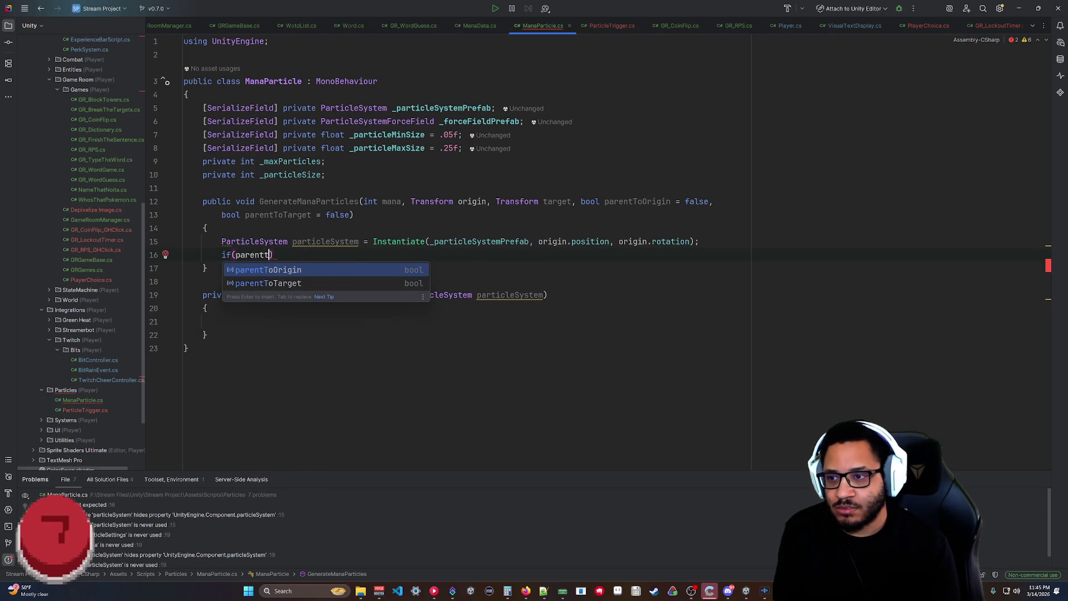
{"action": "key", "text": "BackSpace"}
{"action": "key", "text": "Return"}
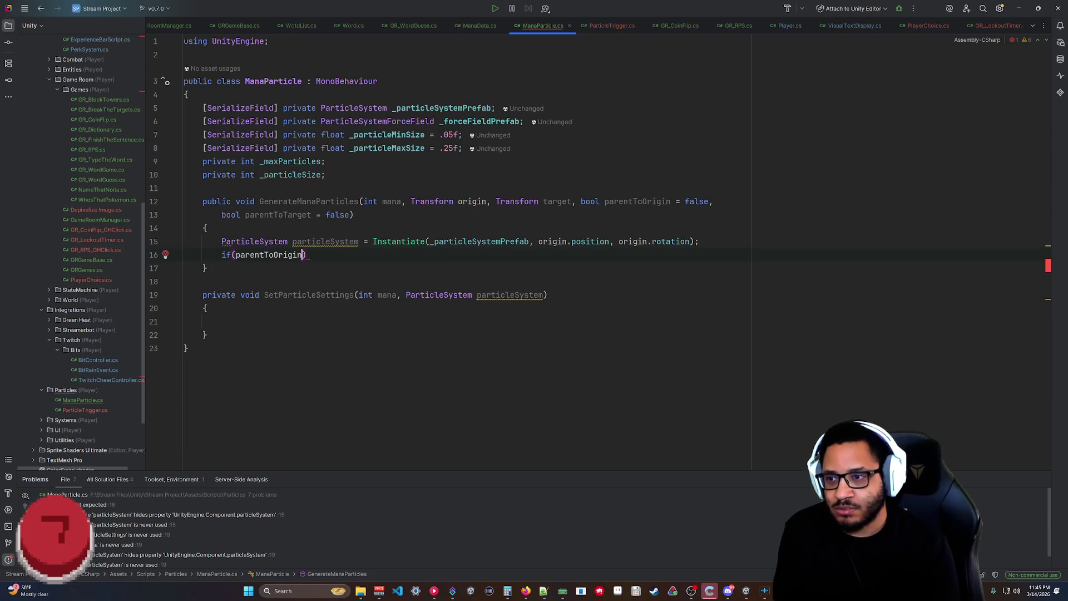
{"action": "key", "text": "Tab"}
{"action": "key", "text": "Return"}
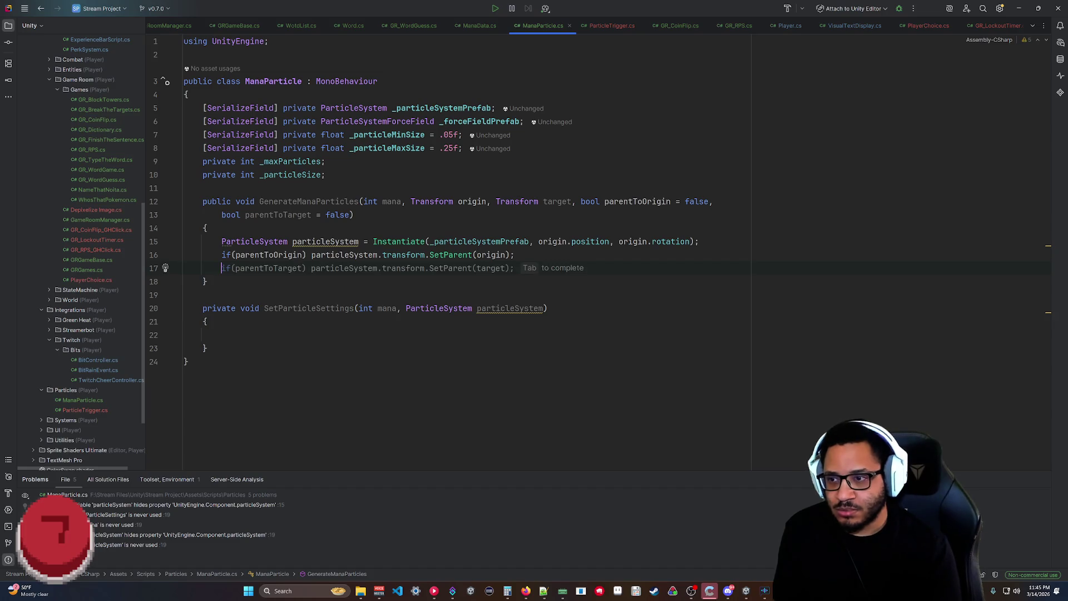
{"action": "key", "text": "Return"}
{"action": "key", "text": "BackSpace"}
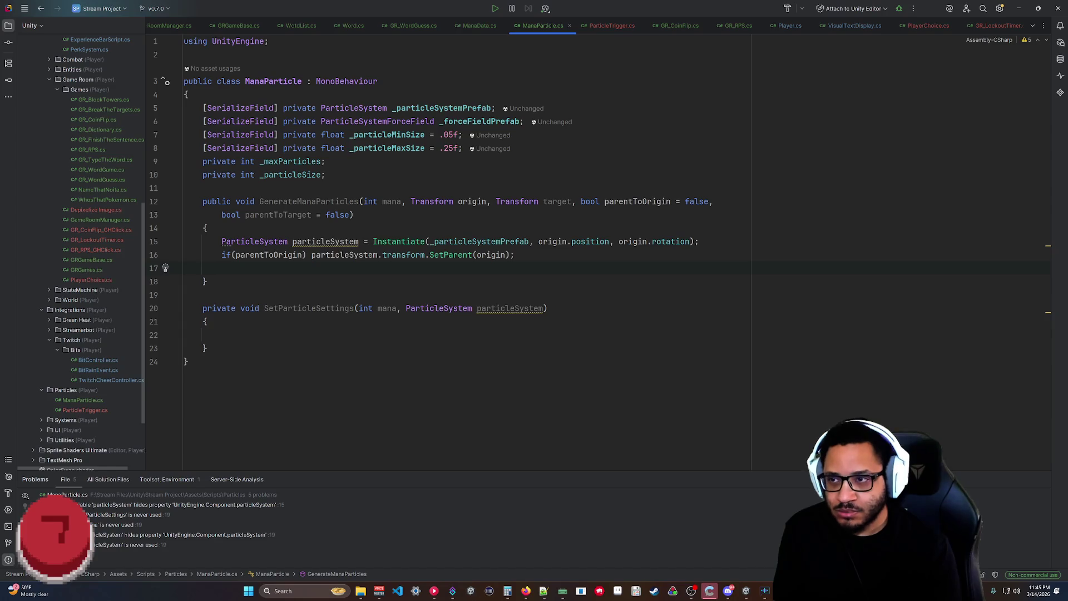
Instantiate the ParticleSystemForceField prefab at target's position and rotation.
{"action": "key", "text": "Return"}
{"action": "type", "text": "Parti"}
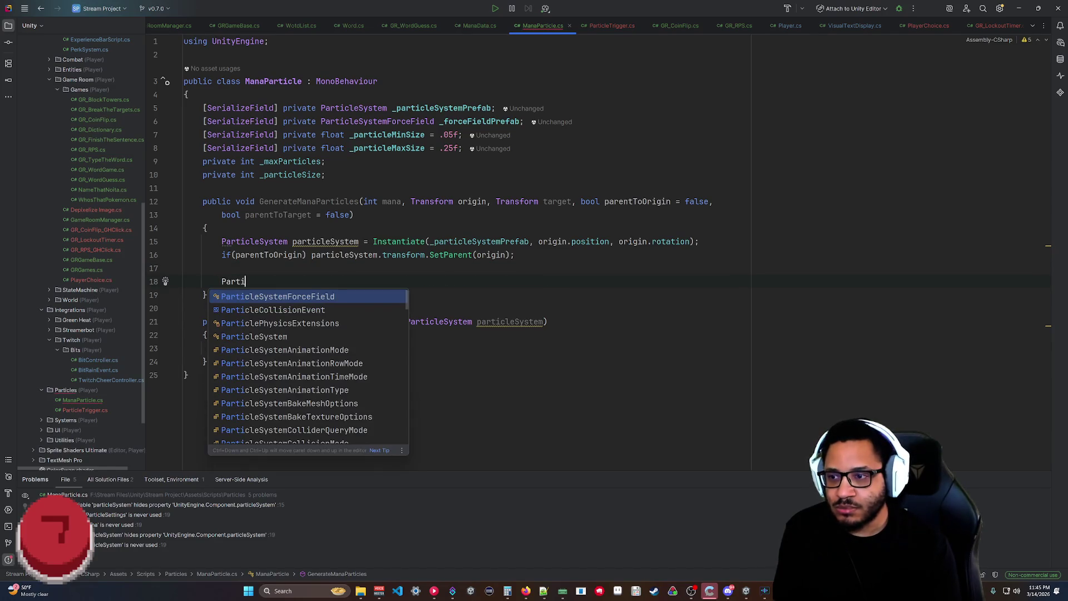
{"action": "key", "text": "Return"}
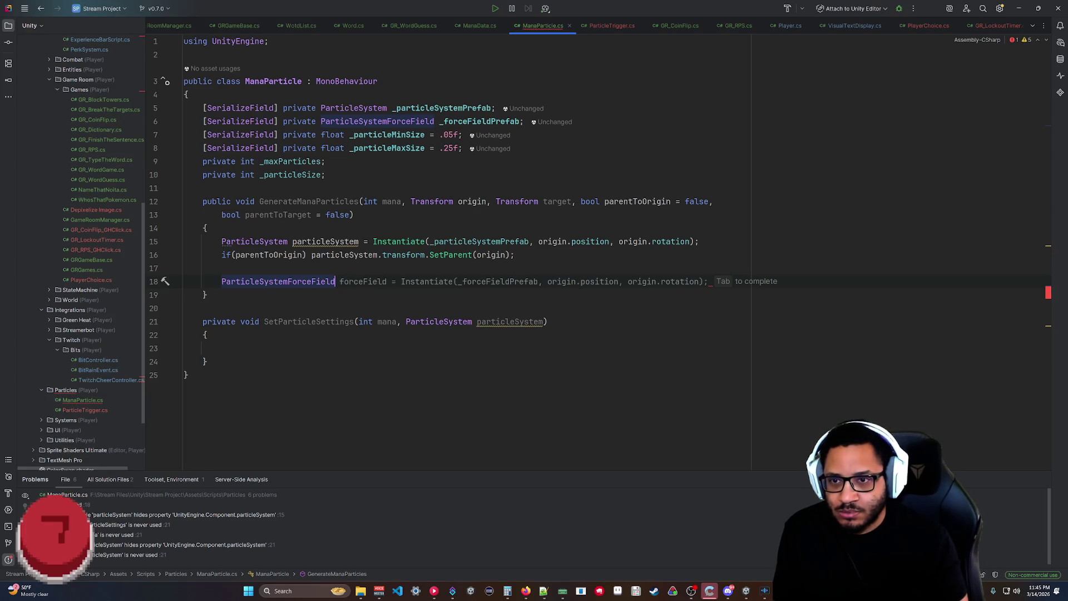
{"action": "key", "text": "Tab"}
{"action": "left_click", "coordinate": [552, 281]}
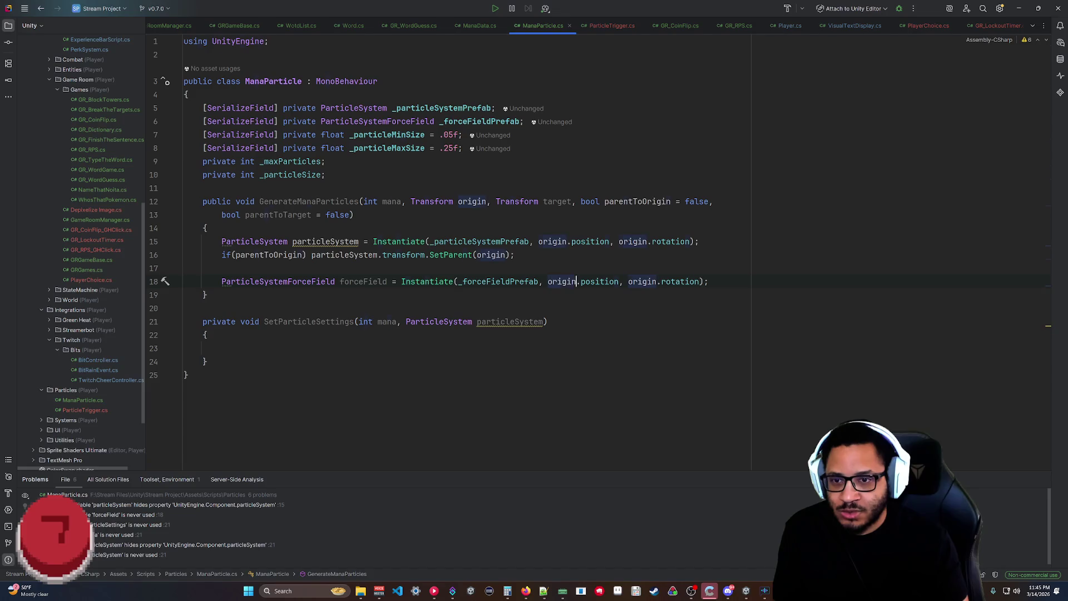
{"action": "left_click", "coordinate": [548, 282]}
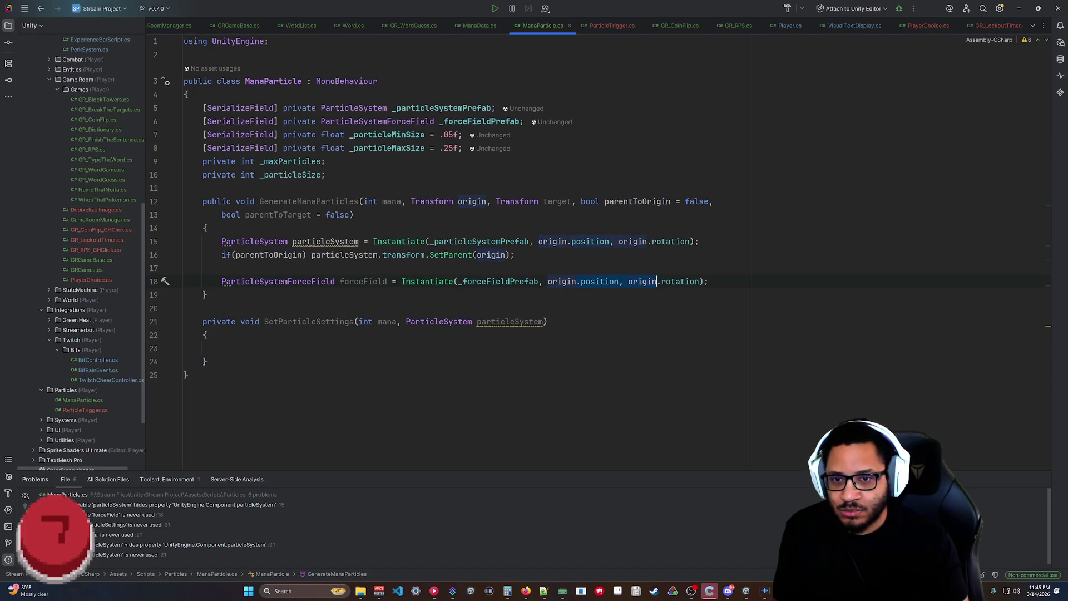
{"action": "key", "text": "Down"}
{"action": "key", "text": "Down"}
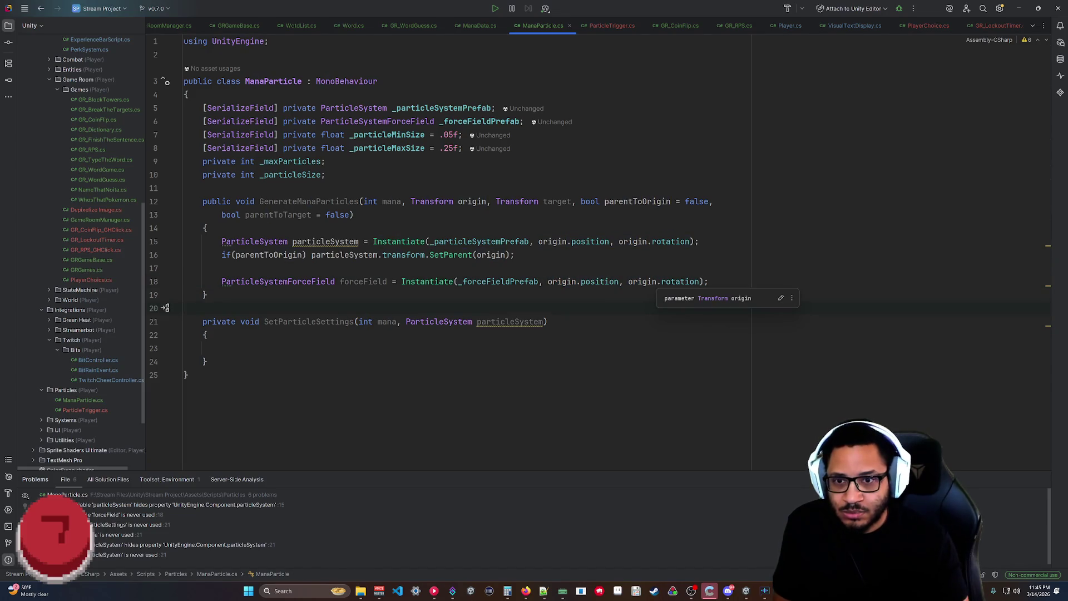
{"action": "left_click", "coordinate": [628, 281]}
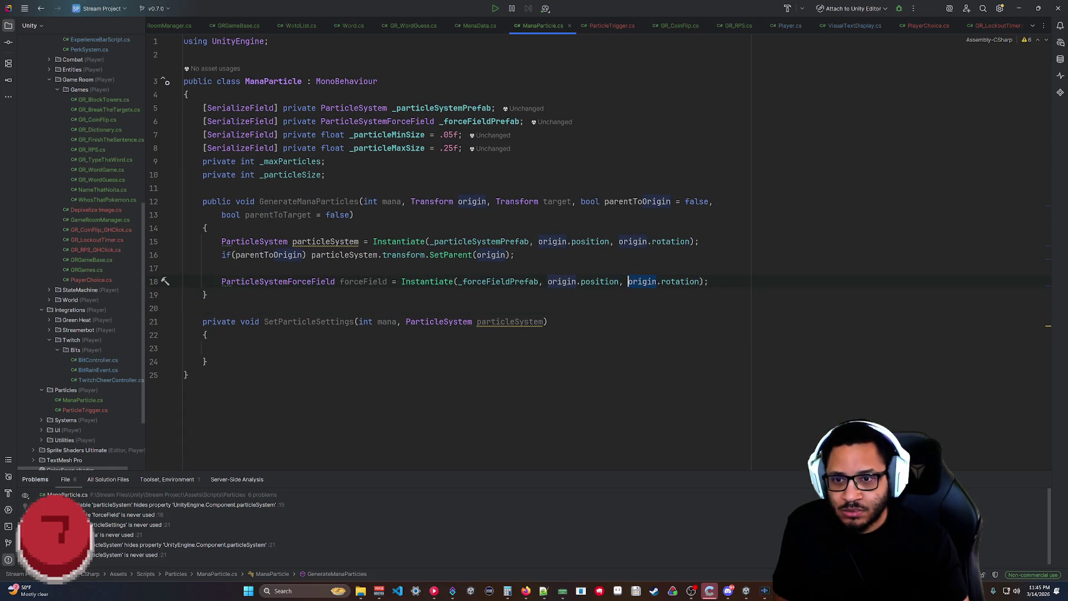
{"action": "left_click", "coordinate": [548, 282], "text": "alt+shift"}
{"action": "key", "text": "ctrl+Delete"}
{"action": "type", "text": "tar"}
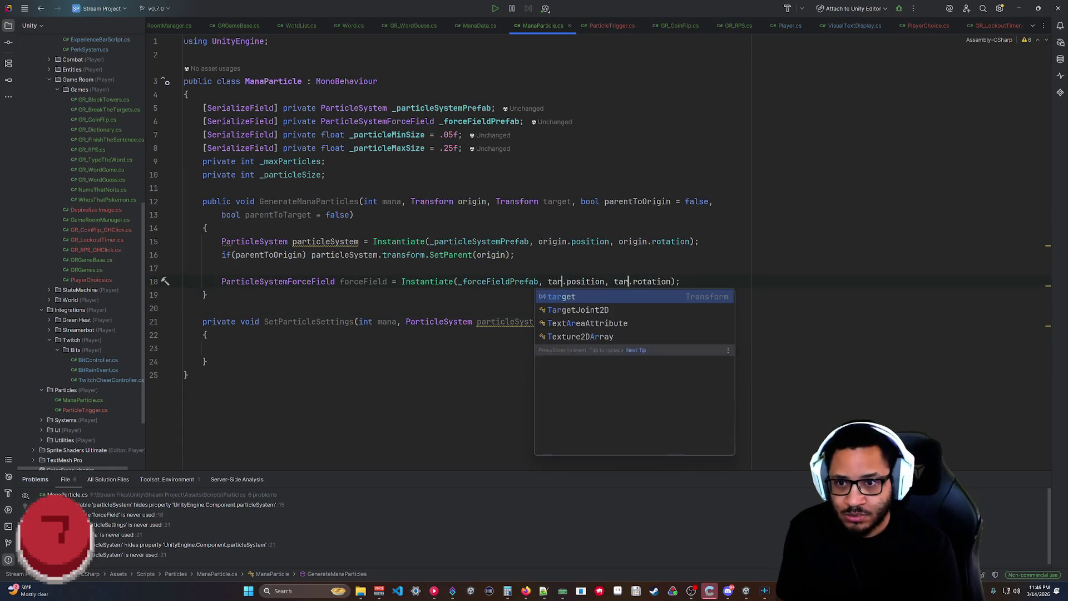
{"action": "key", "text": "Return"}
Add 'if(parentToTarget) forceField.transform.SetParent(target);' after the force field line.
{"action": "key", "text": "End"}
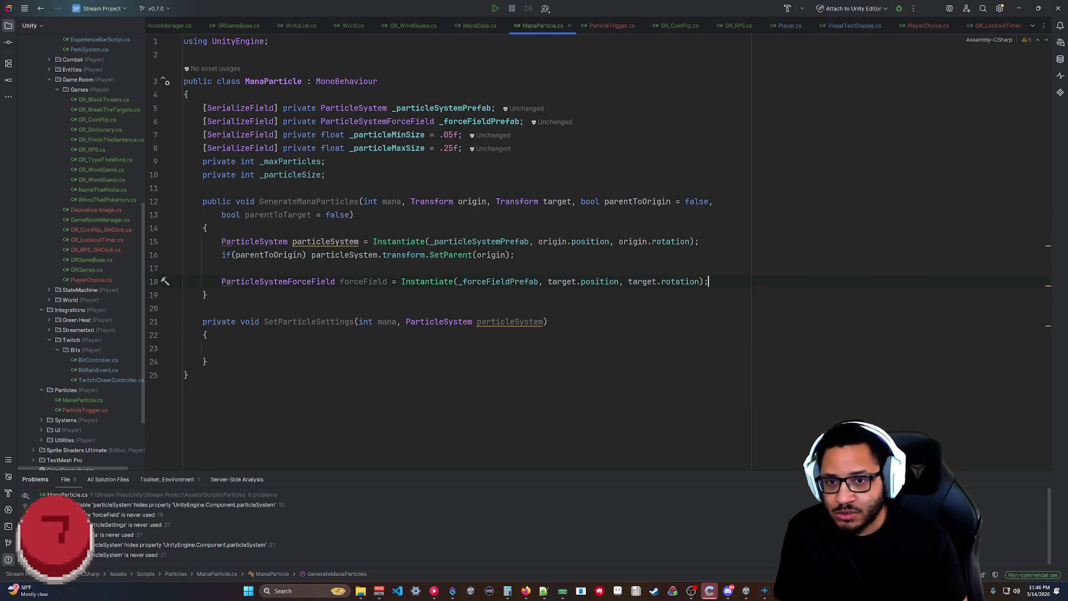
{"action": "key", "text": "Return"}
{"action": "type", "text": "if("}
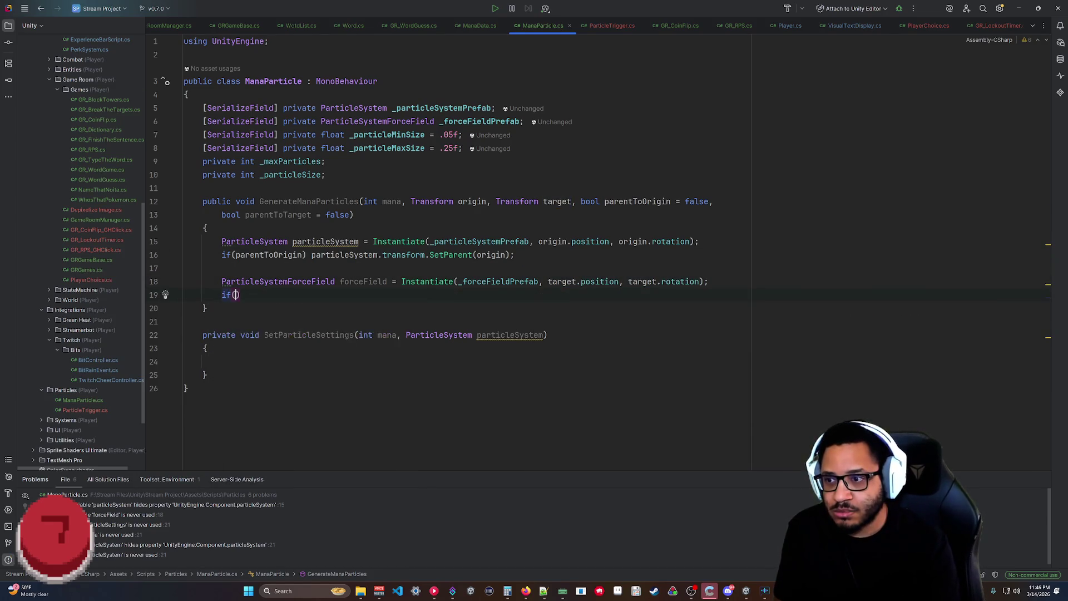
{"action": "type", "text": "parentToTarget) forceField.transform.SetParent(target);"}
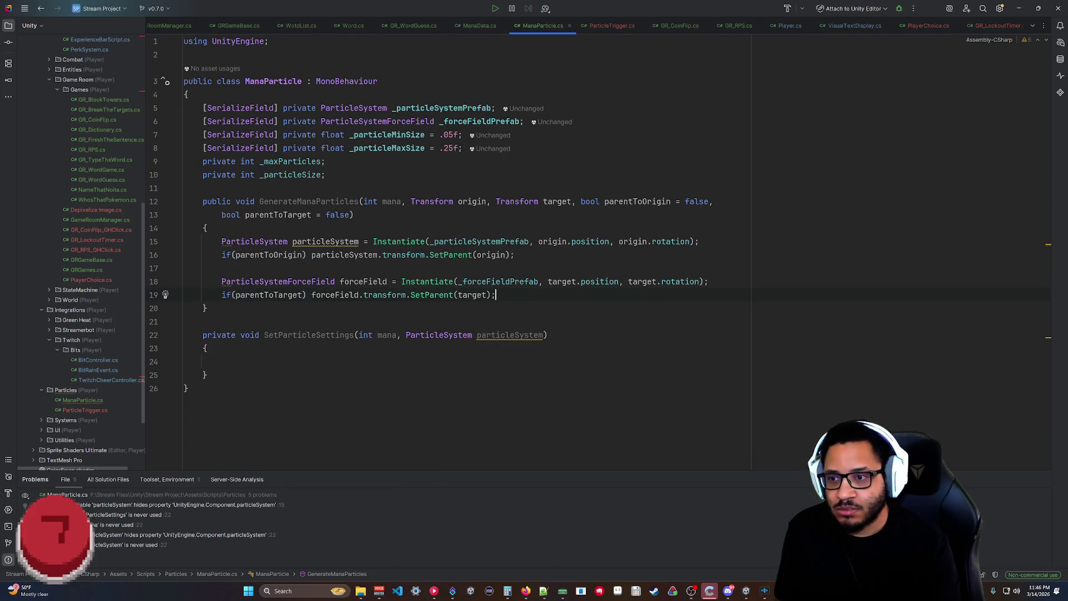
{"action": "left_click", "coordinate": [189, 388]}
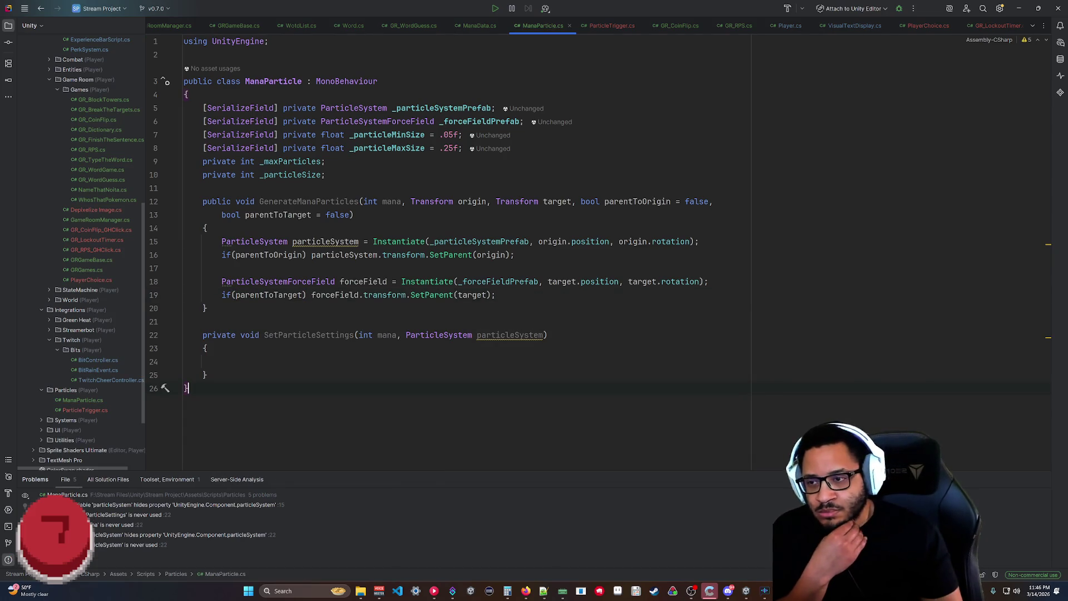
Begin a particleSystem.externalForces. statement after the parenting code, browsing toward AddInfluence.
{"action": "left_click", "coordinate": [495, 295]}
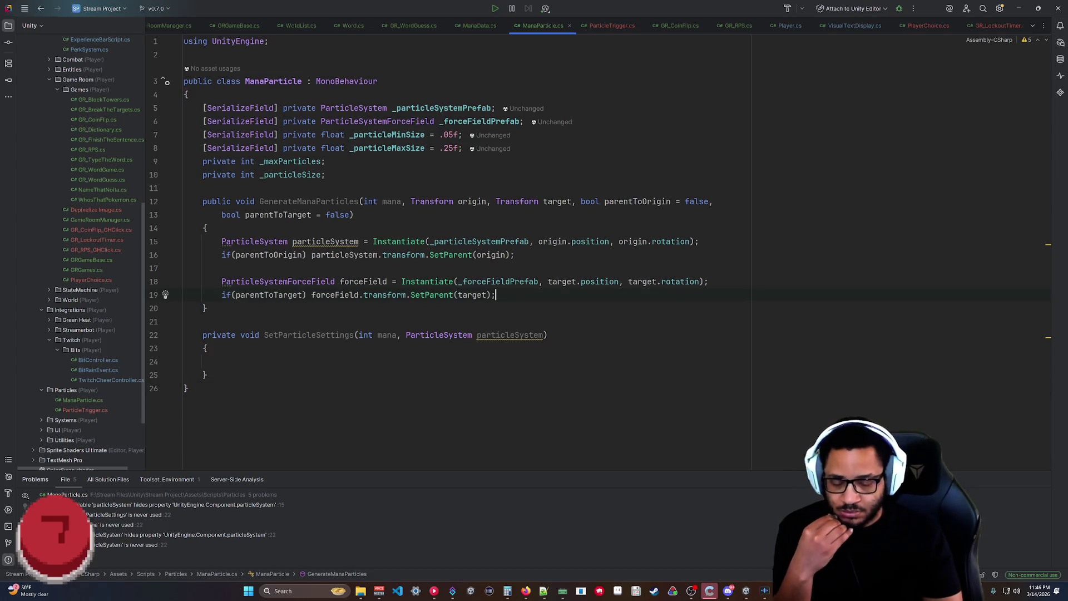
{"action": "key", "text": "Return"}
{"action": "key", "text": "Return"}
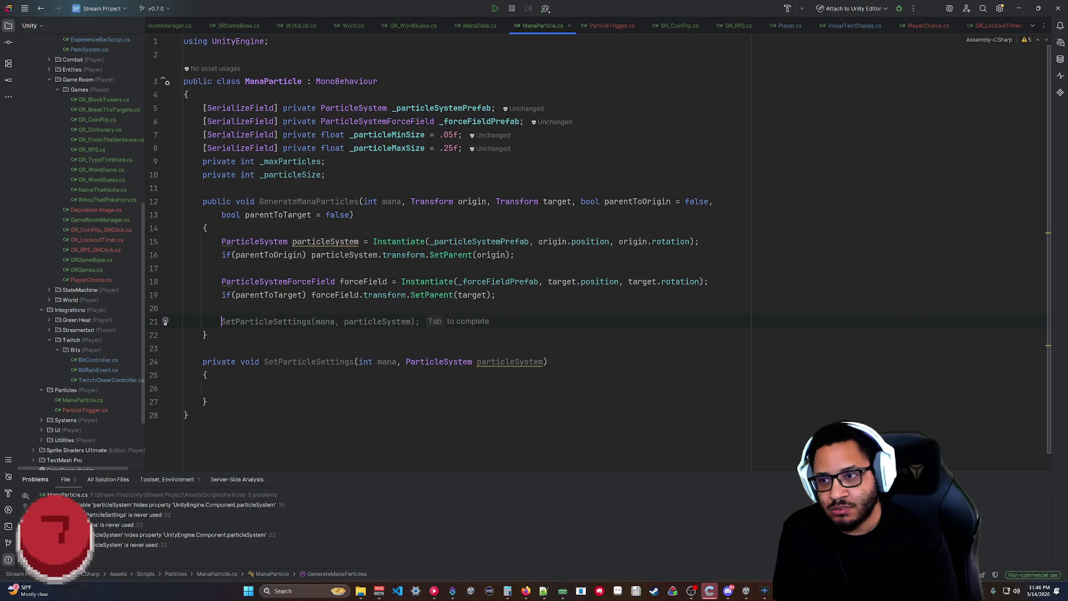
{"action": "type", "text": "particleSs"}
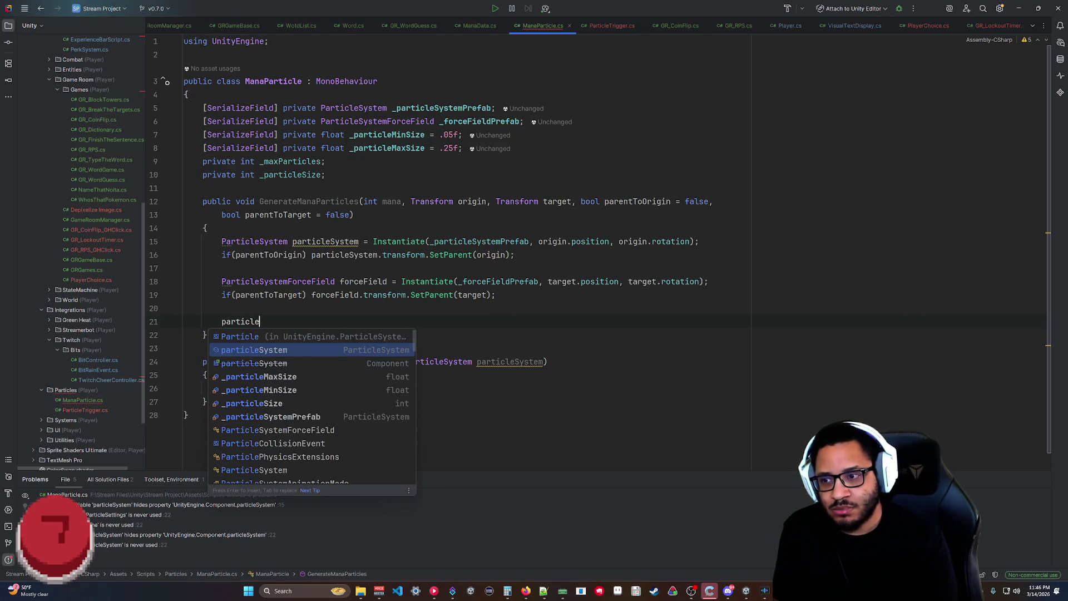
{"action": "key", "text": "BackSpace"}
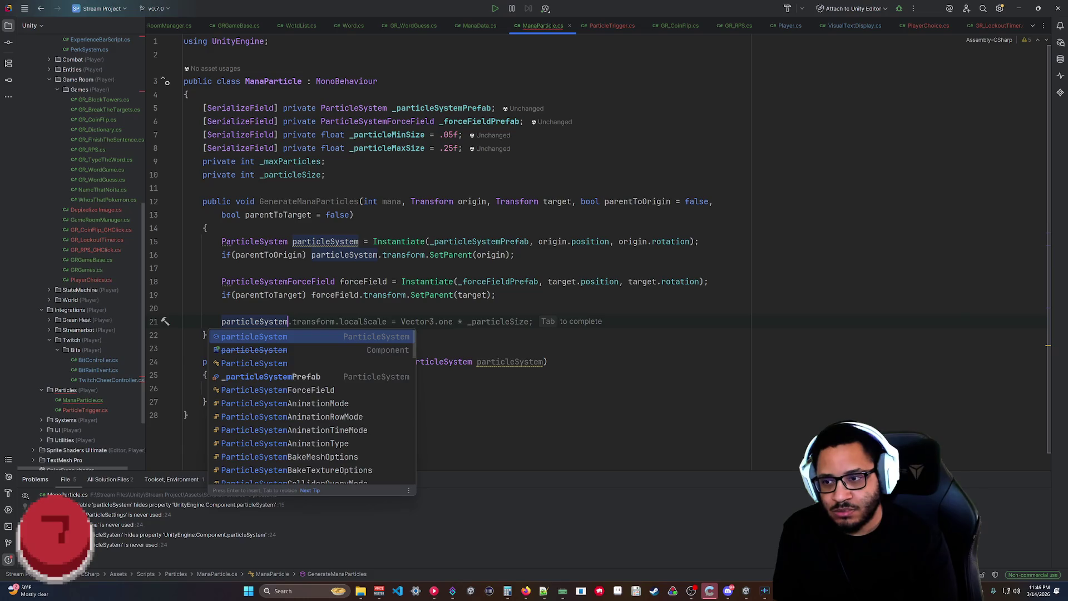
{"action": "key", "text": "Return"}
{"action": "type", "text": "."}
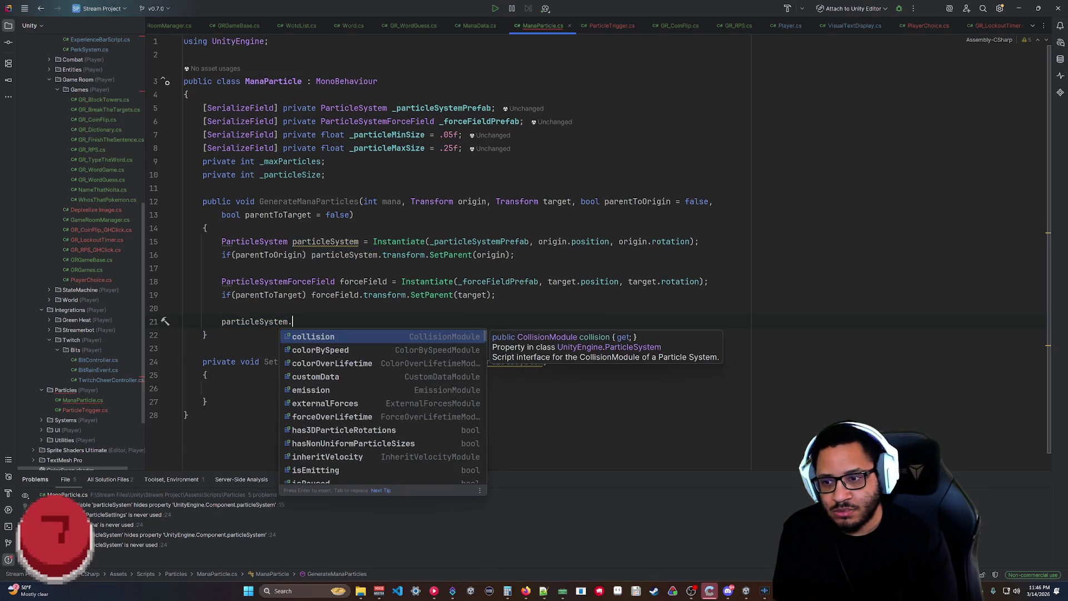
{"action": "key", "text": "Down"}
{"action": "key", "text": "Down"}
{"action": "key", "text": "Down"}
{"action": "key", "text": "Return"}
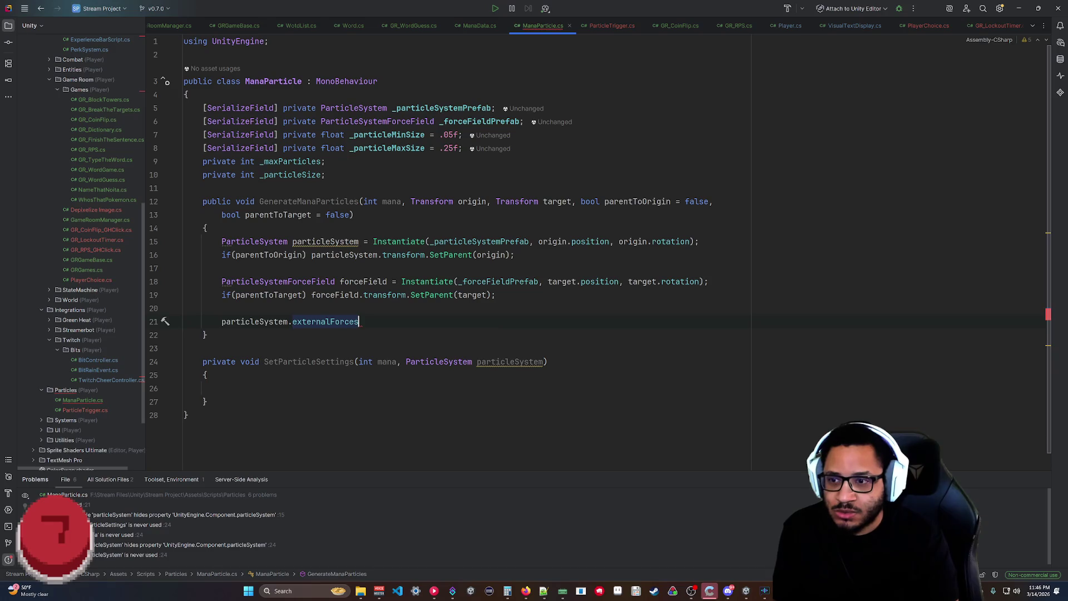
{"action": "type", "text": "."}
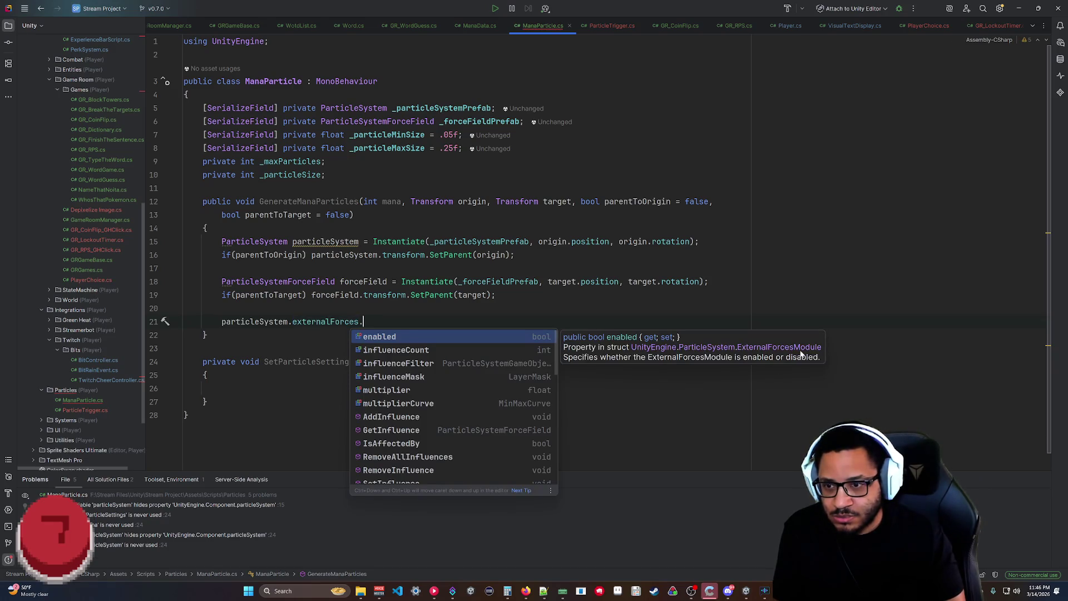
{"action": "key", "text": "Down"}
{"action": "key", "text": "Down"}
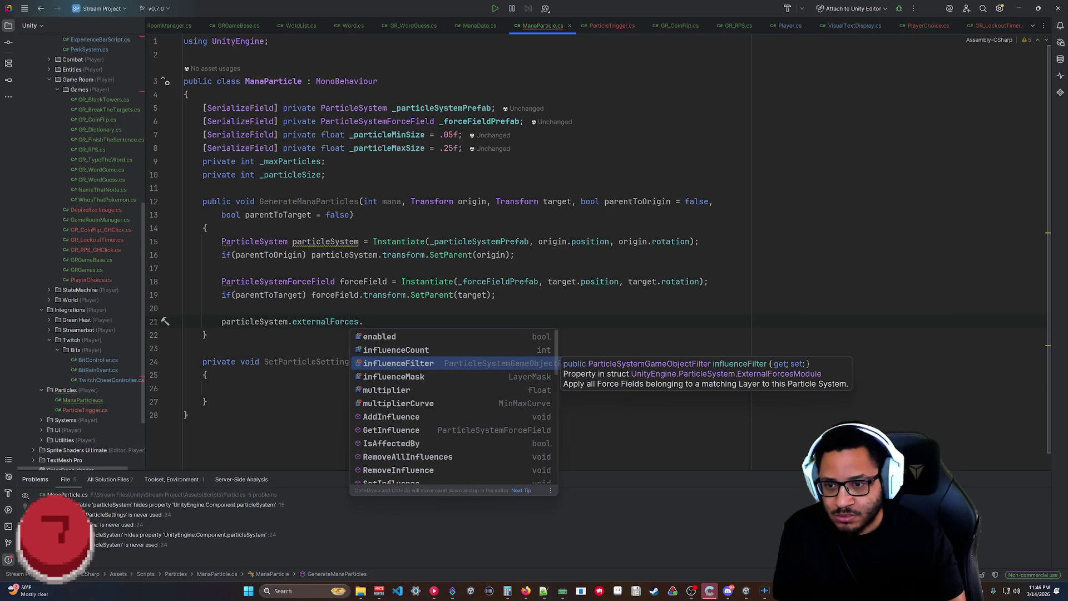
{"action": "key", "text": "Down"}
{"action": "key", "text": "Down"}
{"action": "key", "text": "Down"}
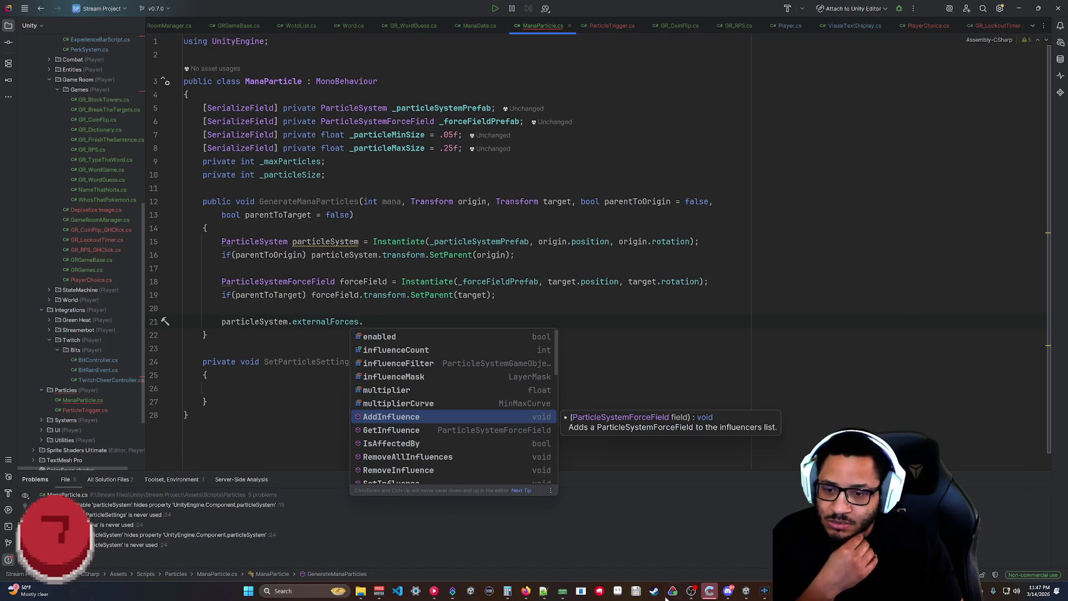
{"action": "key", "text": "alt+Tab"}
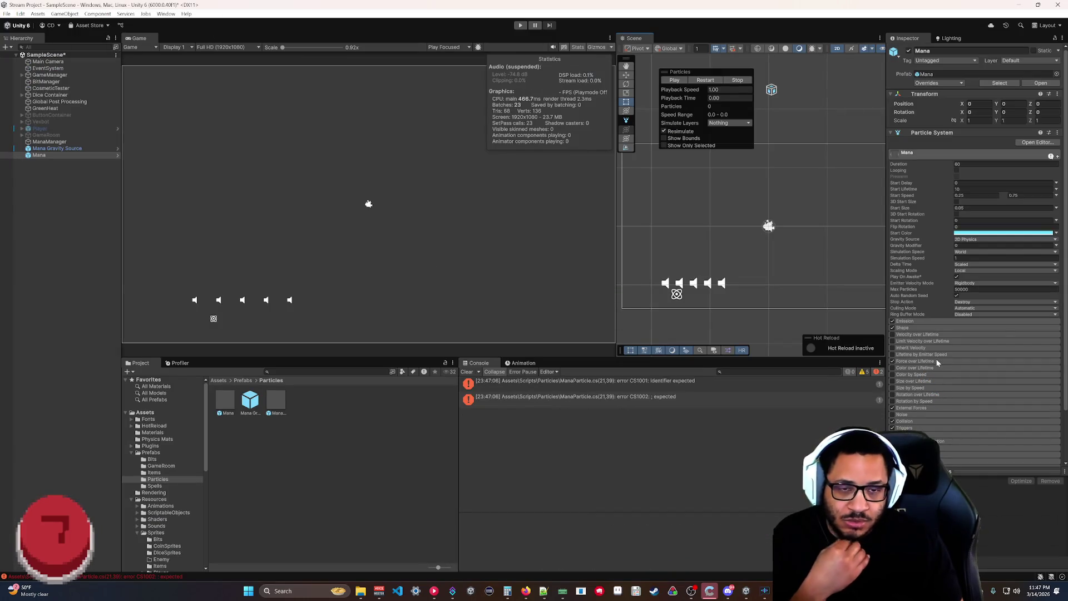
Expand Mana's External Forces module to see Multiplier and Influence Filter, then return to Rider.
{"action": "left_click", "coordinate": [912, 407]}
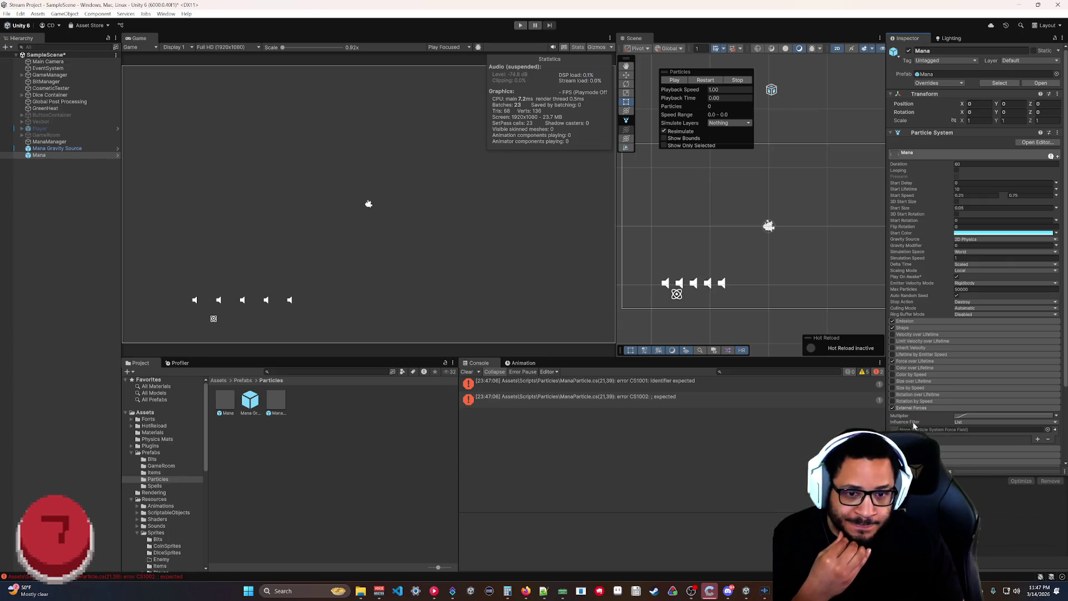
{"action": "key", "text": "alt+Tab"}
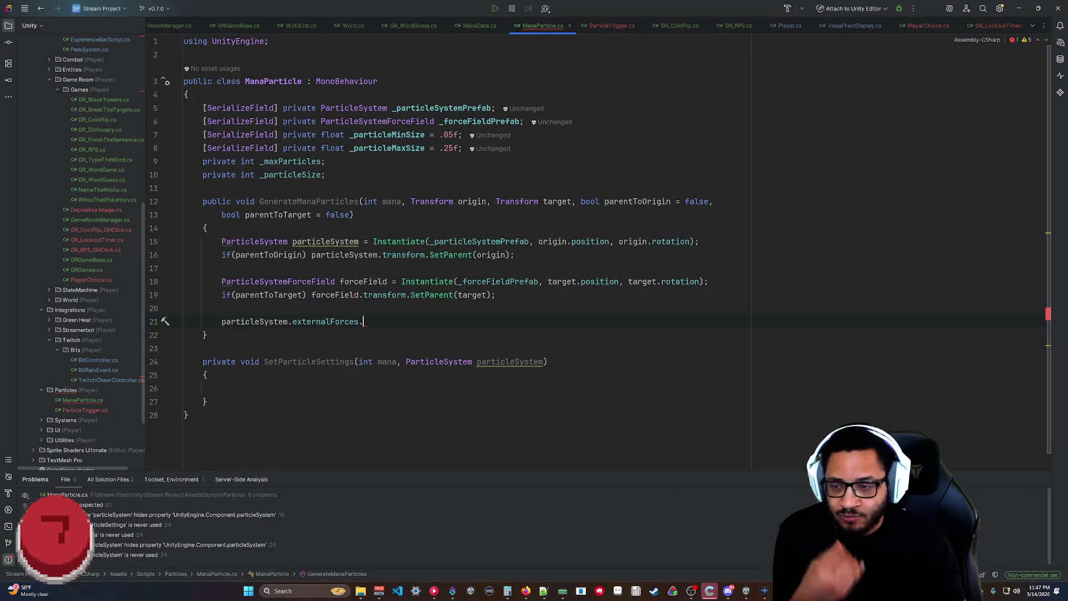
Complete line 21 as particleSystem.externalForces.AddInfluence(forceField); and start a new line below.
{"action": "type", "text": "a"}
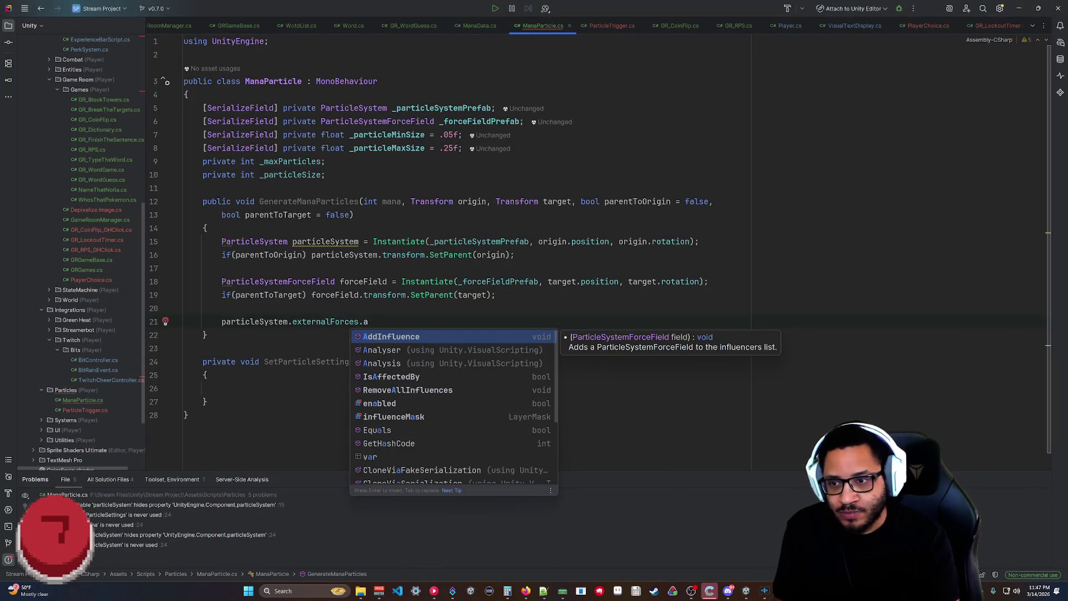
{"action": "key", "text": "Return"}
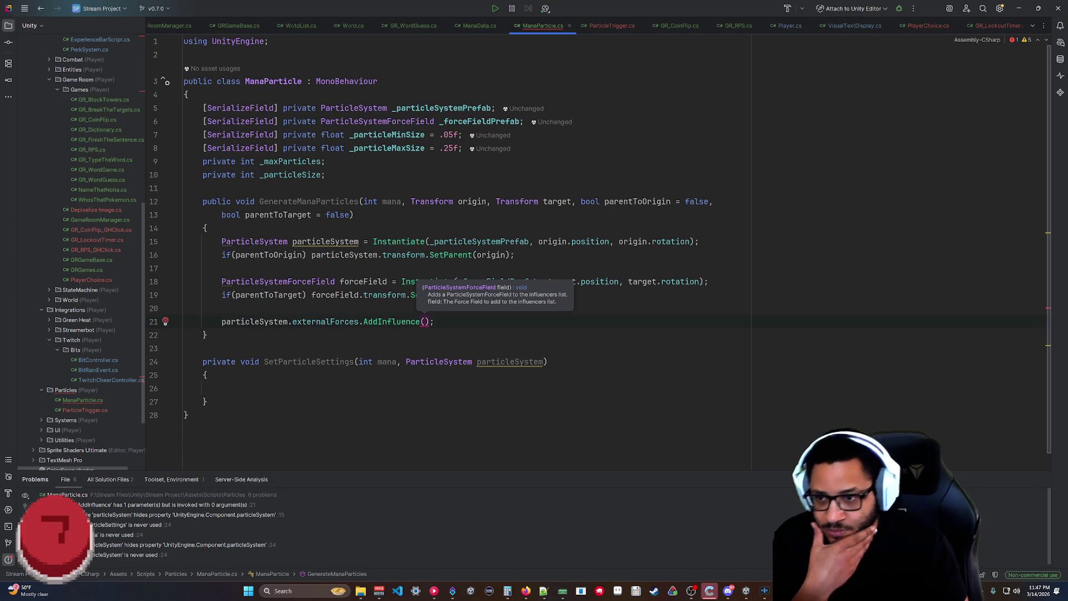
{"action": "left_click", "coordinate": [207, 334]}
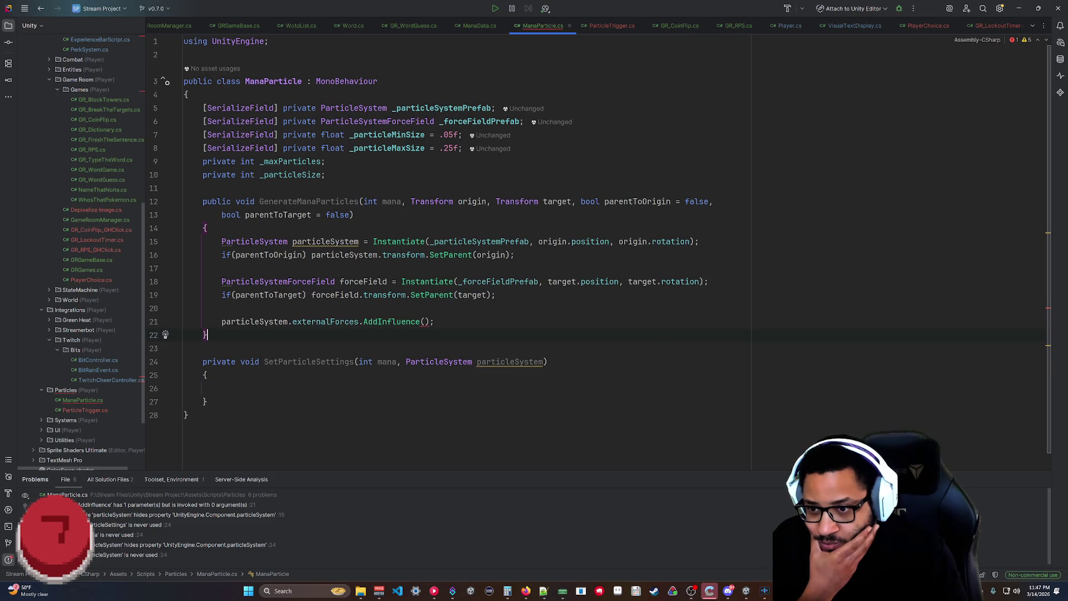
{"action": "mouse_move", "coordinate": [421, 322]}
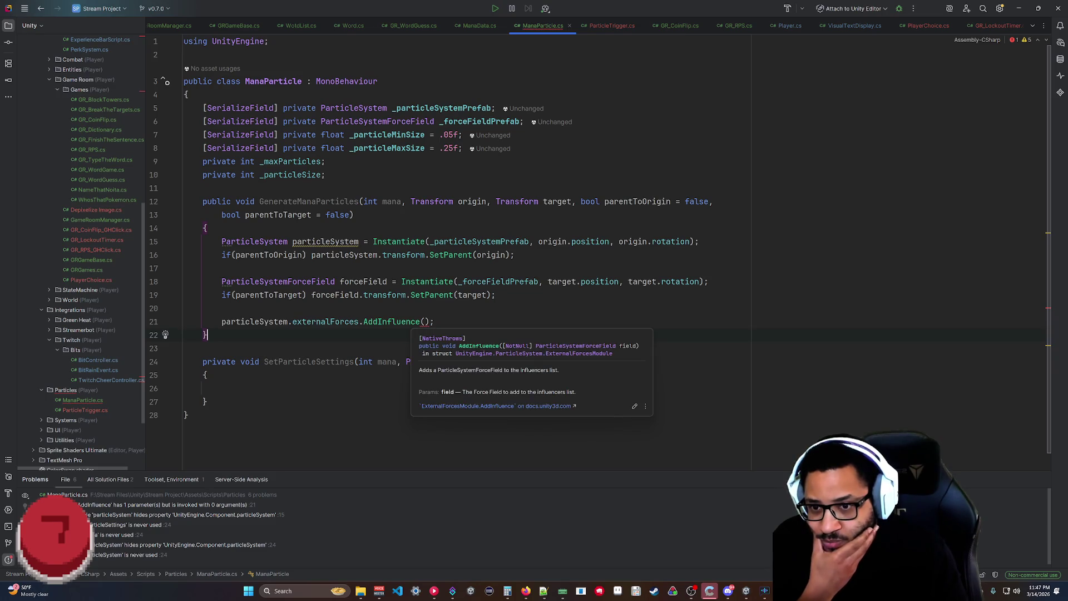
{"action": "left_click", "coordinate": [424, 321]}
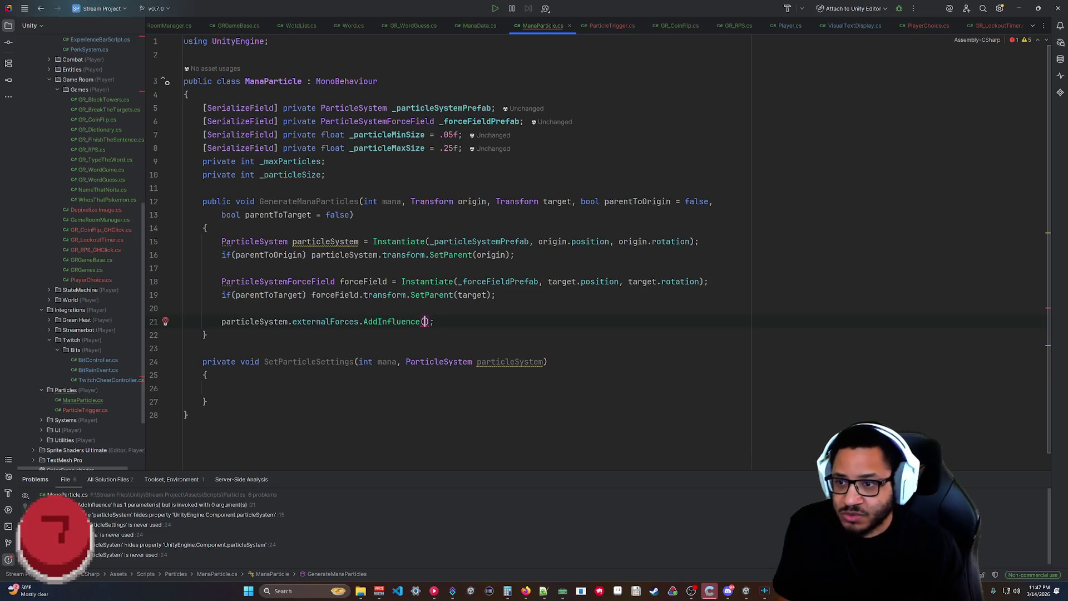
{"action": "type", "text": "FO"}
{"action": "key", "text": "BackSpace"}
{"action": "key", "text": "BackSpace"}
{"action": "type", "text": "fo"}
{"action": "key", "text": "Return"}
{"action": "type", "text": ");"}
{"action": "key", "text": "Delete"}
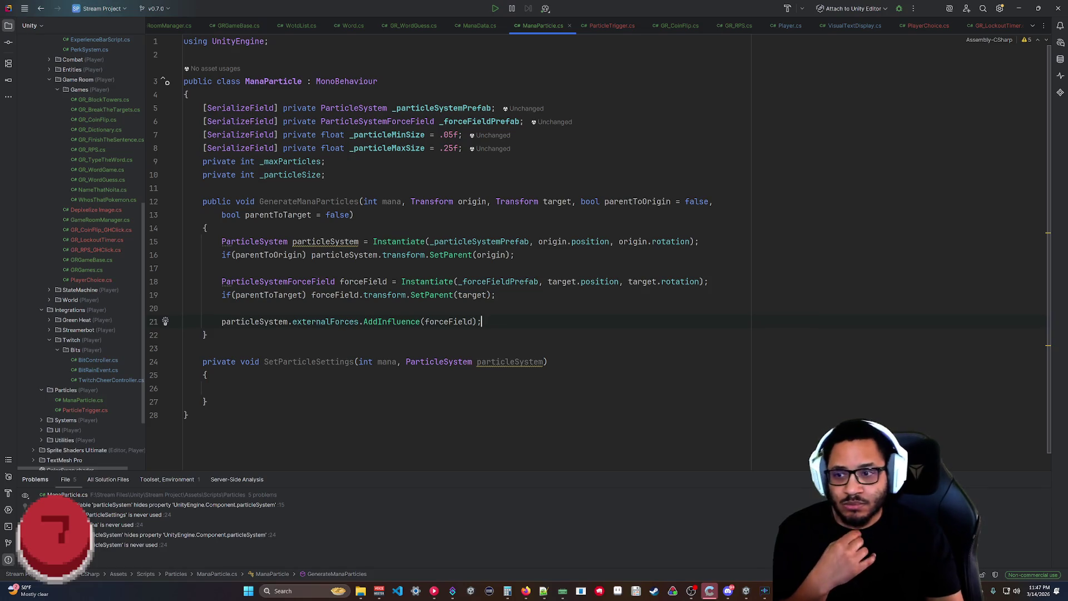
{"action": "key", "text": "Return"}
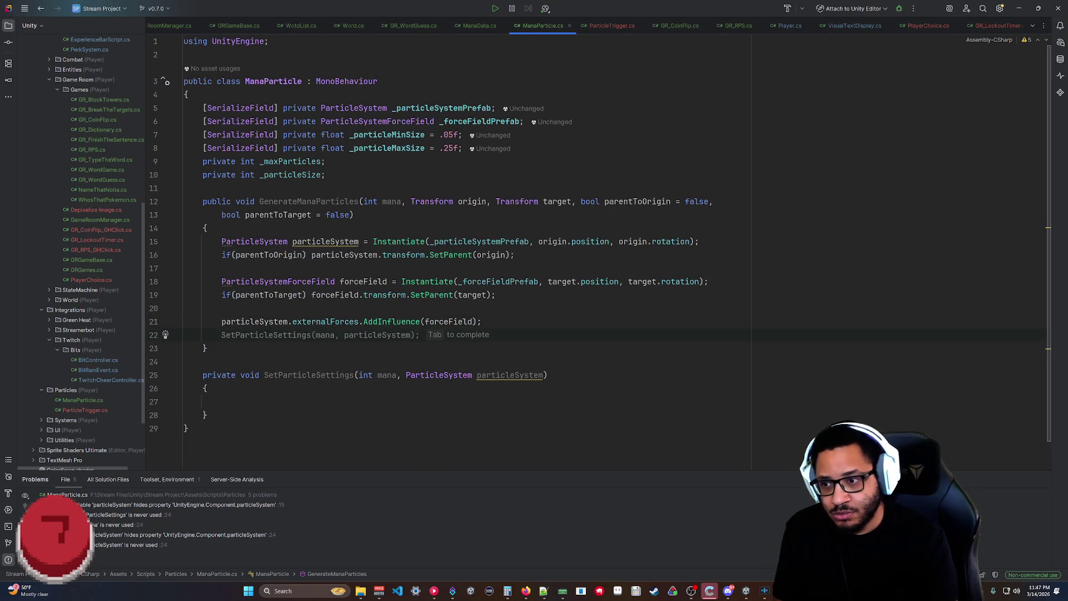
Start line 22 with particleSystem.trigger.AddCollider, picked from the trigger module's members.
{"action": "type", "text": "particleSystem."}
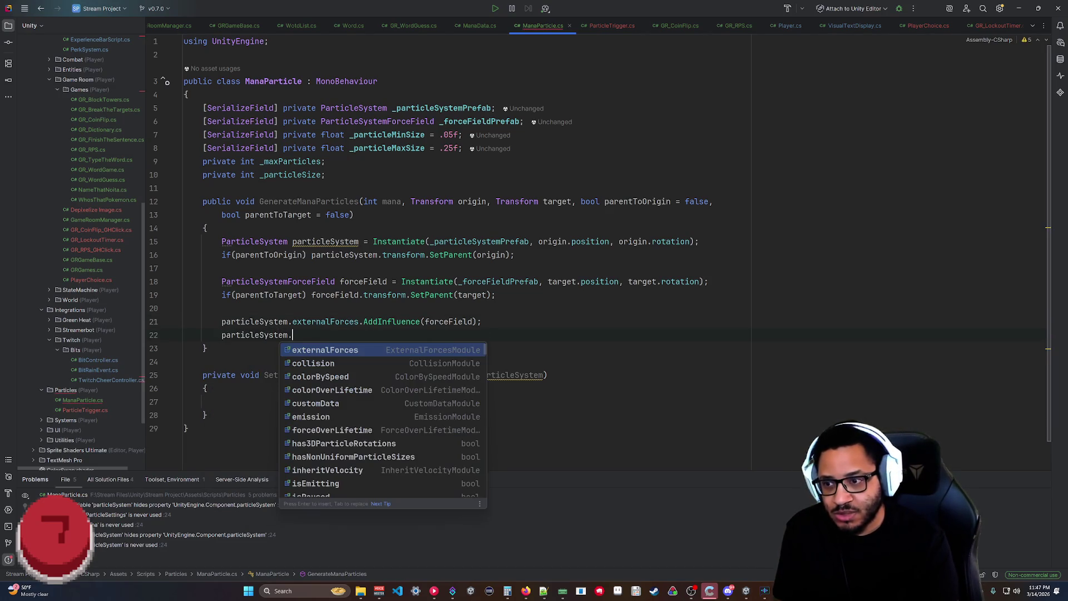
{"action": "type", "text": "Tr"}
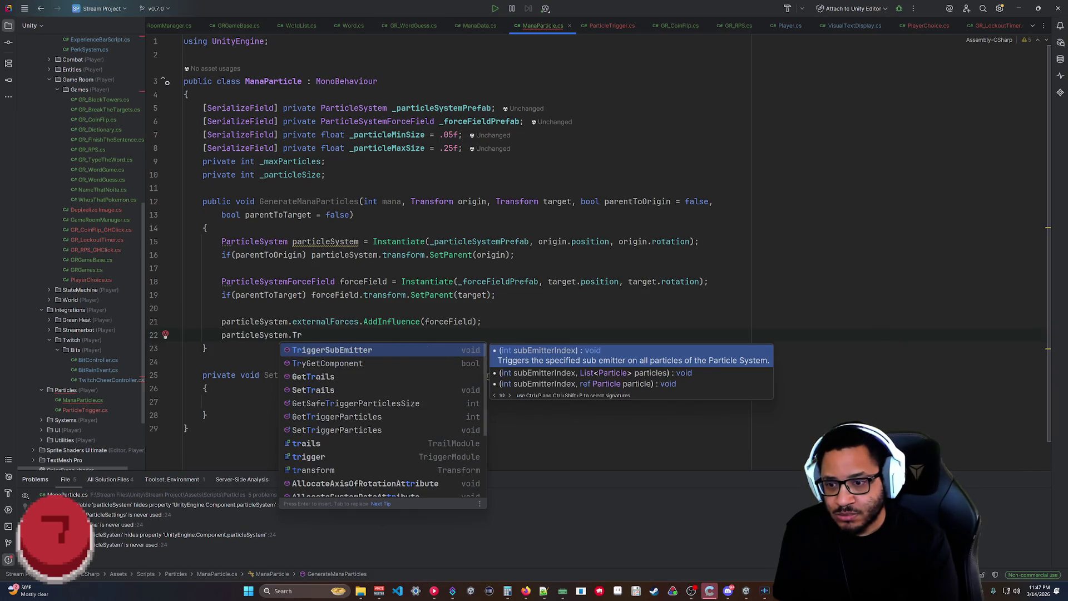
{"action": "key", "text": "BackSpace"}
{"action": "key", "text": "BackSpace"}
{"action": "type", "text": "trigg"}
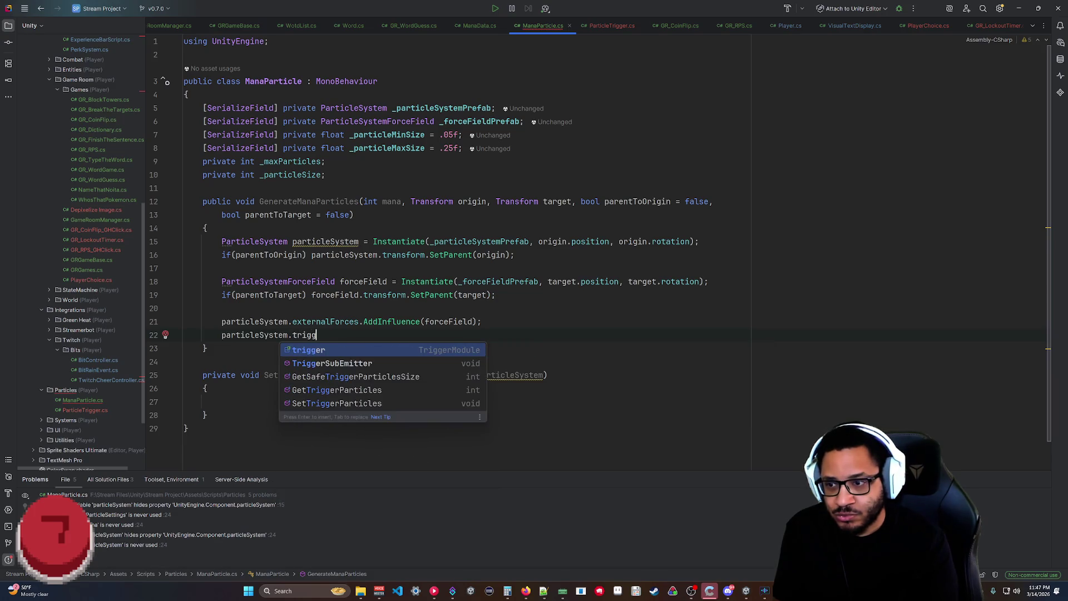
{"action": "type", "text": "er."}
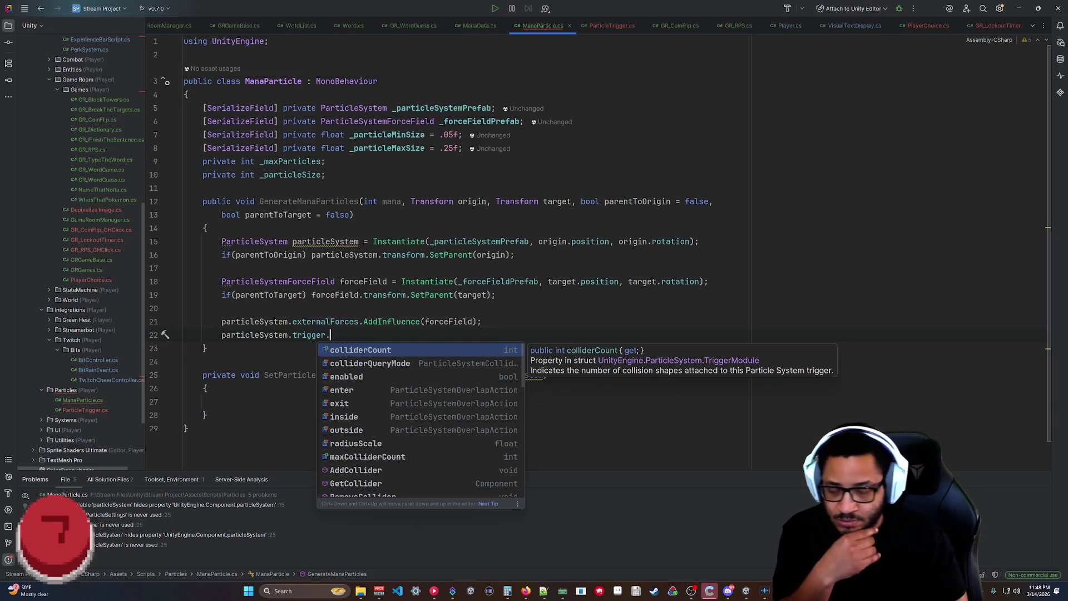
{"action": "key", "text": "Down"}
{"action": "key", "text": "Down"}
{"action": "key", "text": "Down"}
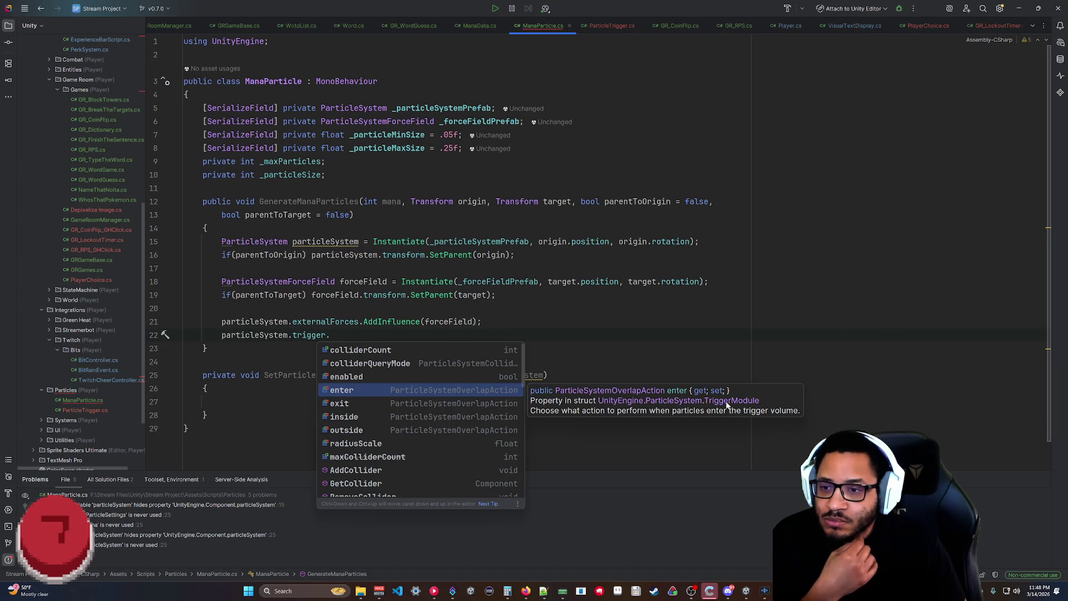
{"action": "key", "text": "Up"}
{"action": "key", "text": "Up"}
{"action": "key", "text": "Down"}
{"action": "key", "text": "Down"}
{"action": "key", "text": "Down"}
{"action": "key", "text": "Down"}
{"action": "key", "text": "Down"}
{"action": "key", "text": "Down"}
{"action": "key", "text": "Up"}
{"action": "key", "text": "Up"}
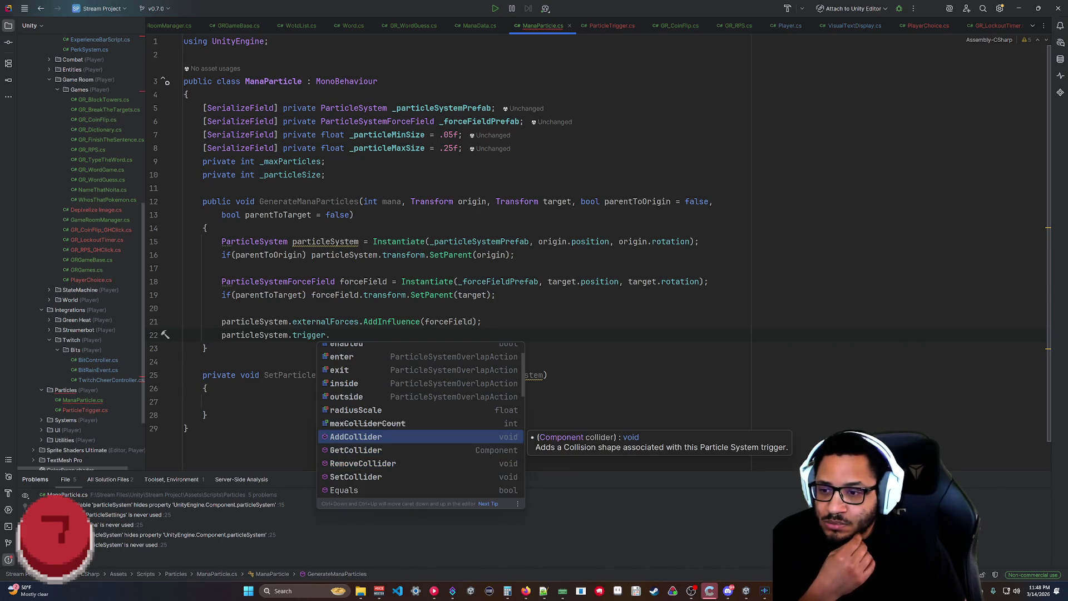
{"action": "key", "text": "Down"}
{"action": "key", "text": "Down"}
{"action": "key", "text": "Down"}
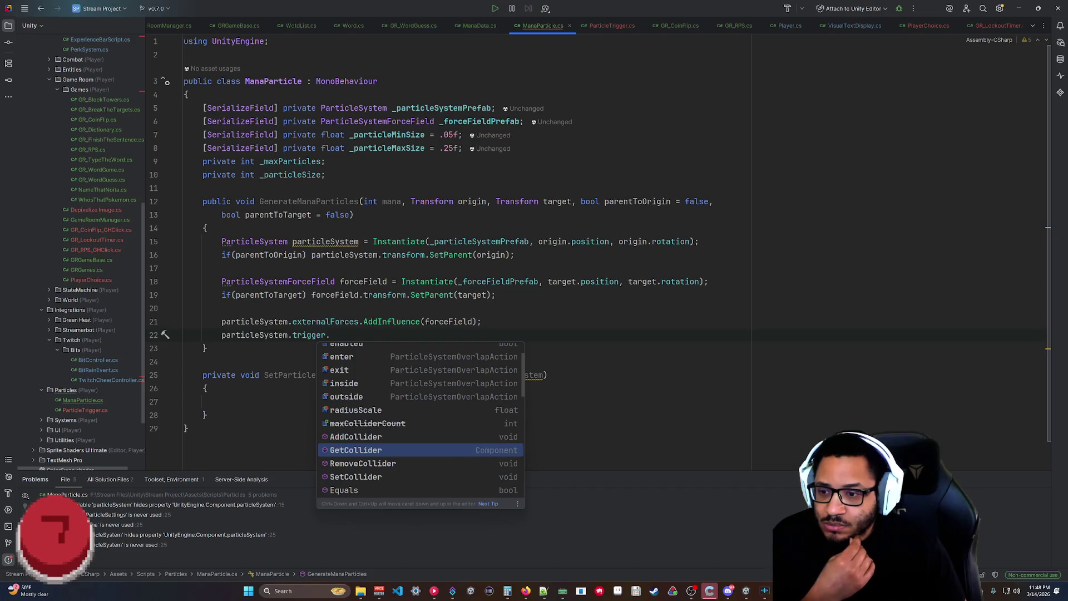
{"action": "key", "text": "Up"}
{"action": "key", "text": "Up"}
{"action": "key", "text": "Up"}
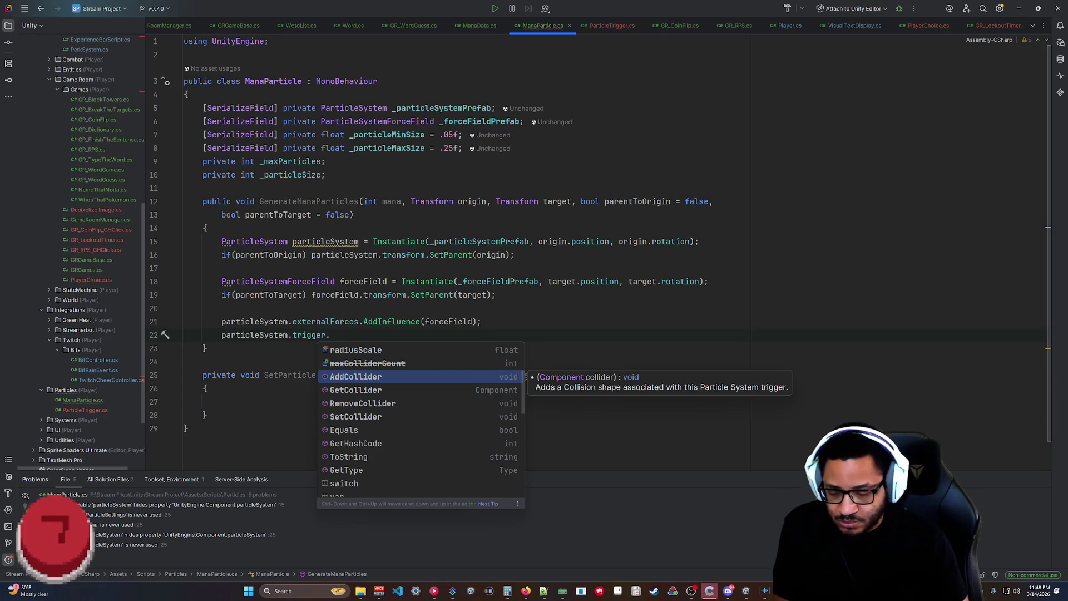
{"action": "key", "text": "Return"}
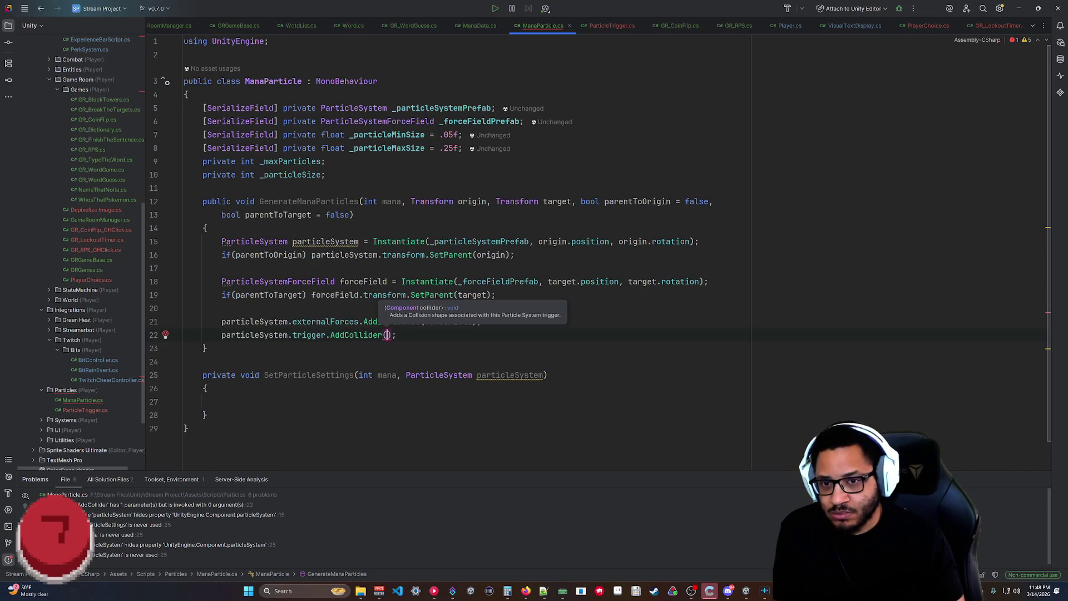
Add BoxCollider2D boxCollider = forceField.GetComponent<BoxCollider2D>(); after the force field line.
{"action": "left_click", "coordinate": [708, 281]}
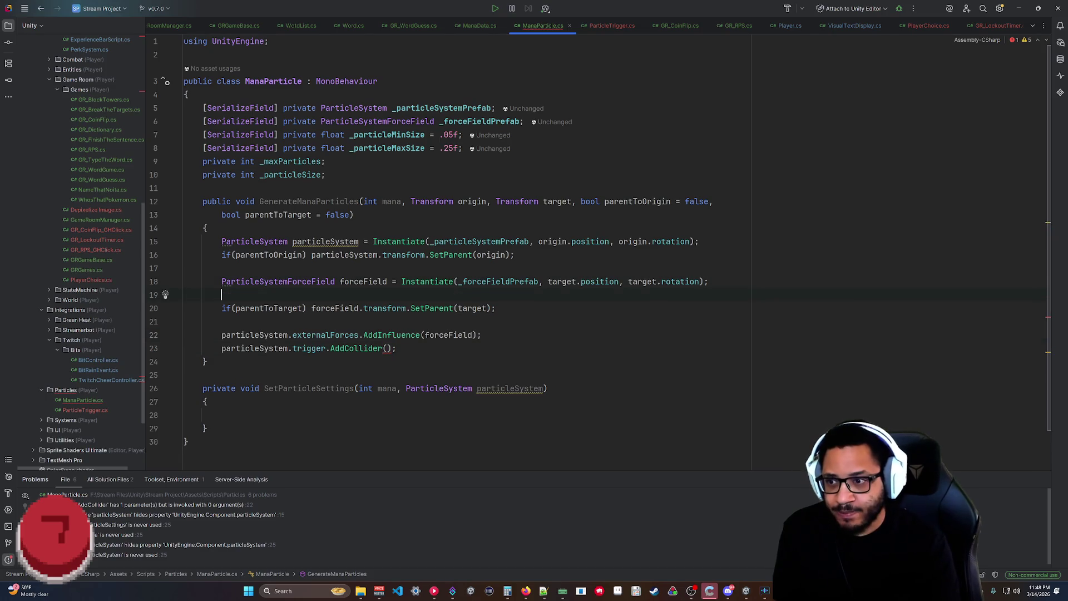
{"action": "type", "text": "var"}
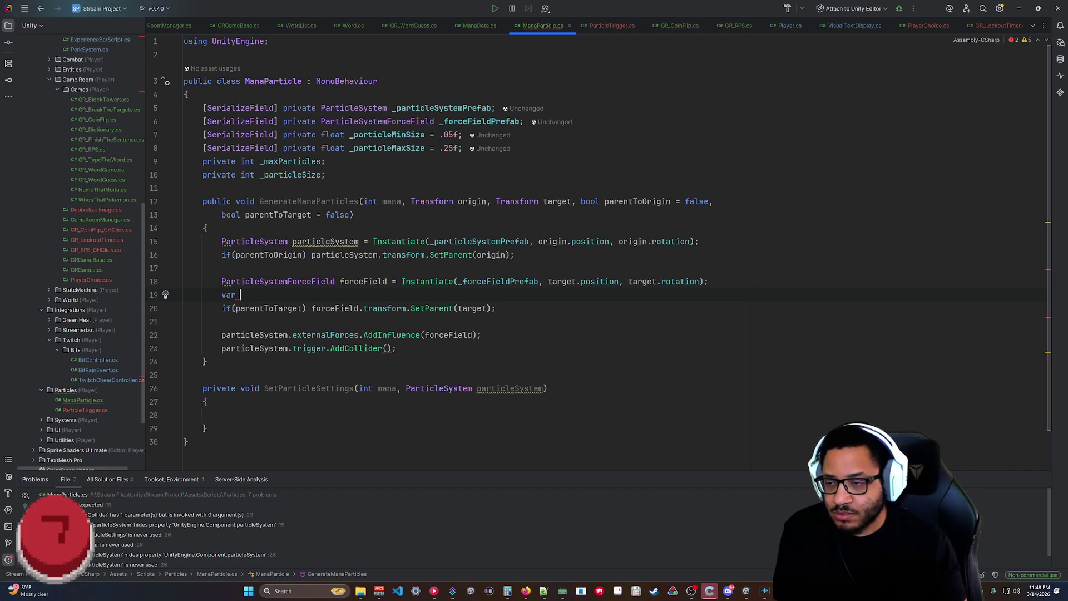
{"action": "key", "text": "BackSpace"}
{"action": "key", "text": "BackSpace"}
{"action": "key", "text": "BackSpace"}
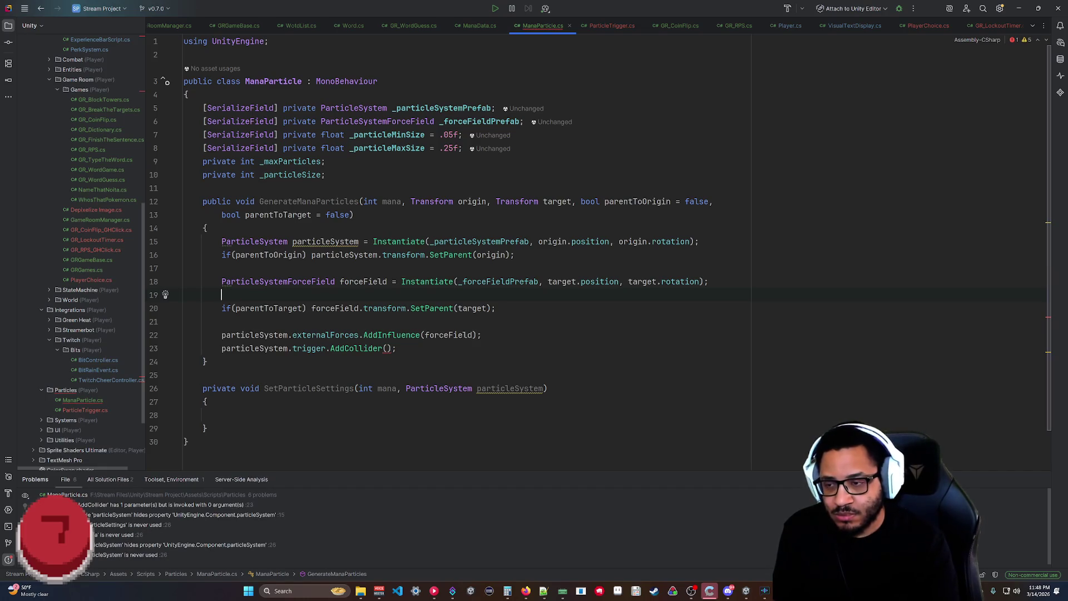
{"action": "type", "text": "BoxCol"}
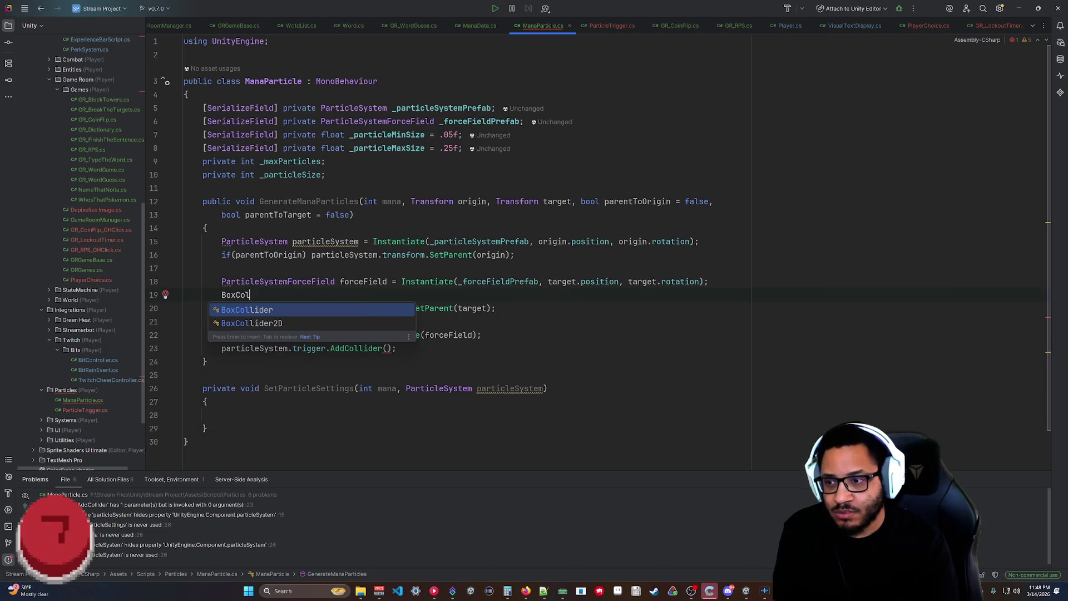
{"action": "key", "text": "Down"}
{"action": "key", "text": "Tab"}
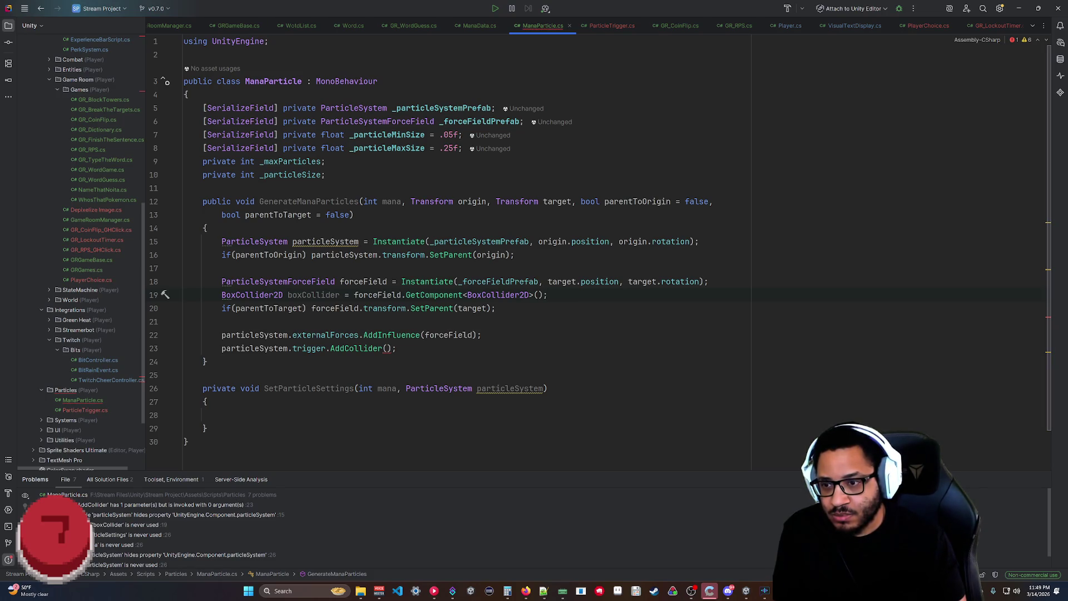
Pass boxCollider to AddCollider, review the AddInfluence and AddCollider lines, and switch to Unity.
{"action": "type", "text": "box"}
{"action": "key", "text": "Tab"}
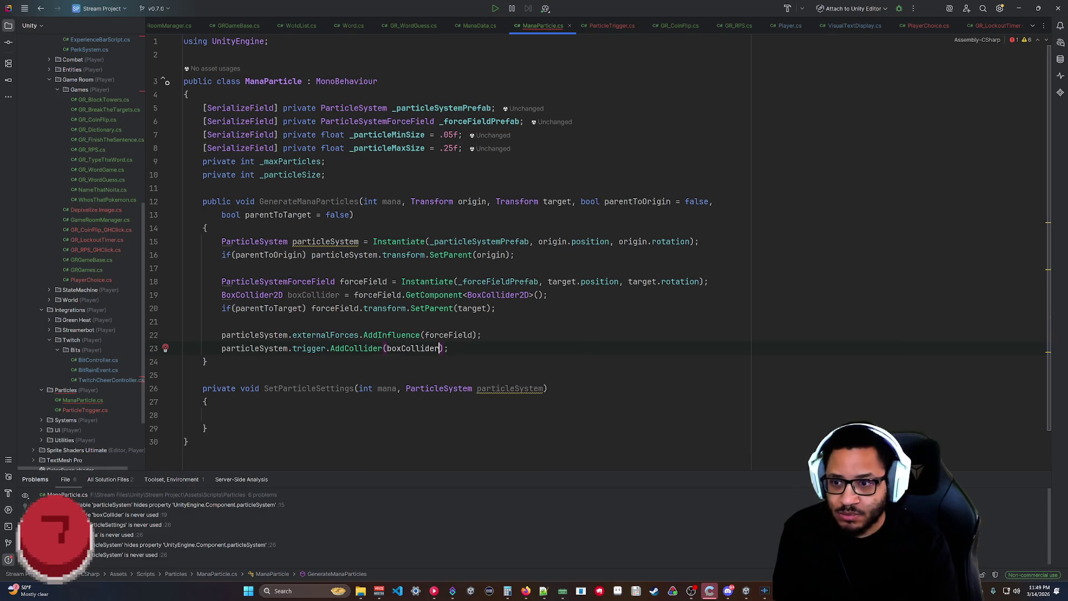
{"action": "left_click", "coordinate": [206, 401]}
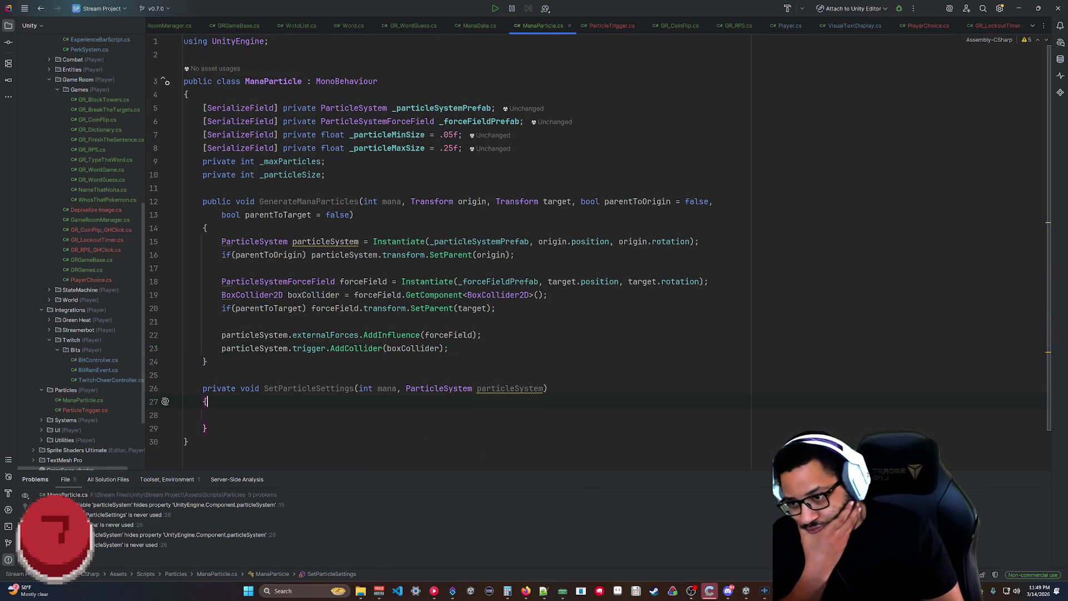
{"action": "left_click_drag", "start_coordinate": [481, 334], "coordinate": [281, 334]}
{"action": "left_click_drag", "start_coordinate": [448, 348], "coordinate": [236, 348]}
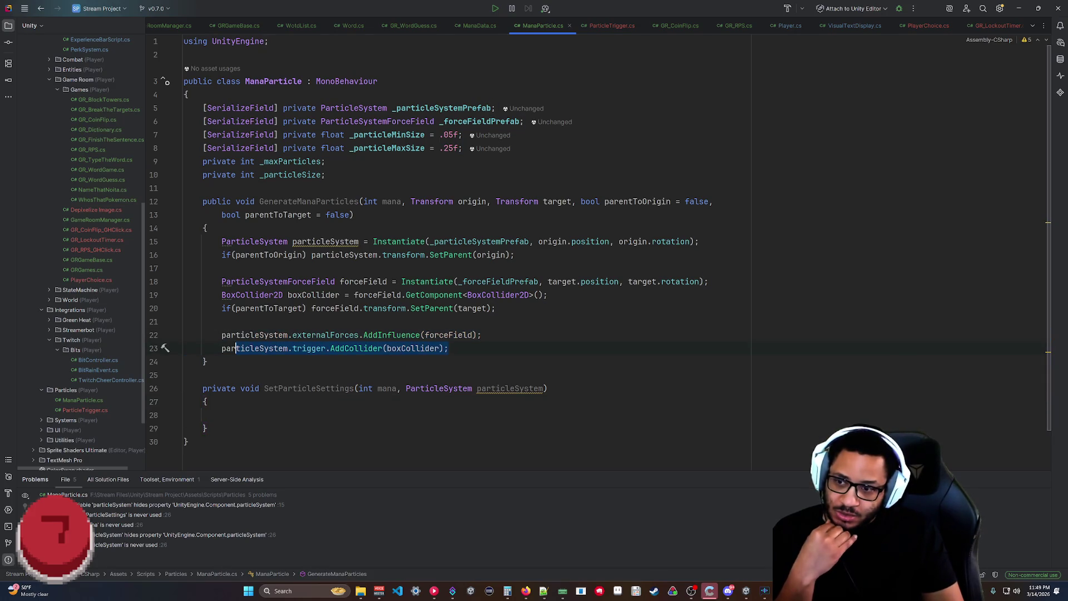
{"action": "left_click", "coordinate": [449, 348]}
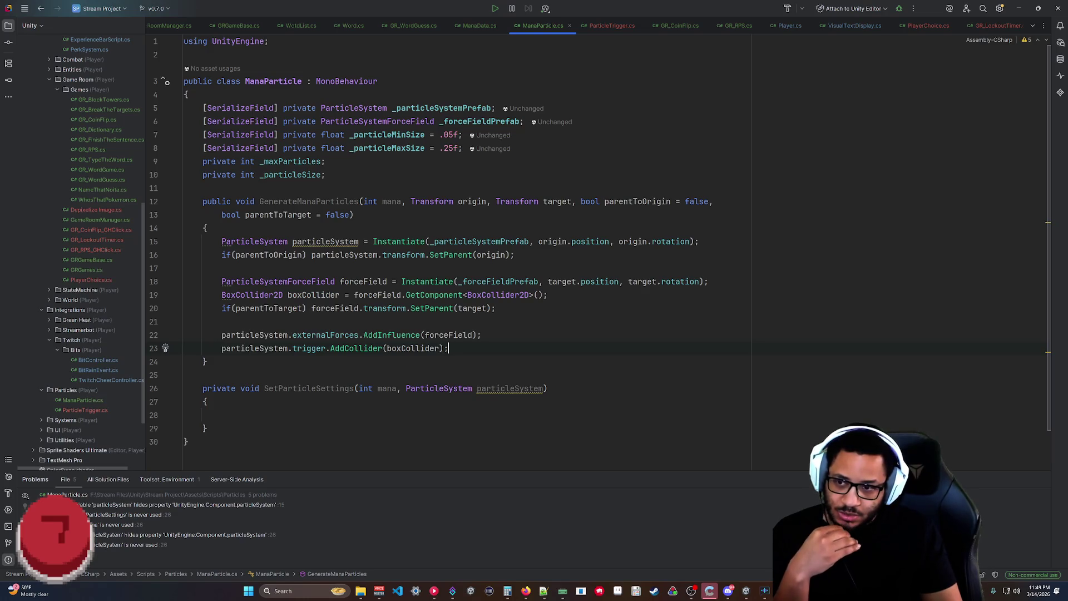
{"action": "key", "text": "alt+Tab"}
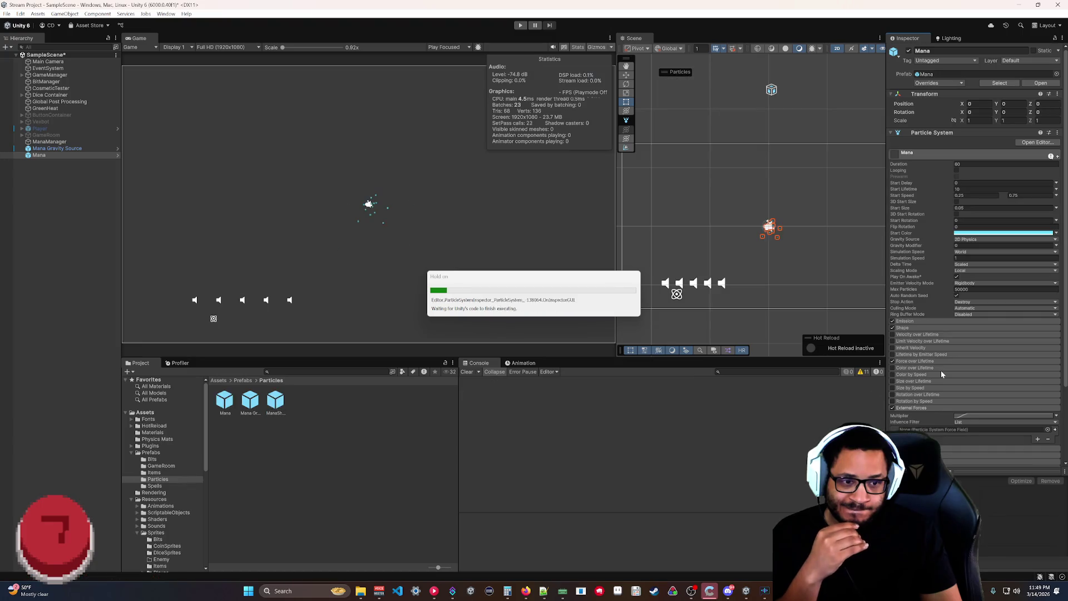
Expand the Mana particle's Triggers module to check its empty collider list, then return to Rider.
{"action": "scroll", "coordinate": [942, 356], "scroll_direction": "down", "scroll_amount": 3}
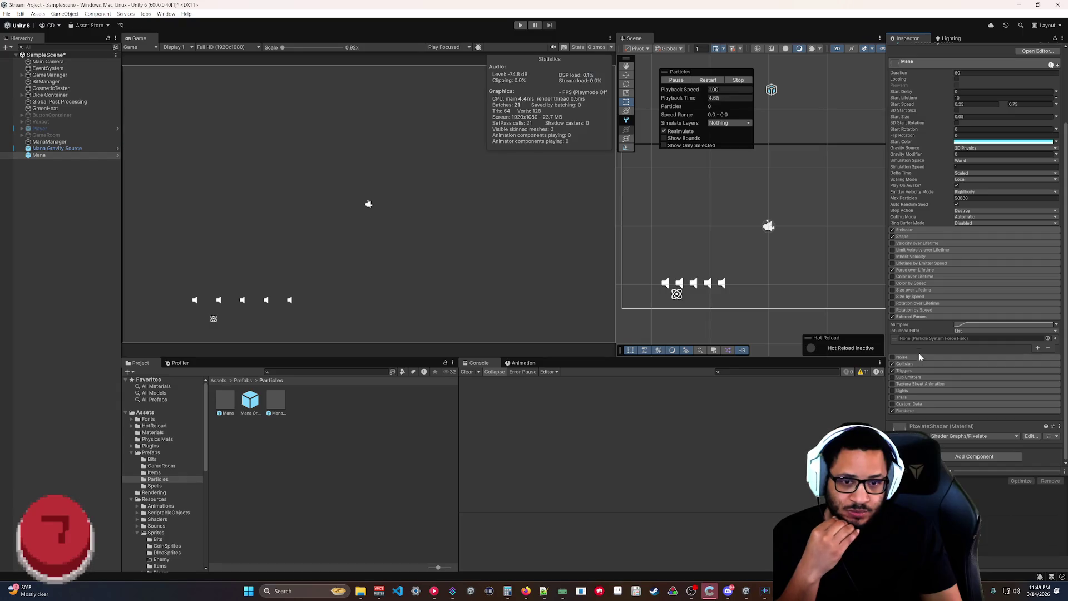
{"action": "left_click", "coordinate": [921, 371]}
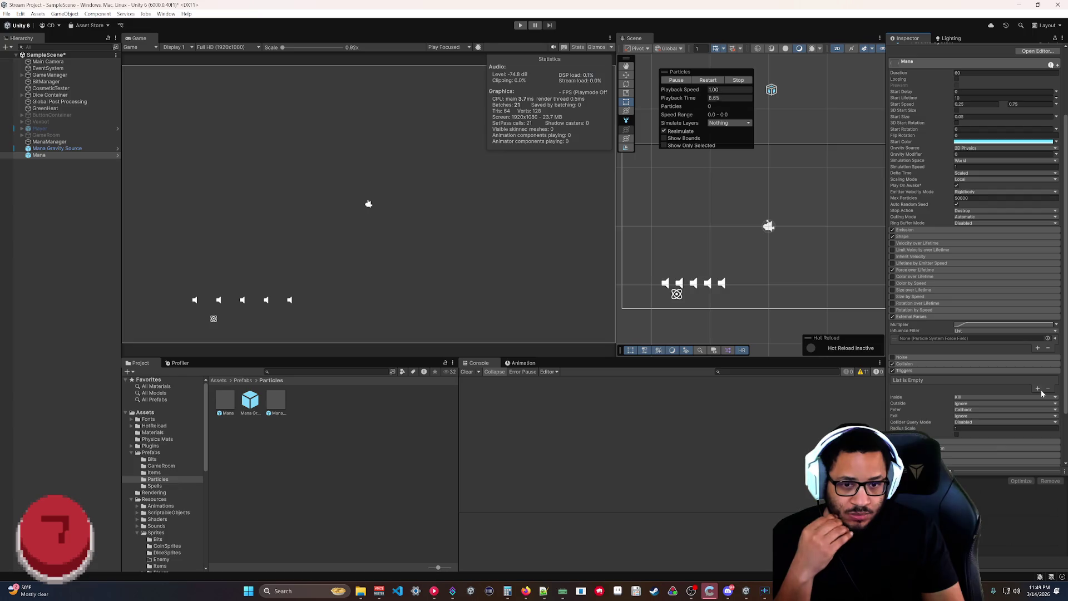
{"action": "key", "text": "alt+Tab"}
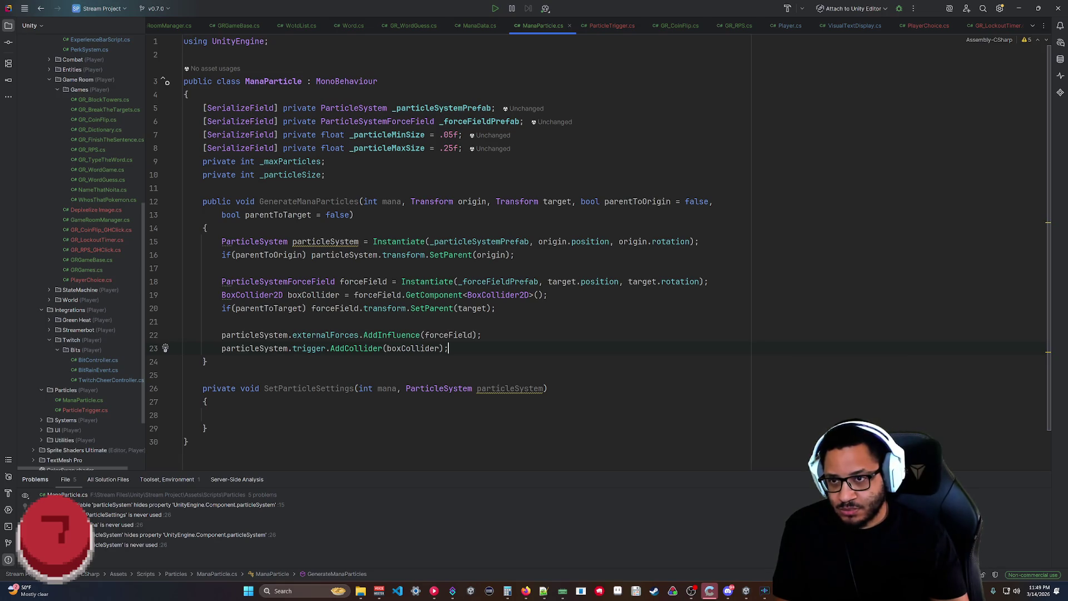
{"action": "key", "text": "alt+Tab"}
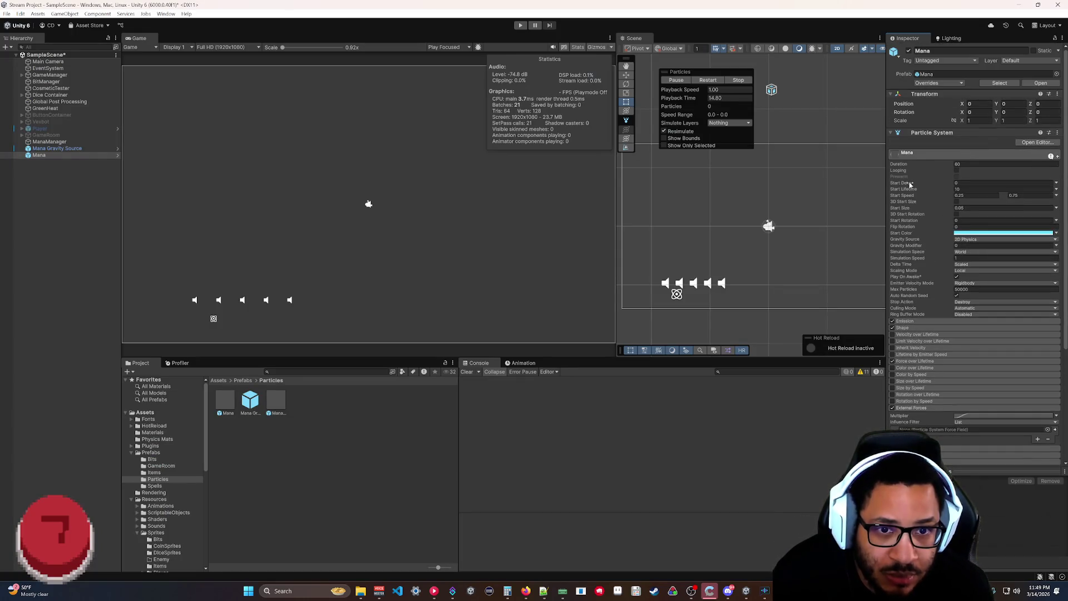
{"action": "mouse_move", "coordinate": [911, 184]}
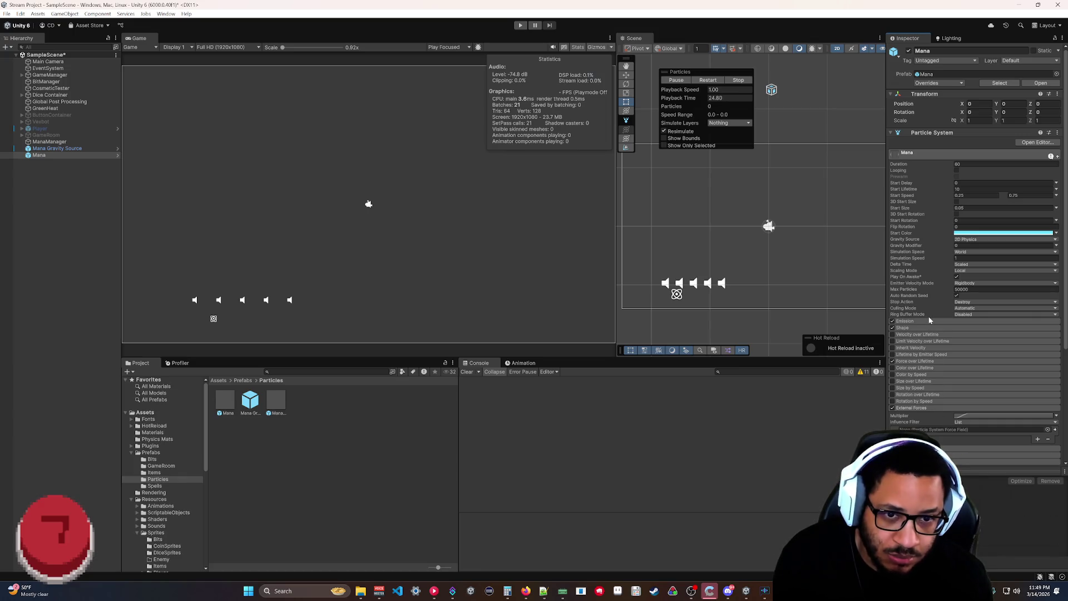
{"action": "key", "text": "alt+Tab"}
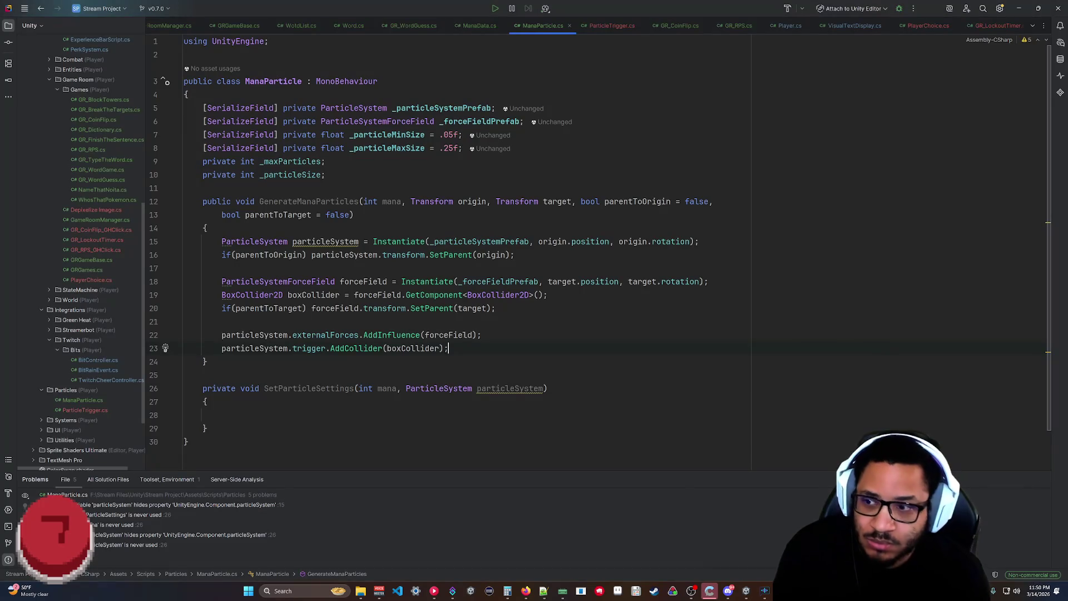
On a new line 16 below the instantiation, start particleSystem.main from the property suggestions.
{"action": "left_click", "coordinate": [699, 241]}
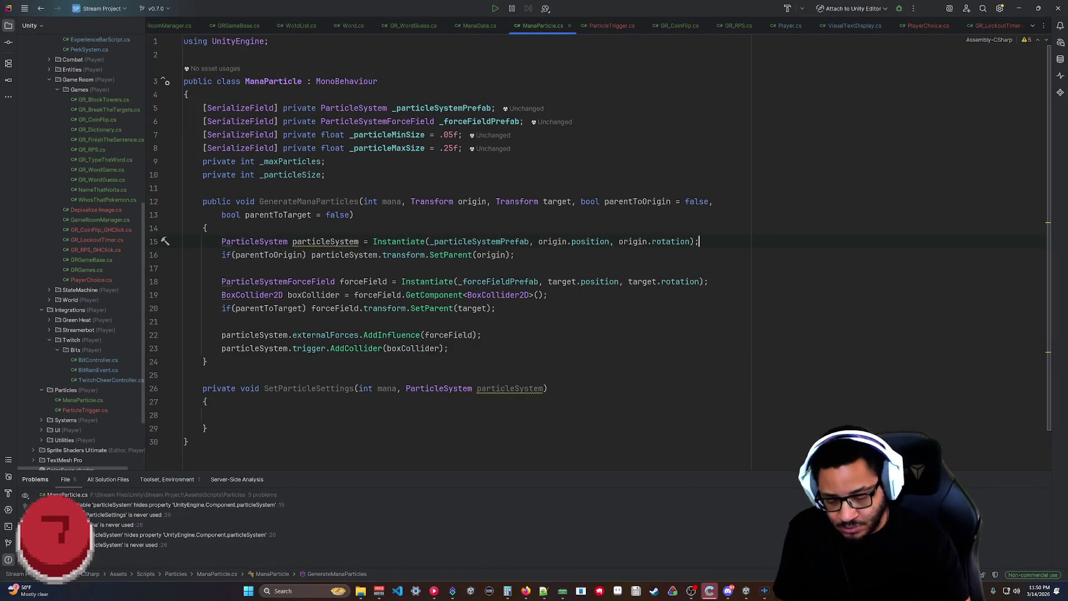
{"action": "key", "text": "Return"}
{"action": "type", "text": "particl"}
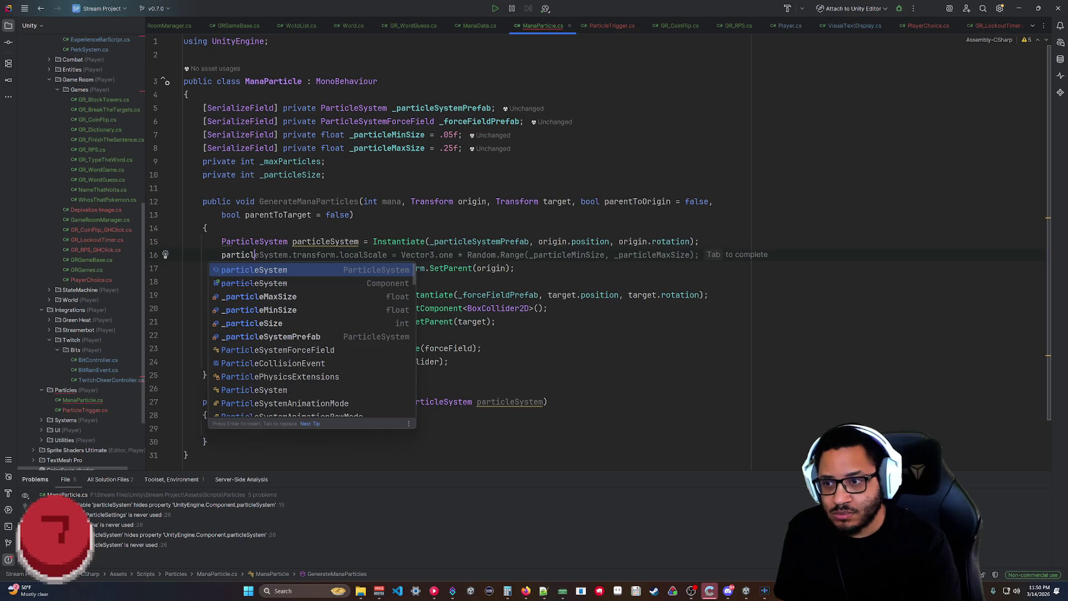
{"action": "type", "text": "eSystem."}
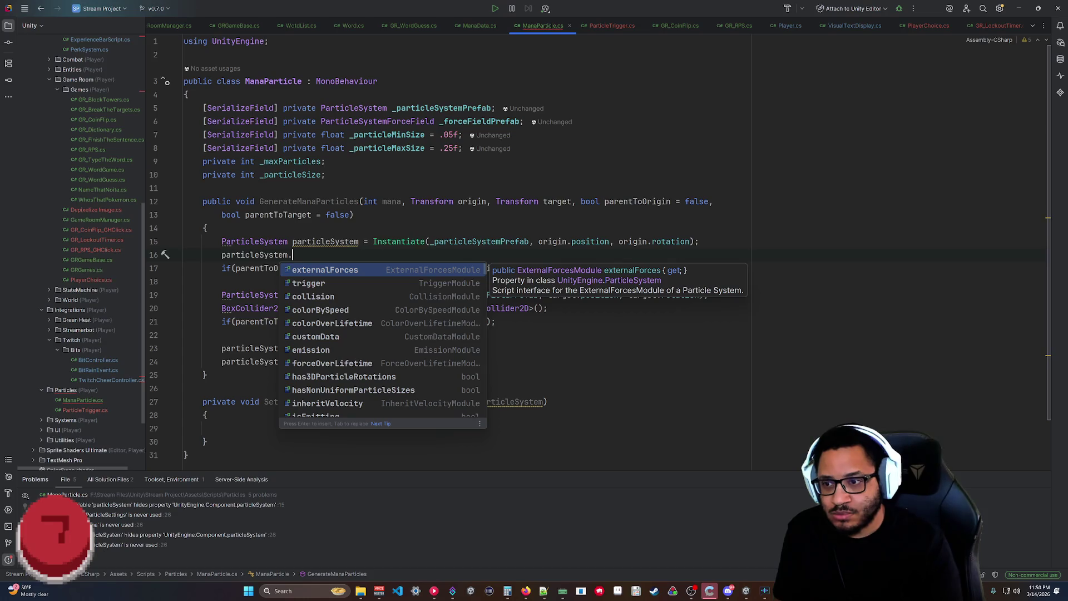
{"action": "key", "text": "Down"}
{"action": "key", "text": "Down"}
{"action": "key", "text": "Down"}
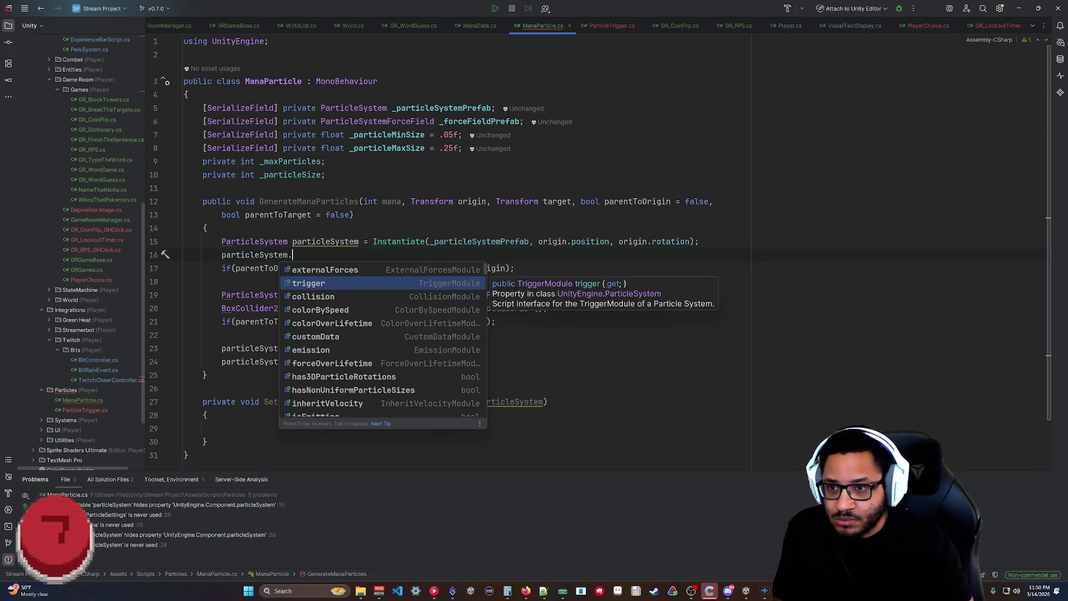
{"action": "key", "text": "Down"}
{"action": "key", "text": "Down"}
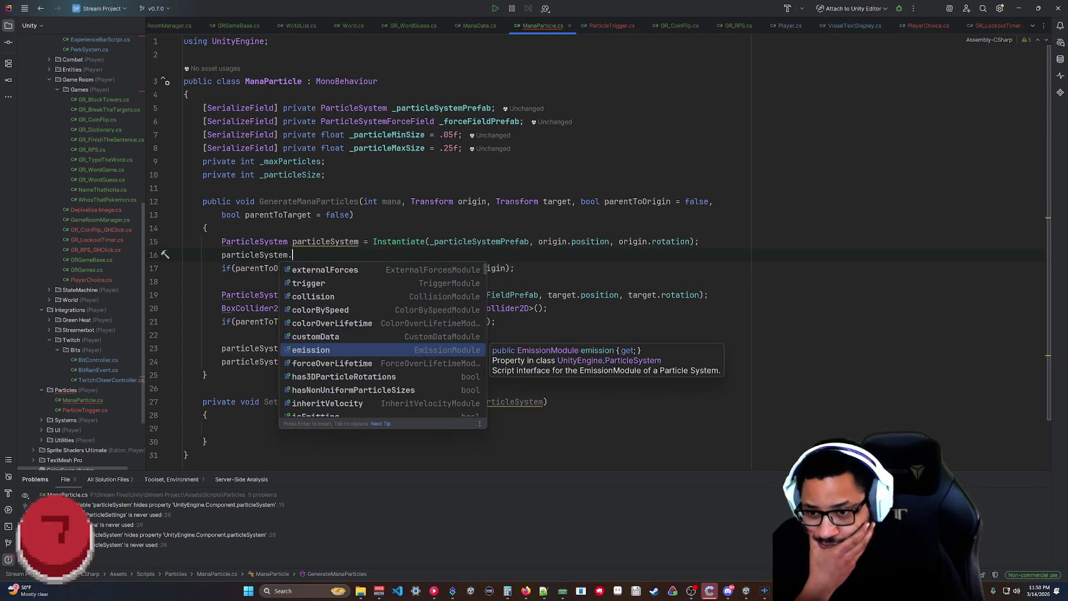
{"action": "key", "text": "Down"}
{"action": "key", "text": "Down"}
{"action": "key", "text": "Down"}
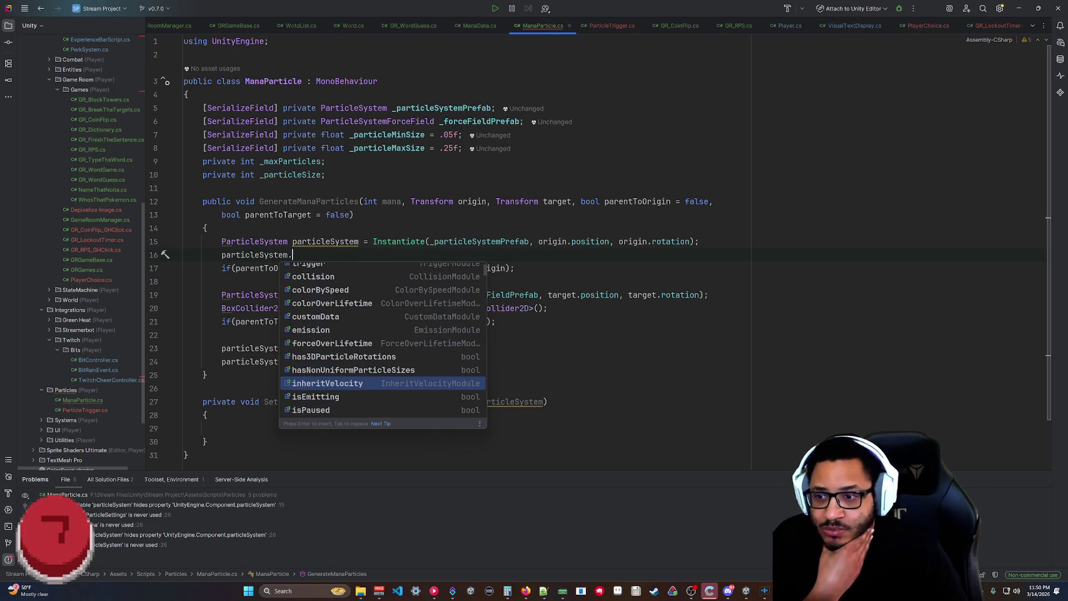
{"action": "key", "text": "Down"}
{"action": "key", "text": "Down"}
{"action": "key", "text": "Down"}
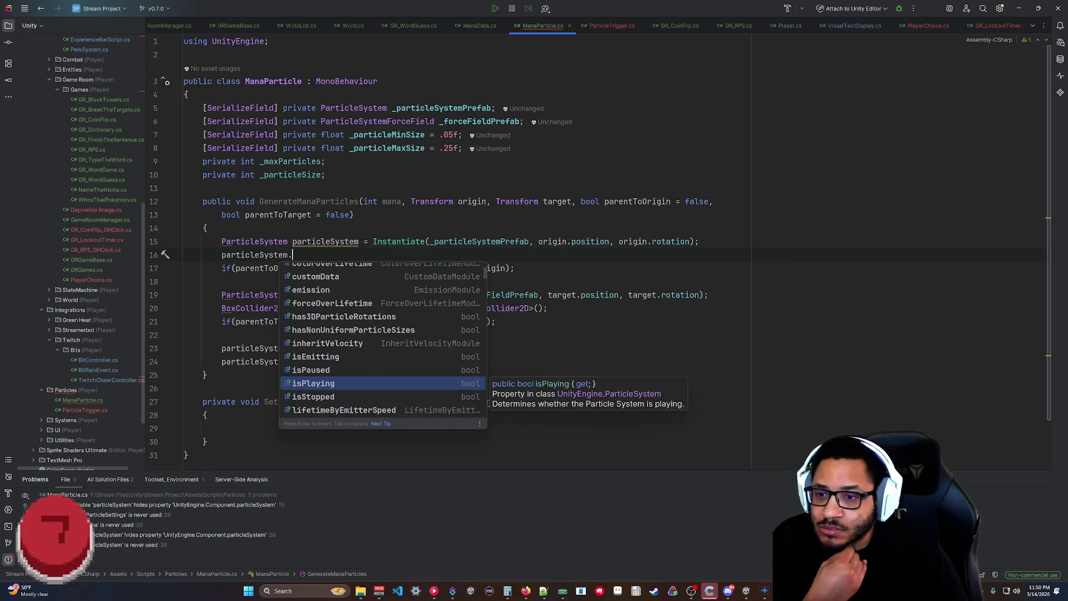
{"action": "key", "text": "Down"}
{"action": "key", "text": "Down"}
{"action": "key", "text": "Down"}
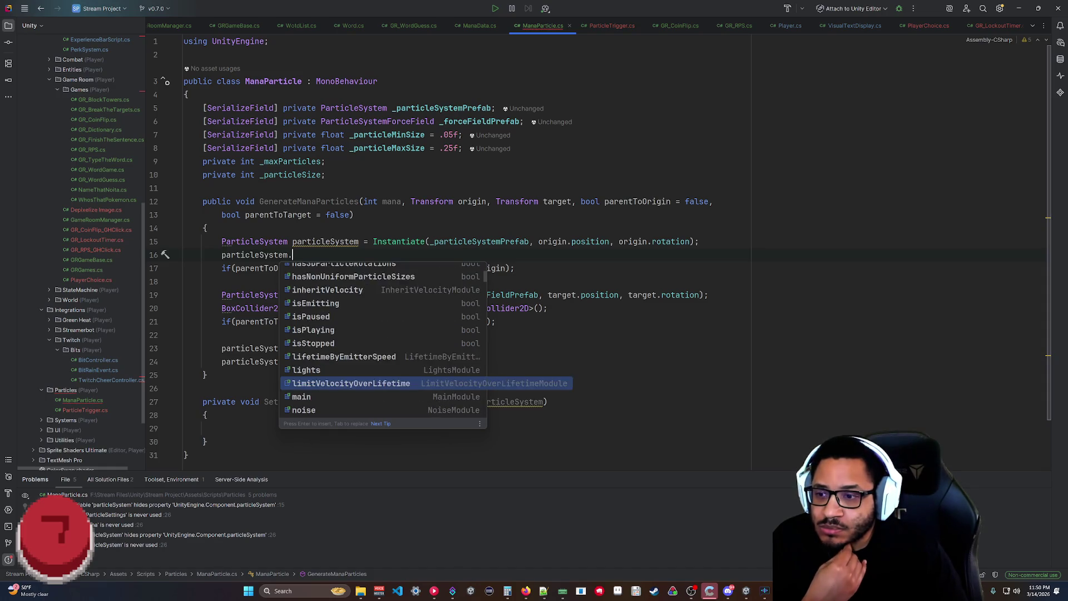
{"action": "key", "text": "Up"}
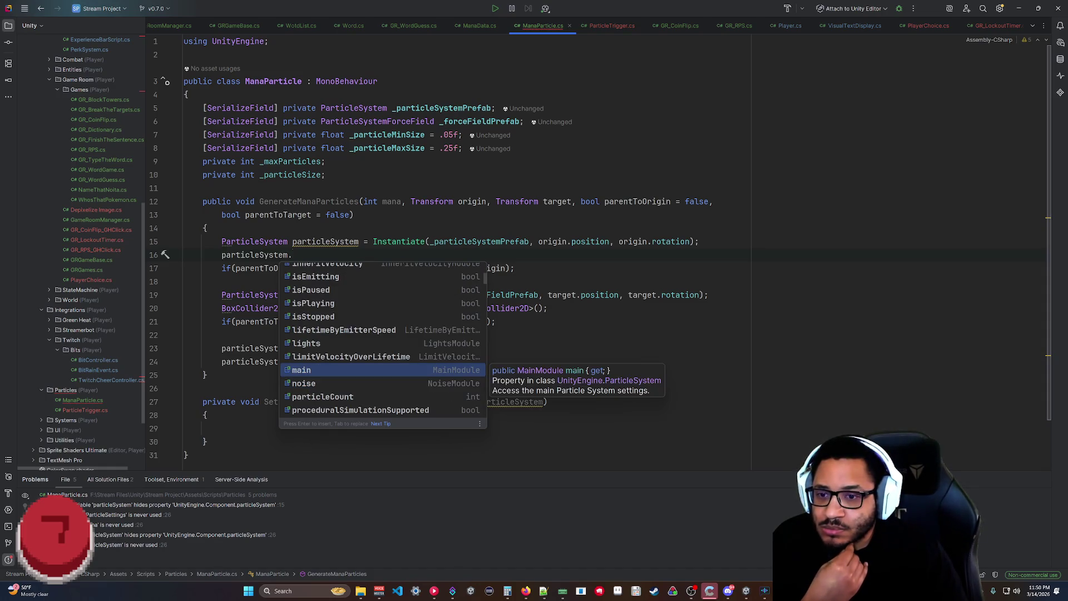
{"action": "key", "text": "Down"}
{"action": "key", "text": "Down"}
{"action": "key", "text": "Down"}
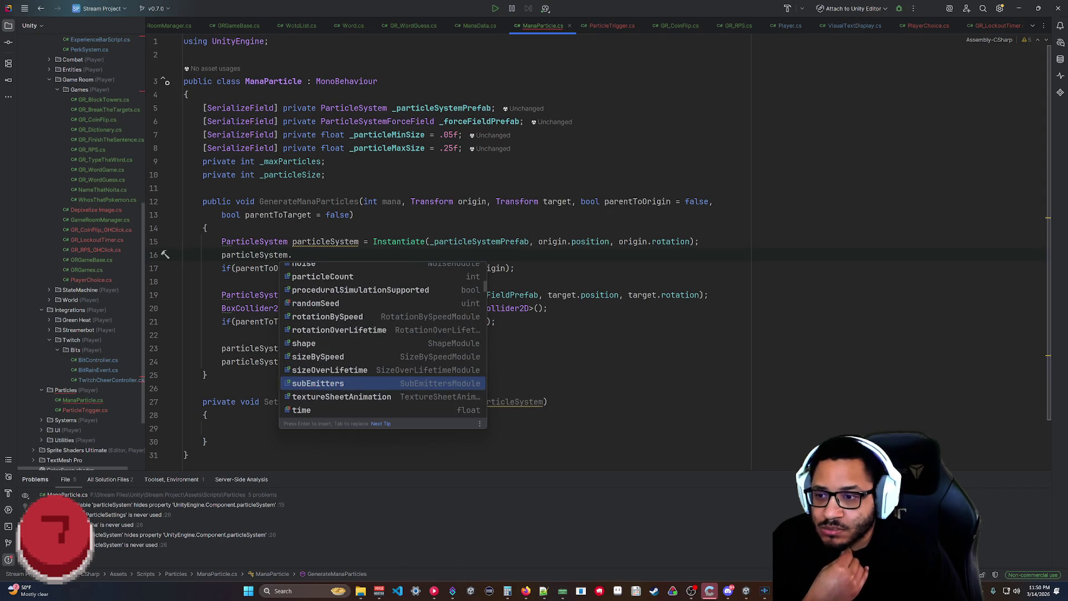
{"action": "key", "text": "Down"}
{"action": "key", "text": "Down"}
{"action": "key", "text": "Down"}
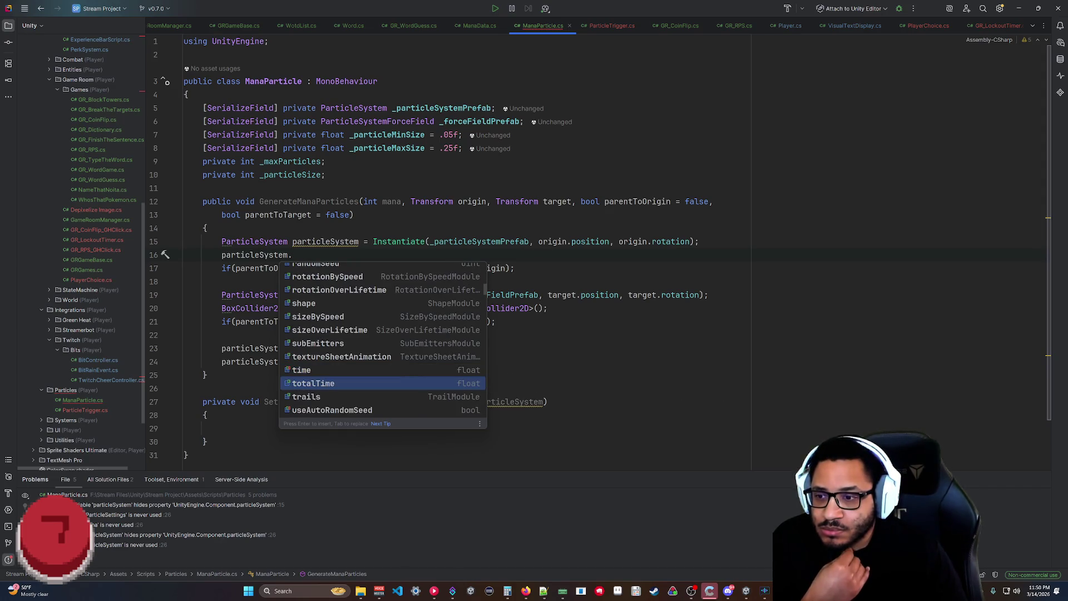
{"action": "key", "text": "Down"}
{"action": "key", "text": "Down"}
{"action": "key", "text": "Down"}
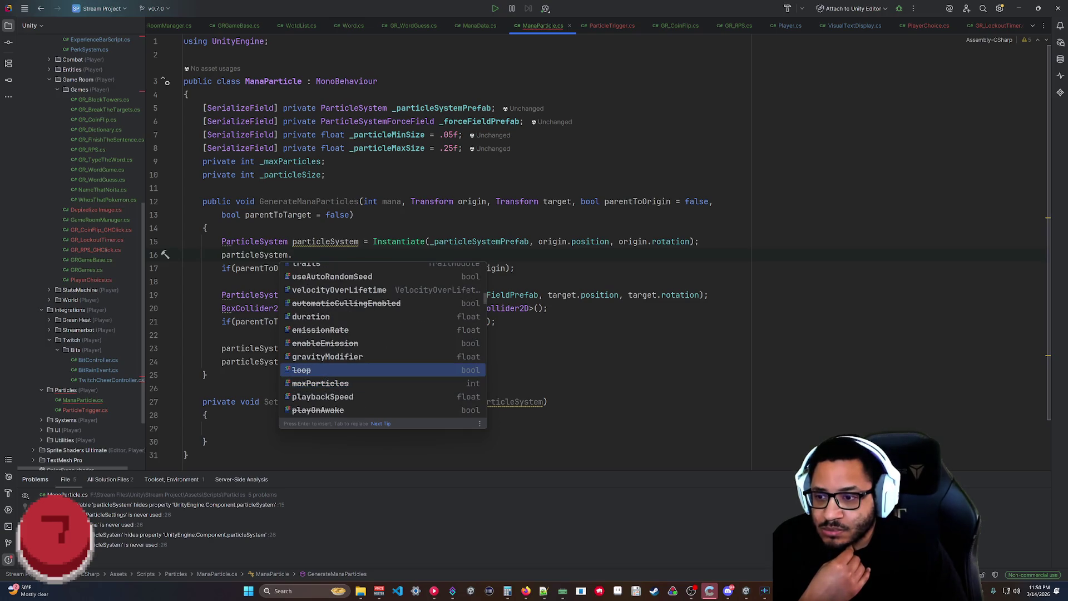
{"action": "key", "text": "Up"}
{"action": "key", "text": "Up"}
{"action": "key", "text": "Up"}
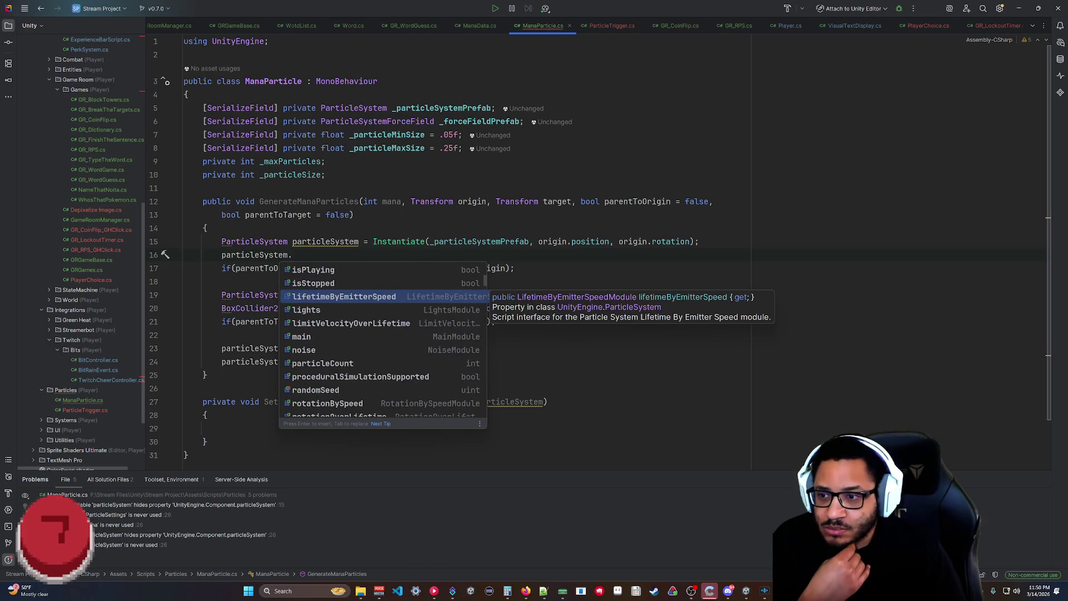
{"action": "key", "text": "Down"}
{"action": "key", "text": "Down"}
{"action": "key", "text": "Down"}
{"action": "key", "text": "Return"}
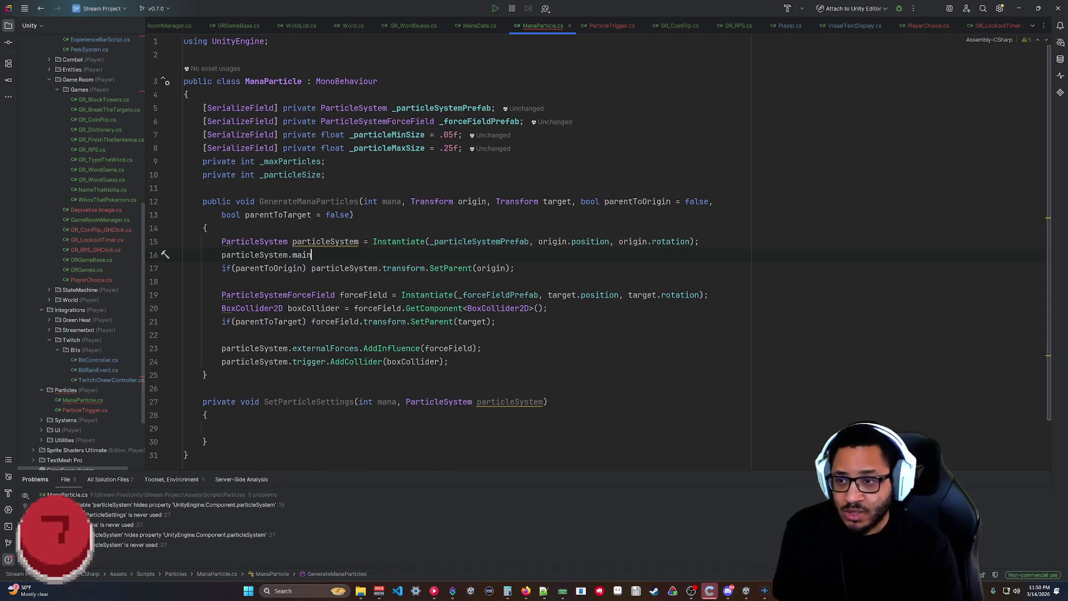
Try a main-module playOnAwake = false assignment, then delete it again.
{"action": "type", "text": "."}
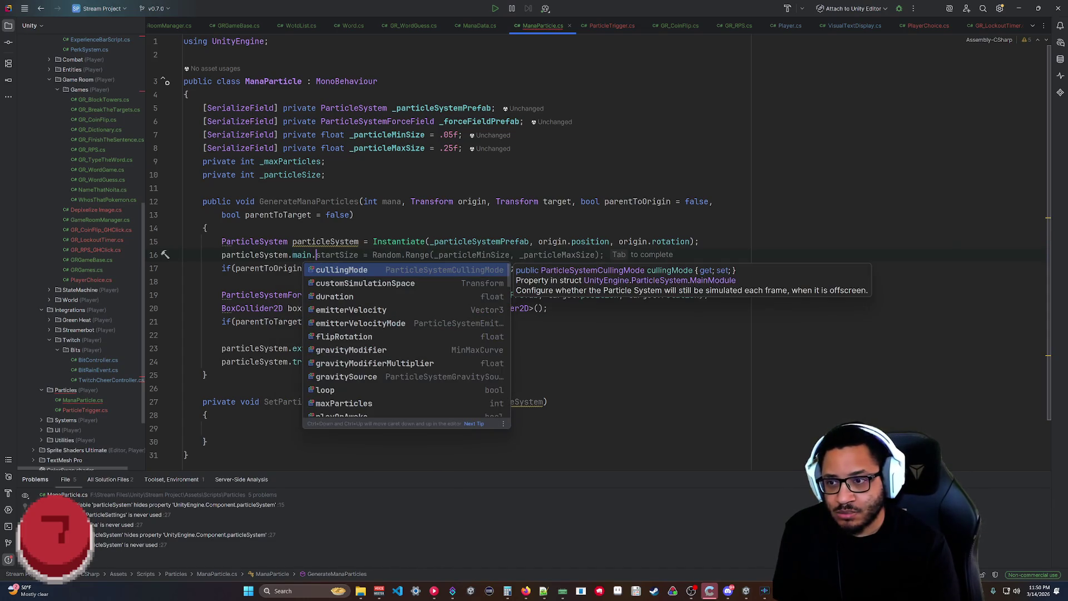
{"action": "type", "text": "s"}
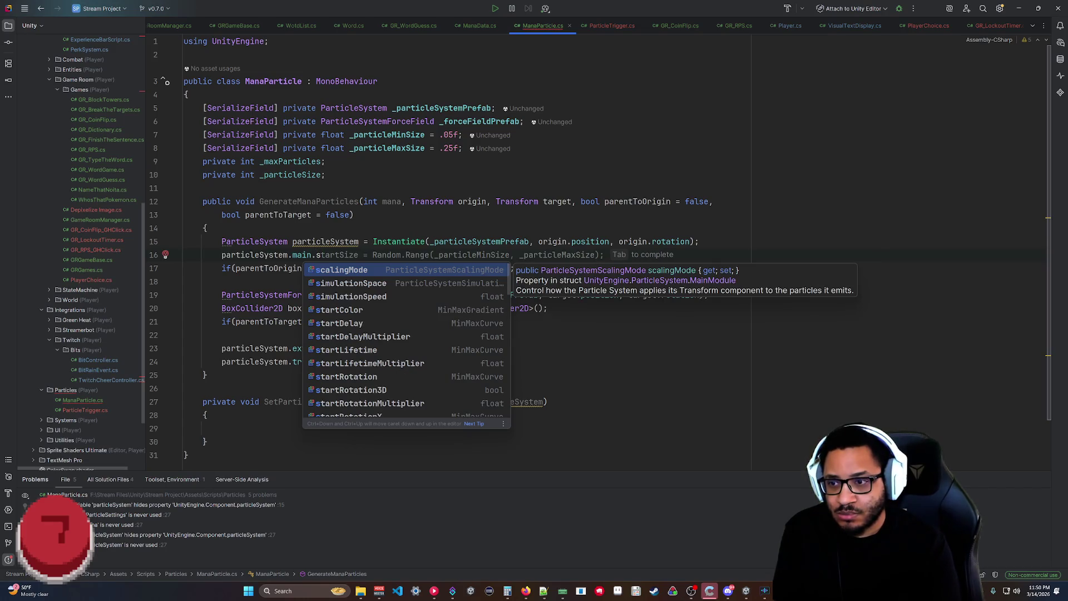
{"action": "key", "text": "BackSpace"}
{"action": "type", "text": "pl"}
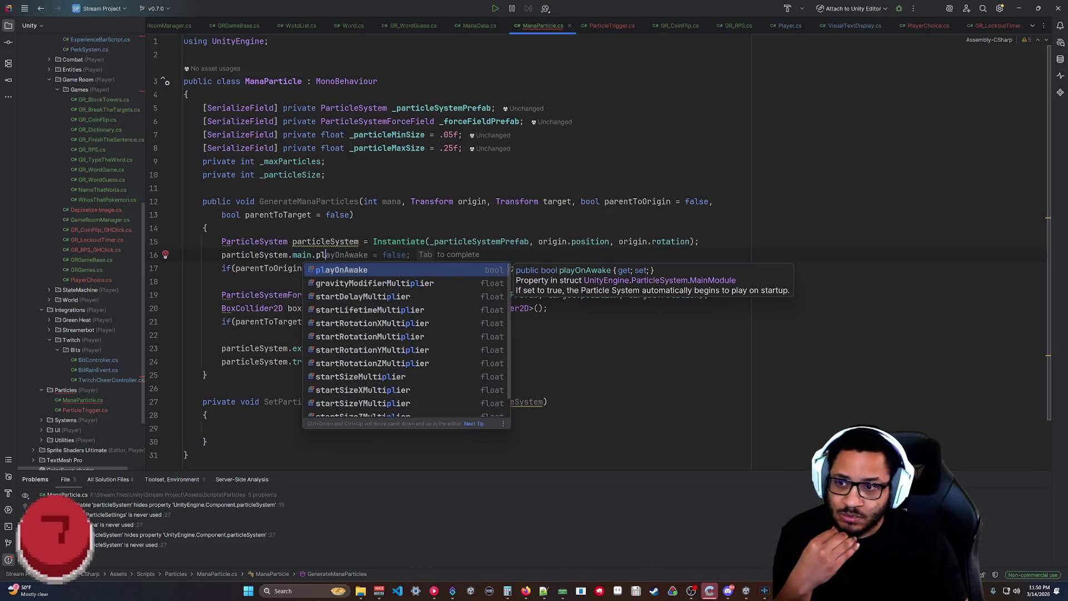
{"action": "scroll", "coordinate": [452, 328], "scroll_direction": "down", "scroll_amount": 1}
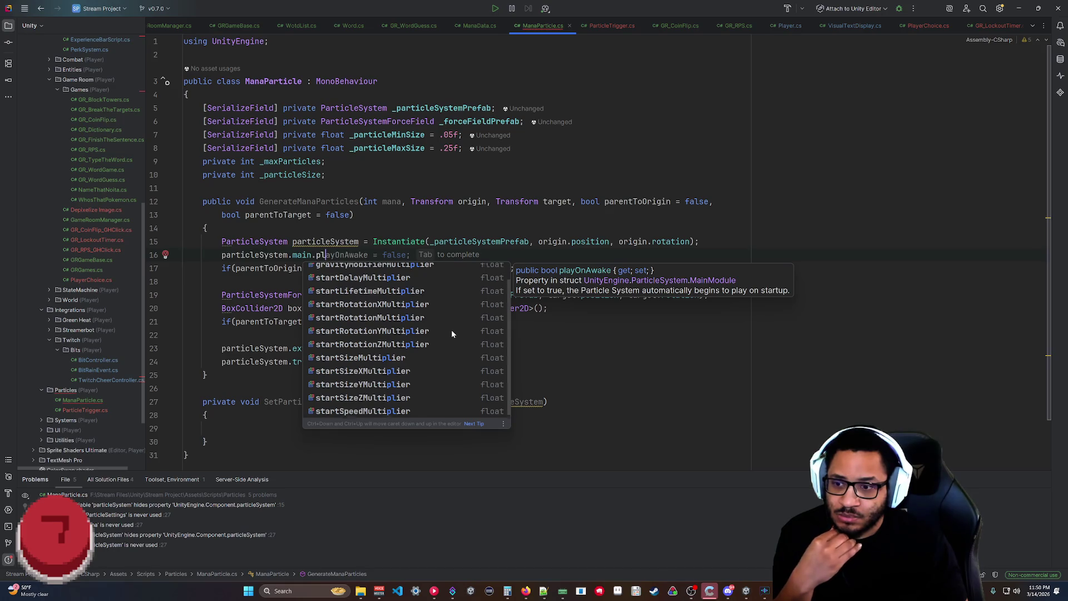
{"action": "scroll", "coordinate": [452, 332], "scroll_direction": "up", "scroll_amount": 1}
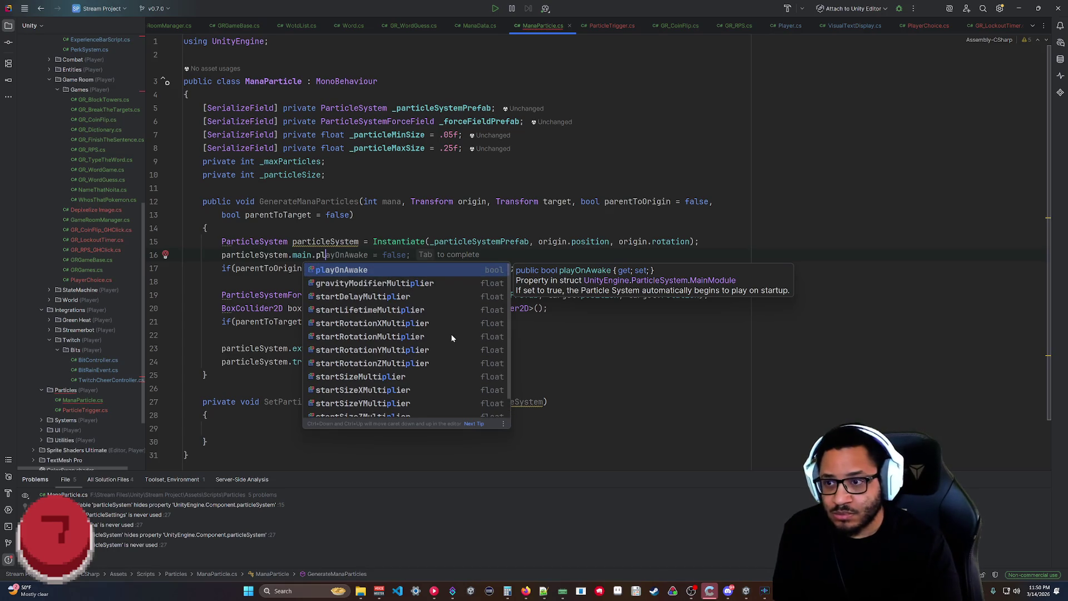
{"action": "key", "text": "BackSpace"}
{"action": "key", "text": "BackSpace"}
{"action": "key", "text": "BackSpace"}
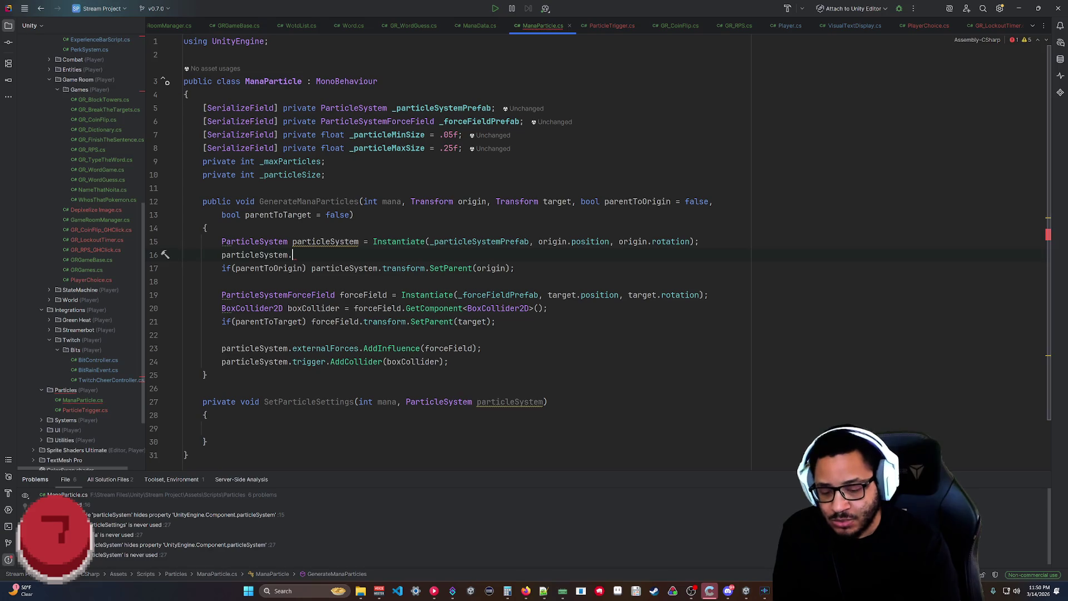
{"action": "type", "text": "play"}
{"action": "key", "text": "Down"}
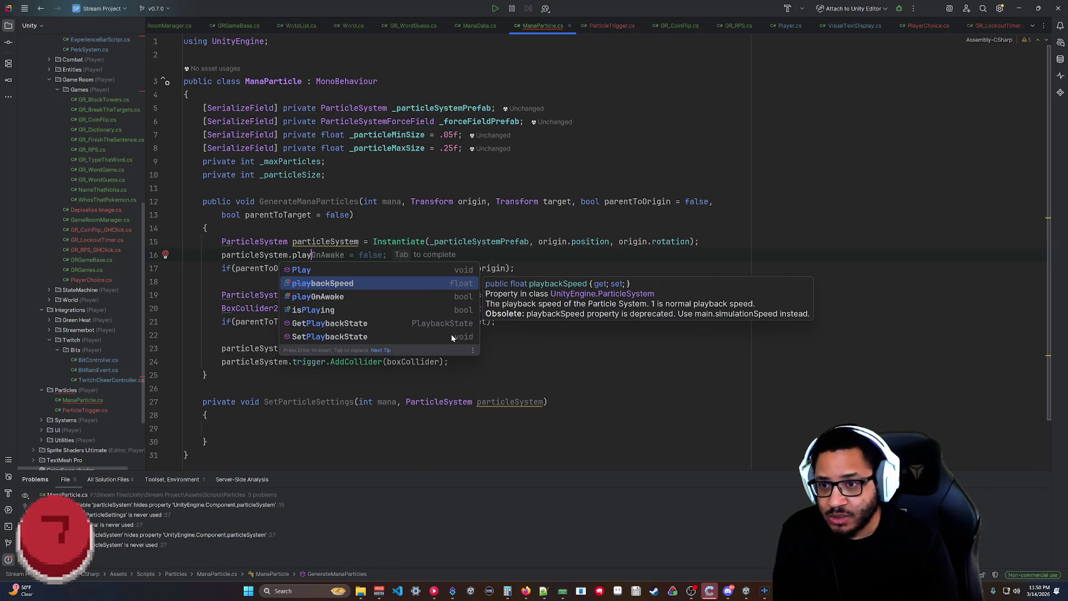
{"action": "key", "text": "Up"}
{"action": "key", "text": "Tab"}
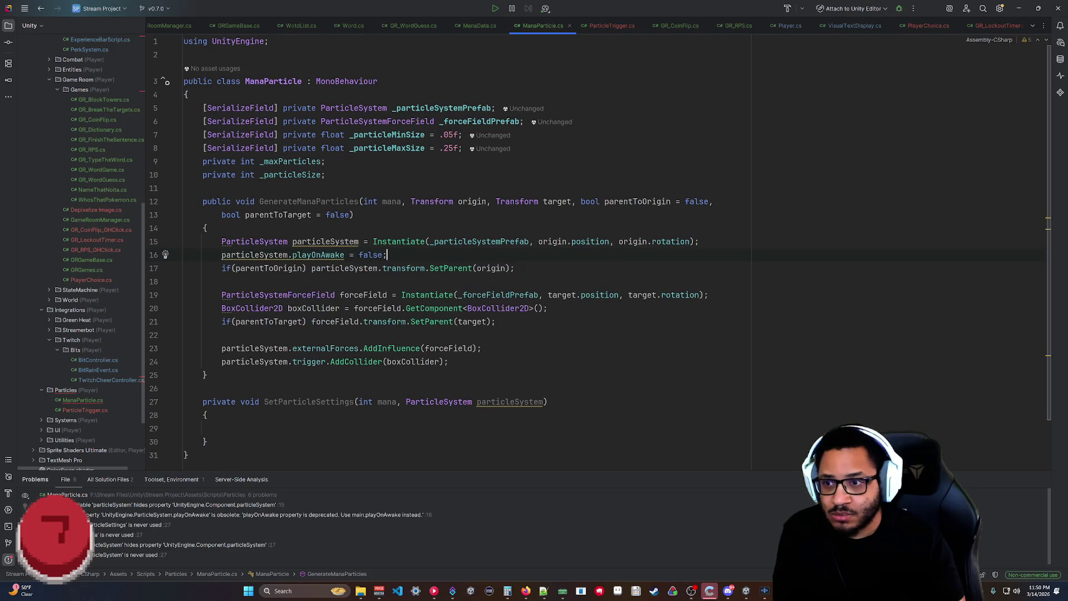
{"action": "key", "text": "ctrl+BackSpace"}
{"action": "key", "text": "ctrl+BackSpace"}
{"action": "key", "text": "ctrl+BackSpace"}
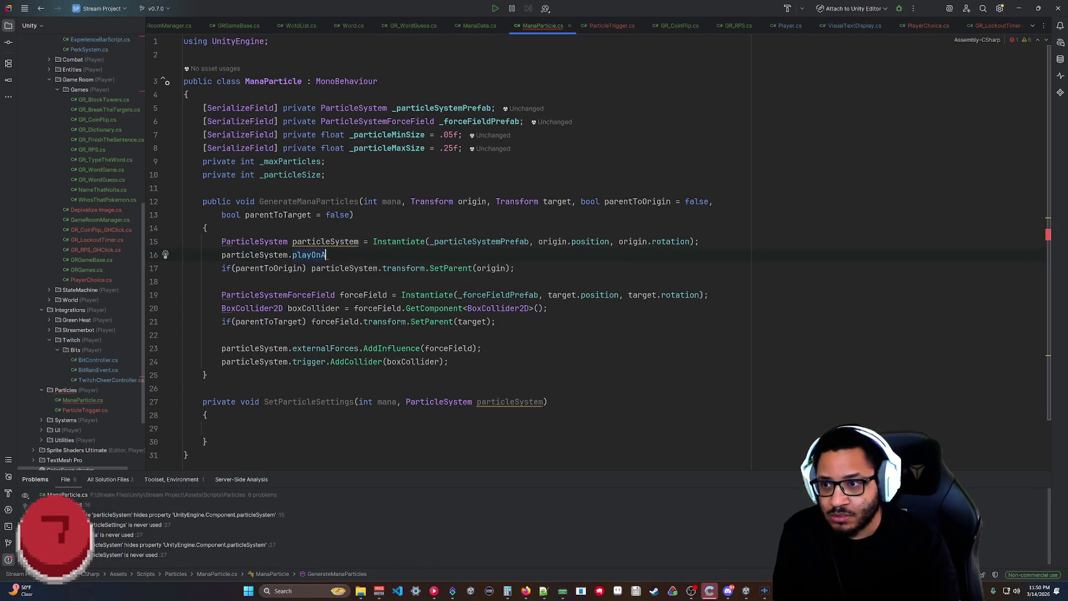
Finish line 16 as particleSystem.Play(); and let Unity recompile.
{"action": "type", "text": "pla"}
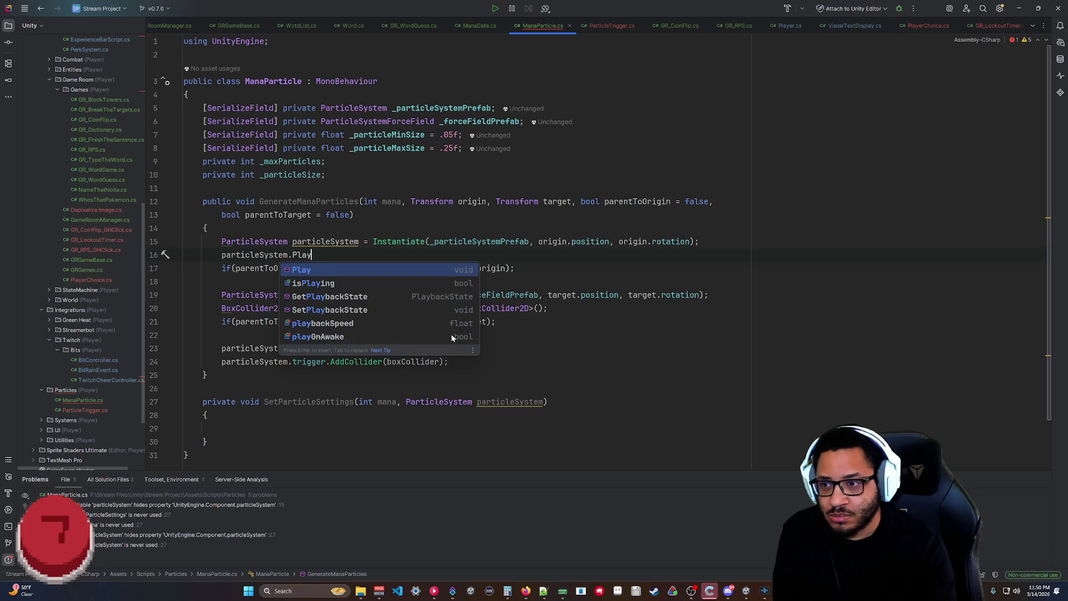
{"action": "key", "text": "Return"}
{"action": "type", "text": ";"}
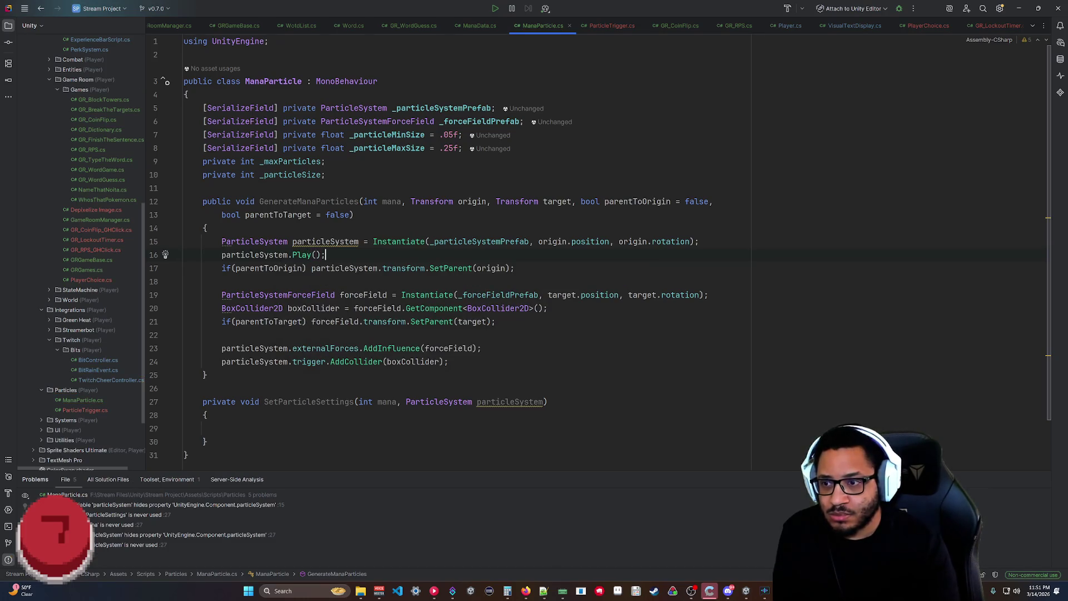
{"action": "key", "text": "alt+Tab"}
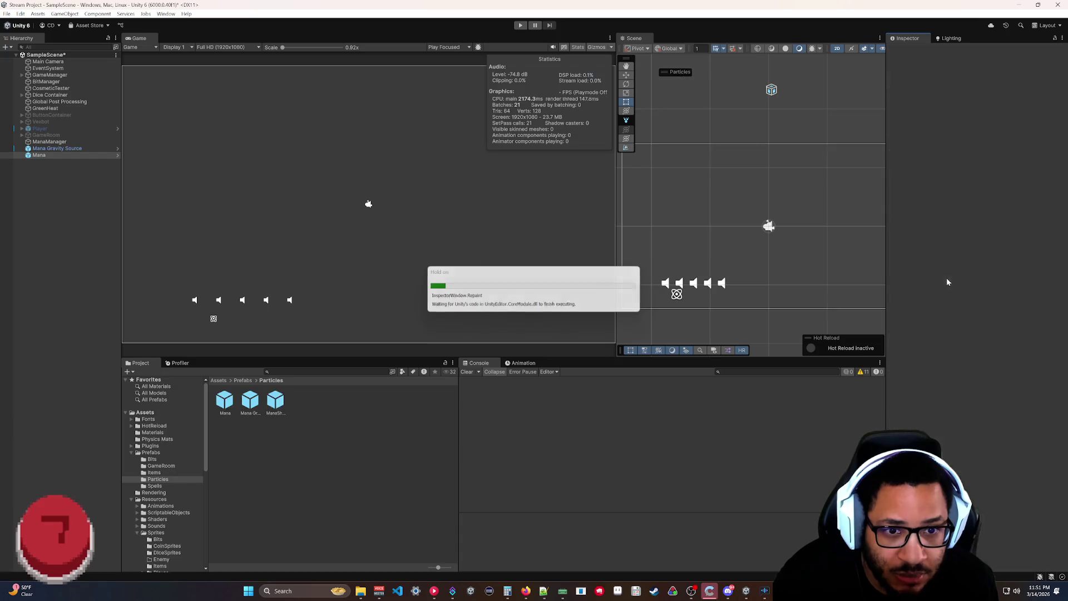
Change the Play On Awake option, stop the particle preview, and test the scene in Play mode.
{"action": "right_click", "coordinate": [908, 281]}
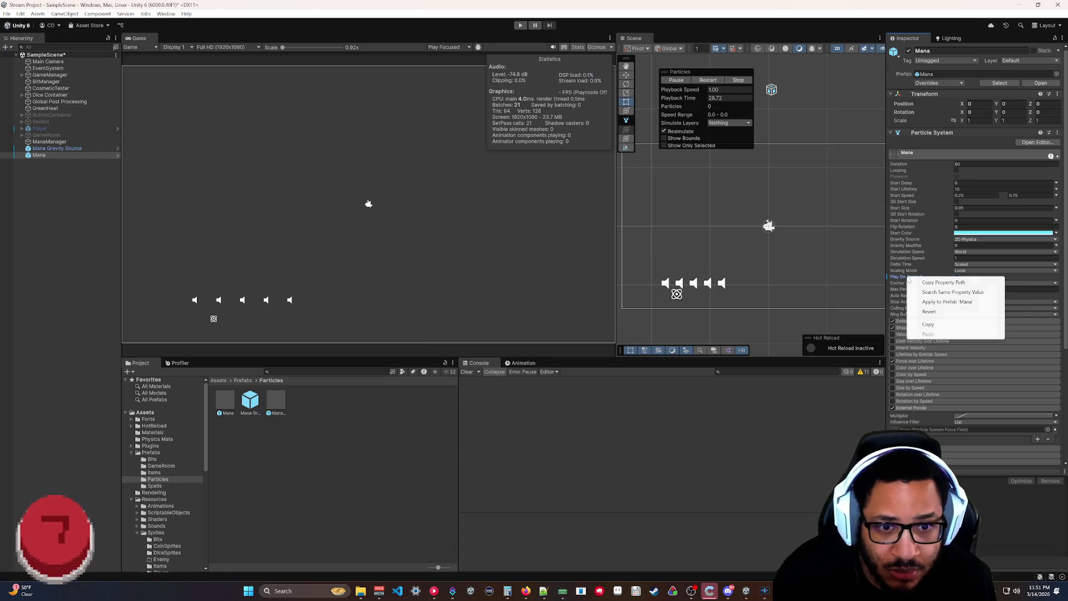
{"action": "left_click", "coordinate": [946, 301]}
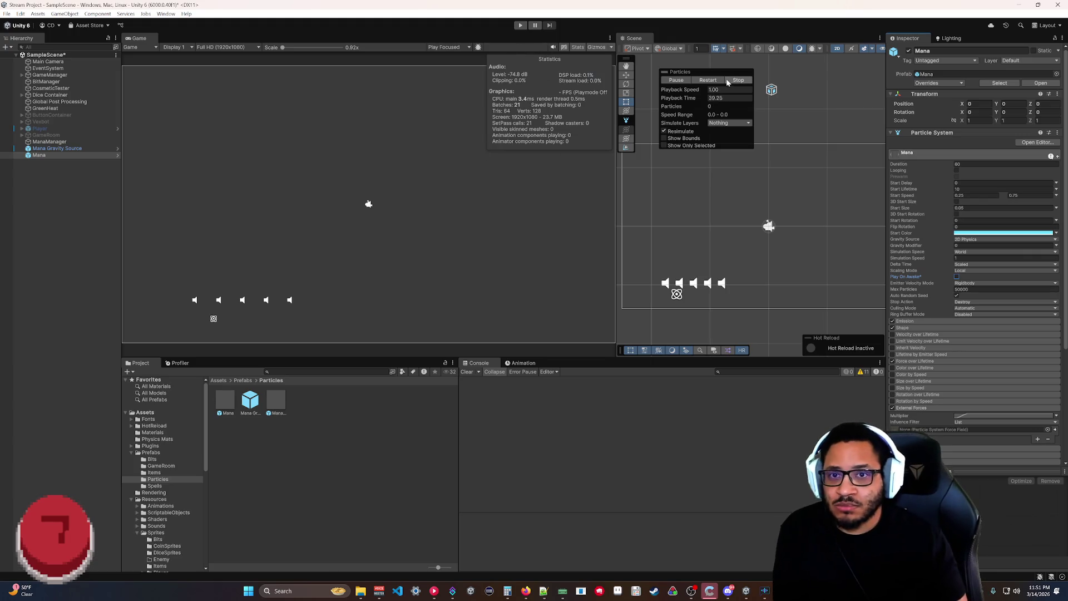
{"action": "left_click", "coordinate": [737, 80]}
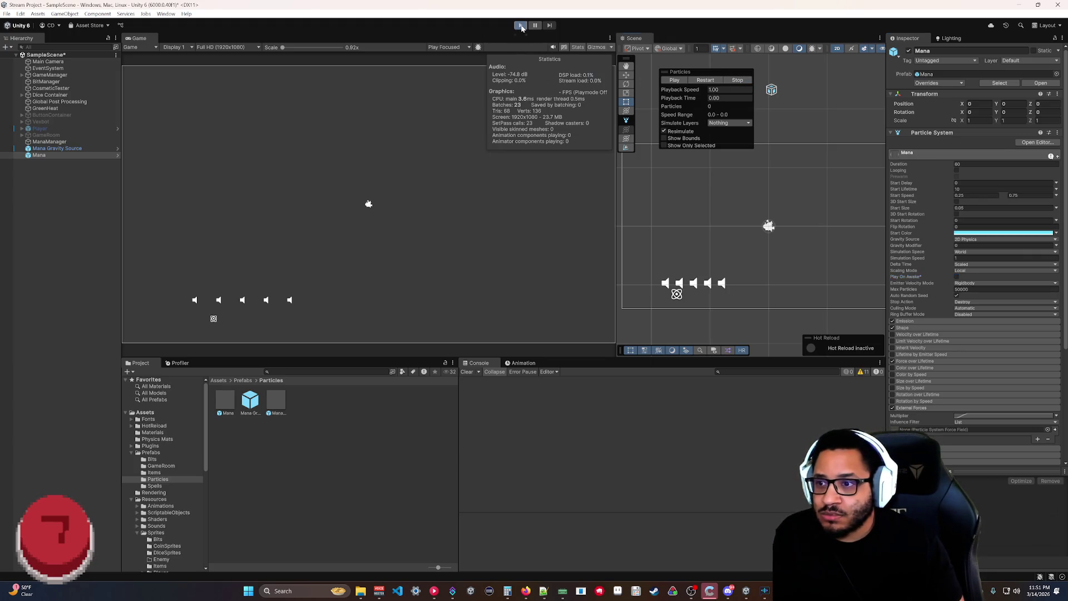
{"action": "left_click", "coordinate": [520, 26]}
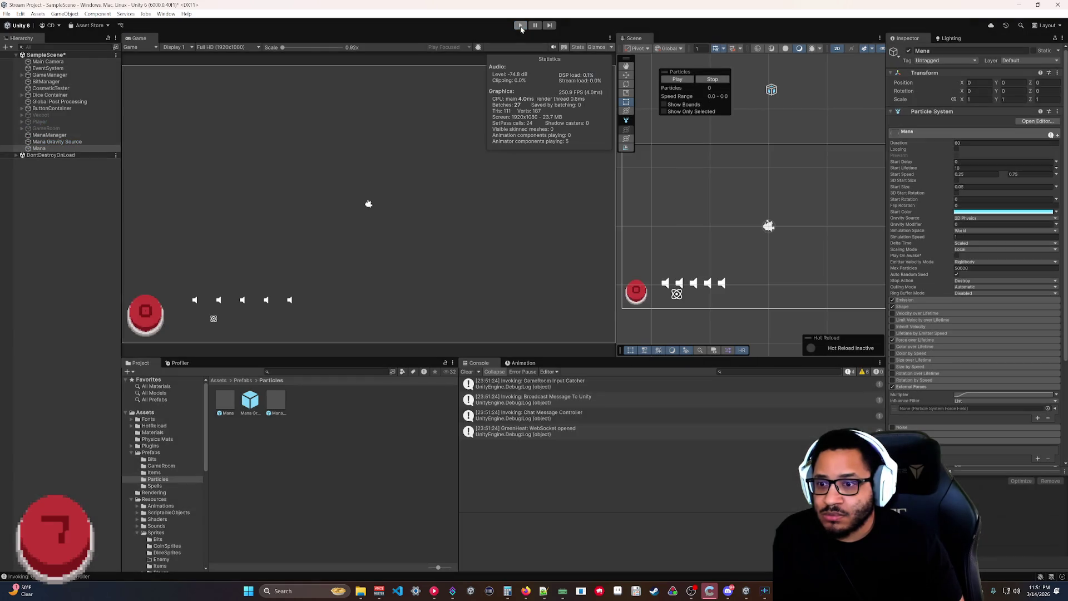
{"action": "key", "text": "alt+Tab"}
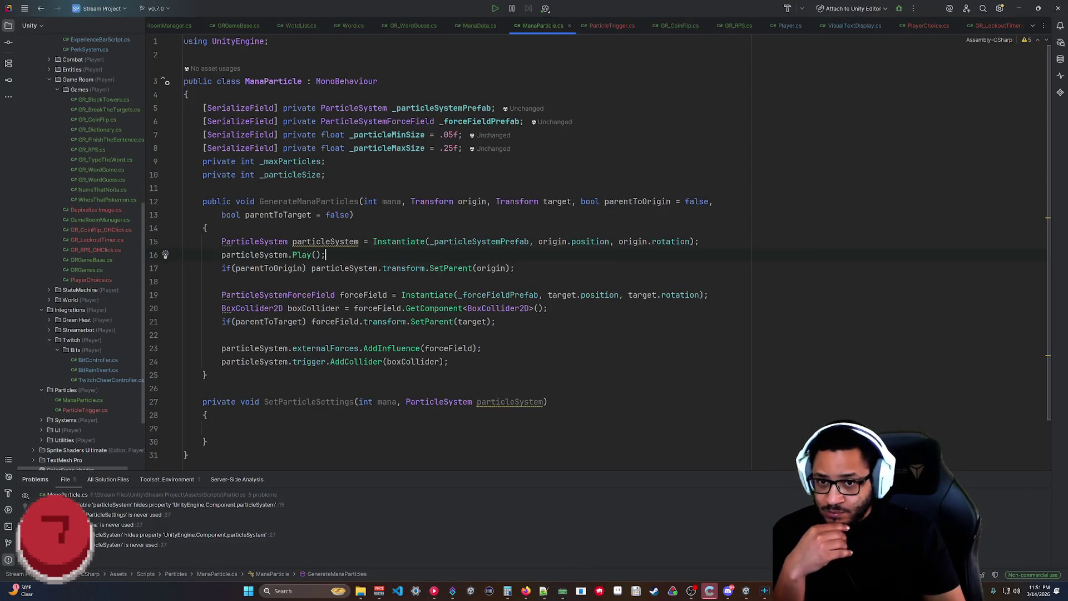
Delete the early Play() line and end with SetParticleSettings(mana, particleSystem); then particleSystem.Play();.
{"action": "key", "text": "shift+Up"}
{"action": "key", "text": "shift+End"}
{"action": "key", "text": "BackSpace"}
{"action": "left_click", "coordinate": [449, 349]}
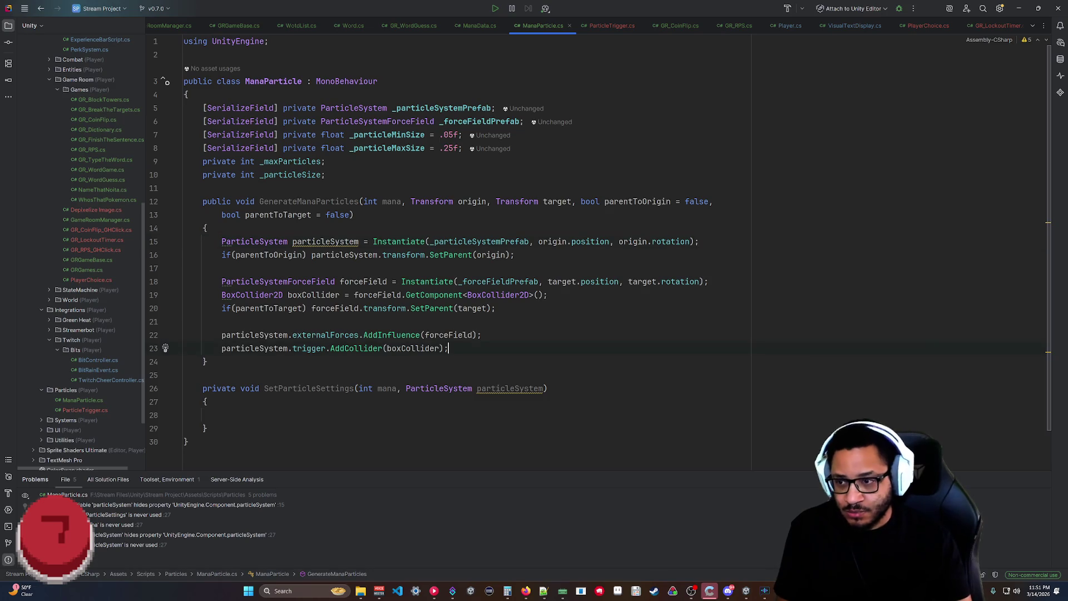
{"action": "key", "text": "Return"}
{"action": "key", "text": "Return"}
{"action": "key", "text": "Tab"}
{"action": "key", "text": "Return"}
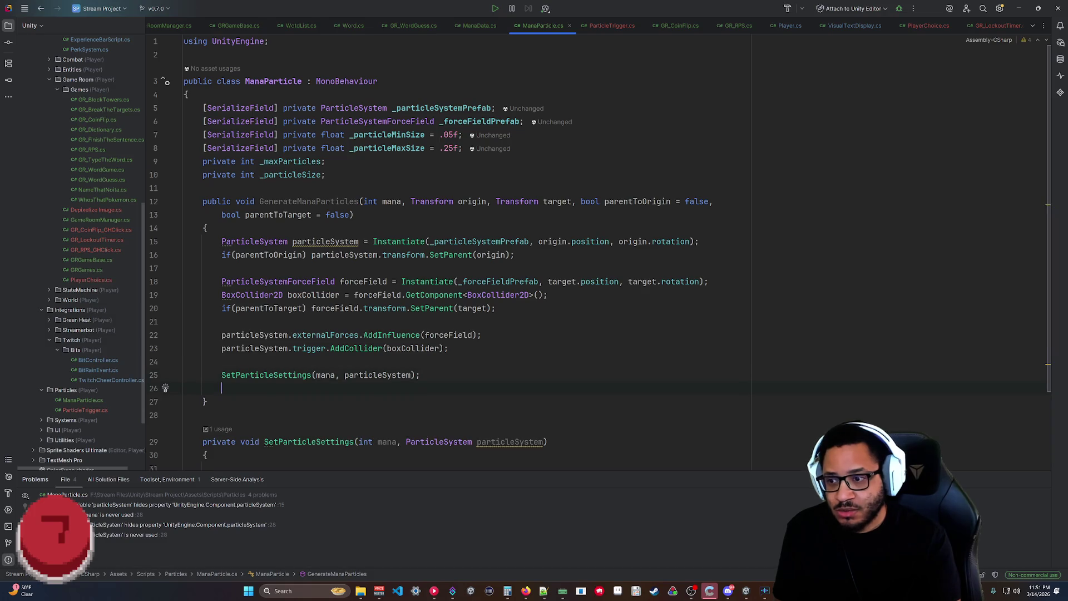
{"action": "key", "text": "Tab"}
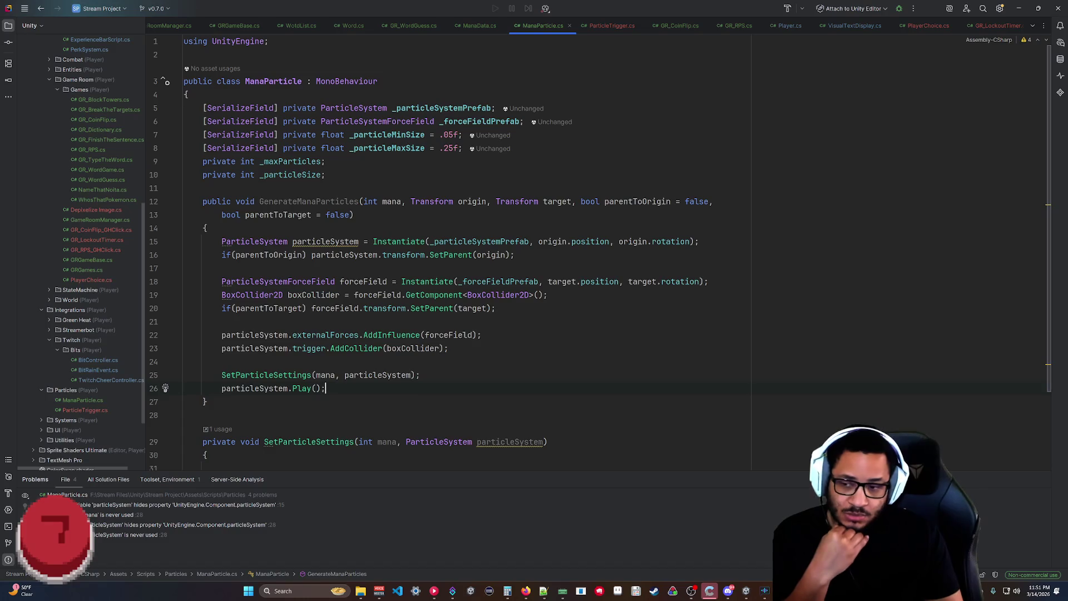
Open new lines below SetParticleSettings' closing brace.
{"action": "scroll", "coordinate": [446, 251], "scroll_direction": "down", "scroll_amount": 3}
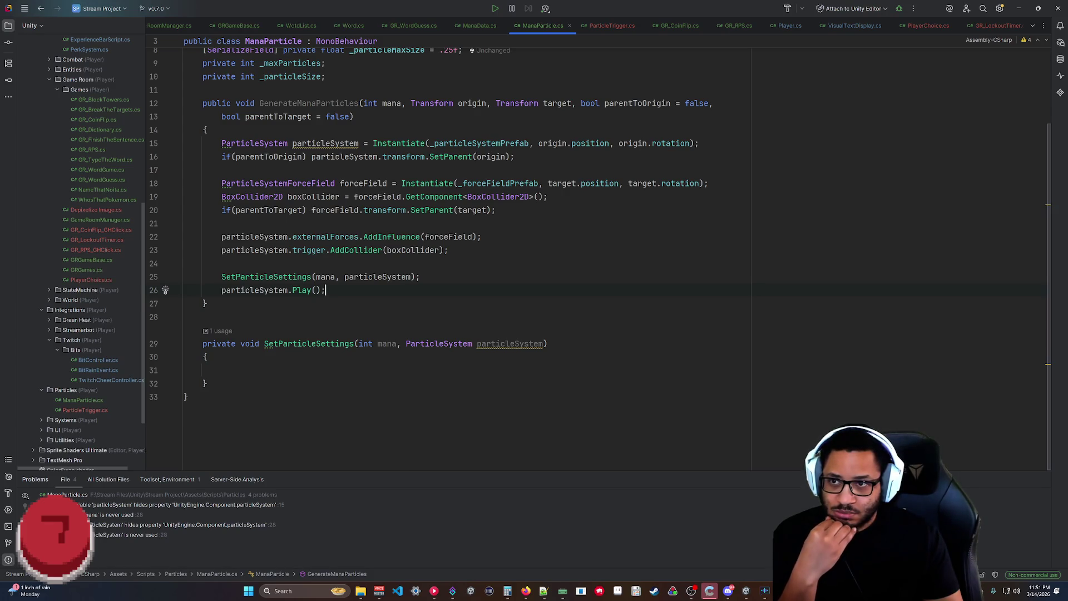
{"action": "scroll", "coordinate": [601, 254], "scroll_direction": "up", "scroll_amount": 3}
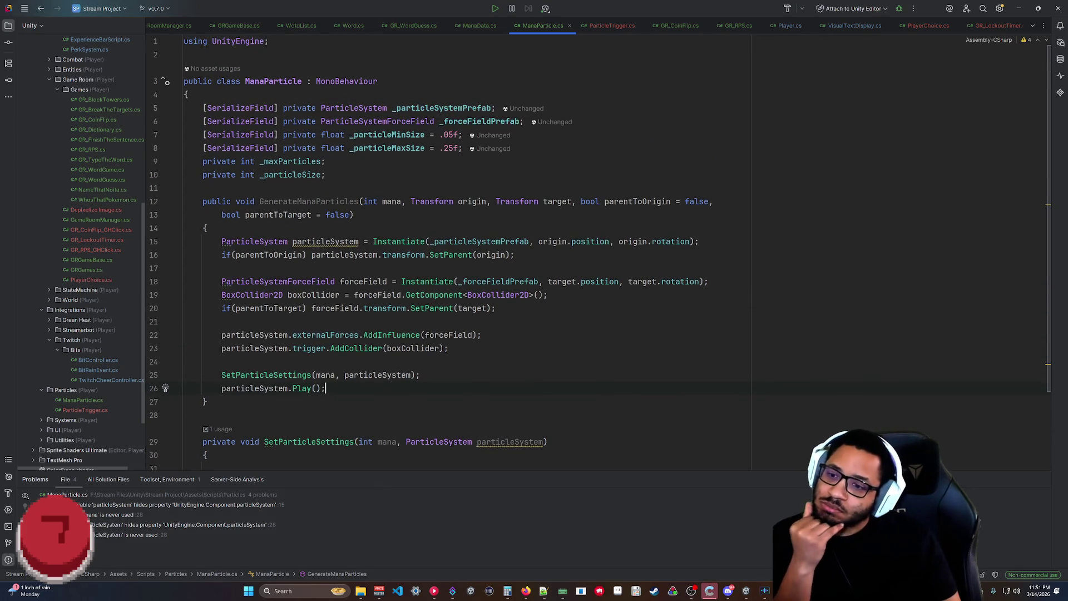
{"action": "scroll", "coordinate": [601, 254], "scroll_direction": "down", "scroll_amount": 3}
{"action": "left_click", "coordinate": [206, 384]}
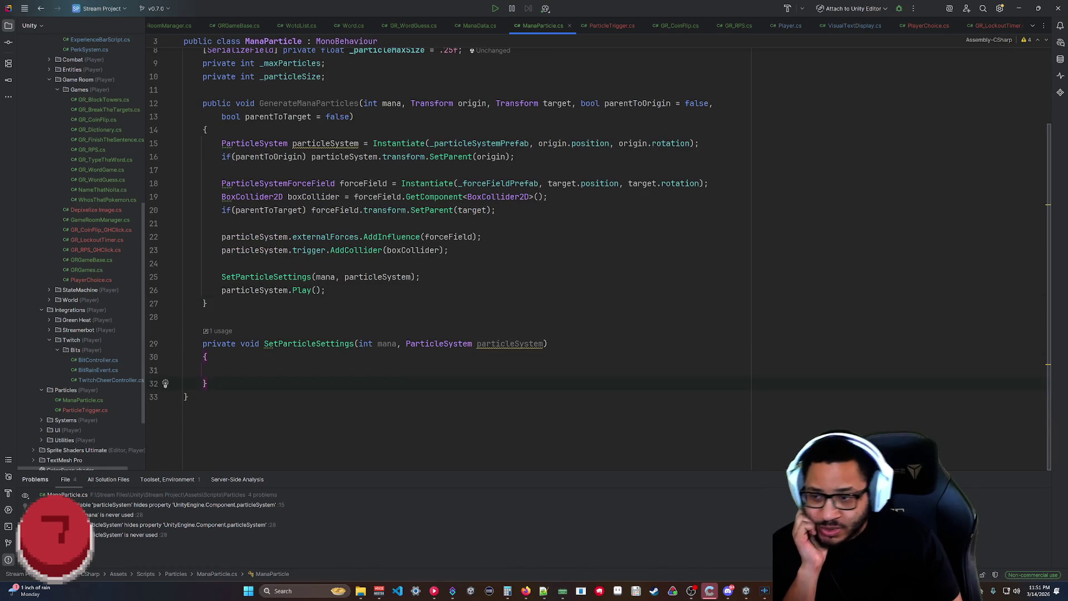
{"action": "key", "text": "Return"}
{"action": "key", "text": "Return"}
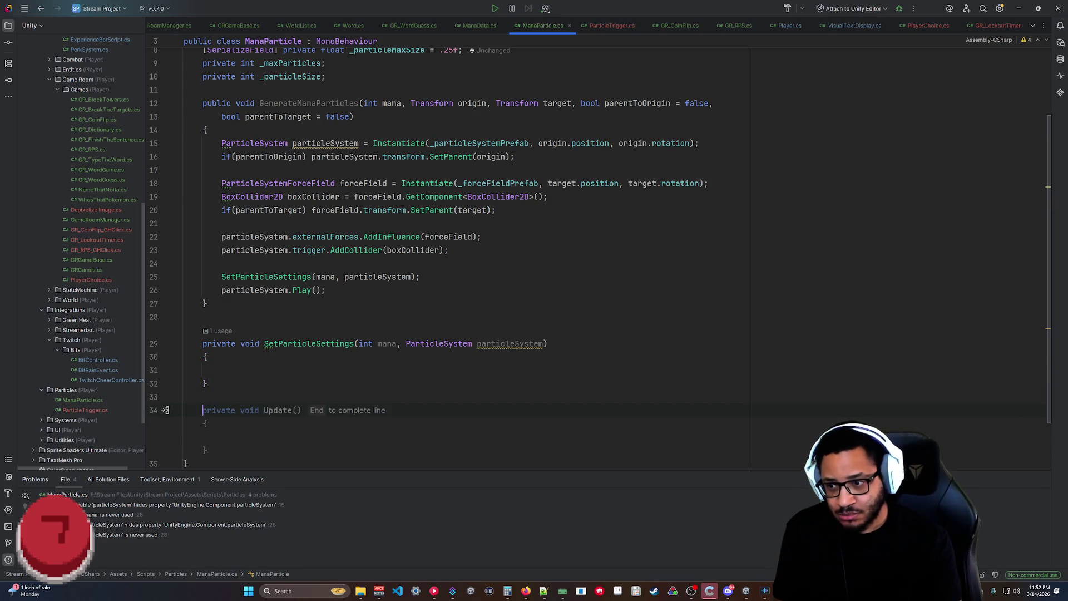
Add an Update() method below SetParticleSettings containing an unfinished if( condition.
{"action": "key", "text": "End"}
{"action": "left_click", "coordinate": [222, 436]}
{"action": "type", "text": "if("}
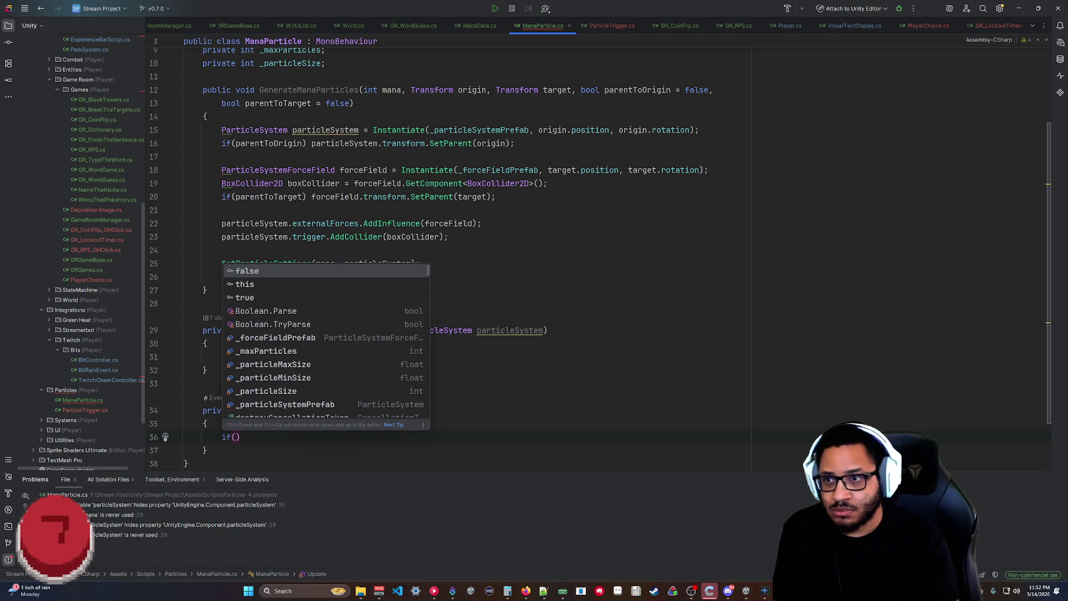
{"action": "left_click", "coordinate": [206, 343]}
{"action": "scroll", "coordinate": [445, 250], "scroll_direction": "up", "scroll_amount": 3}
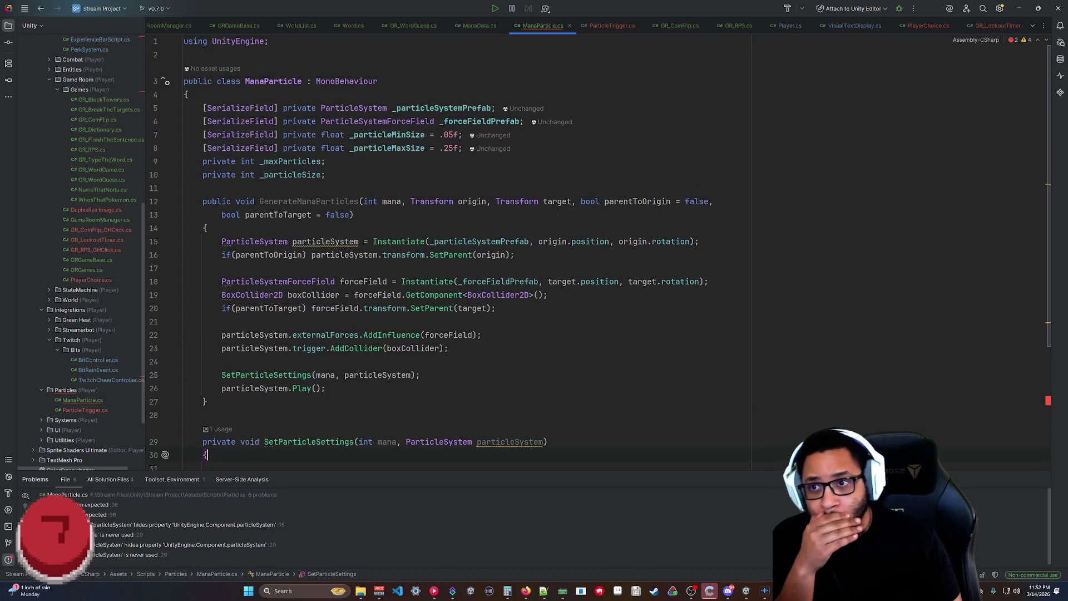
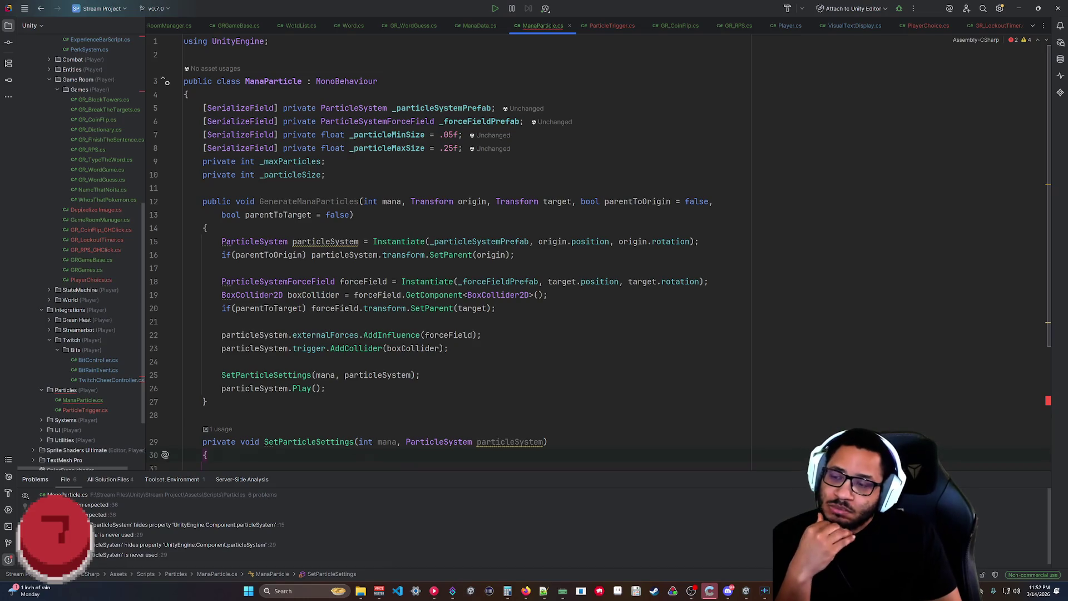
Delete the empty Update method from ManaParticle.cs and switch to the Unity Editor.
{"action": "scroll", "coordinate": [430, 259], "scroll_direction": "down", "scroll_amount": 4}
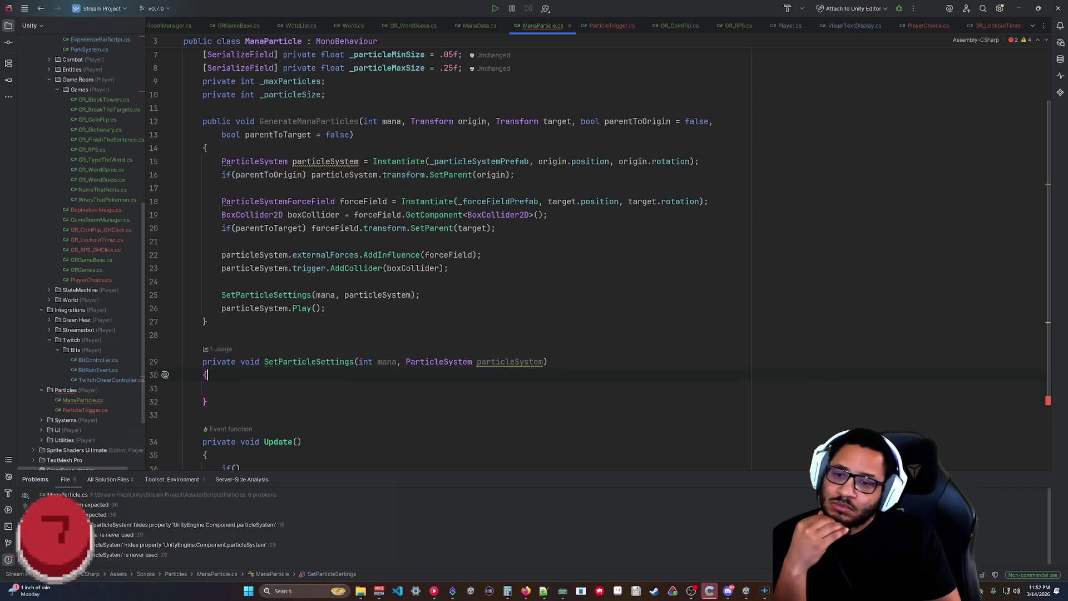
{"action": "left_click_drag", "start_coordinate": [239, 402], "coordinate": [235, 318]}
{"action": "key", "text": "BackSpace"}
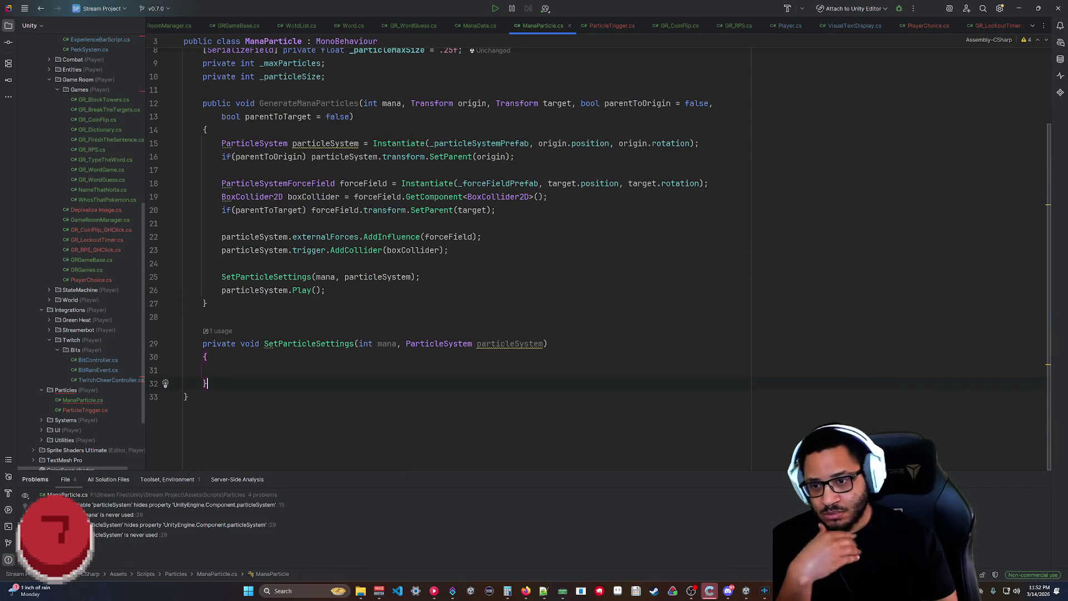
{"action": "scroll", "coordinate": [445, 250], "scroll_direction": "up", "scroll_amount": 3}
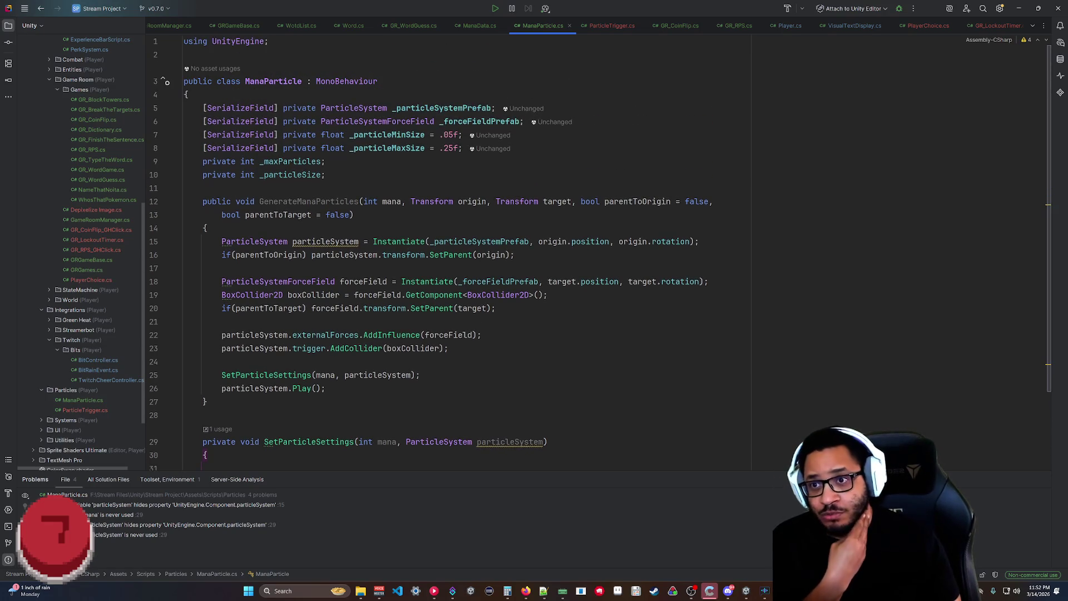
{"action": "scroll", "coordinate": [445, 250], "scroll_direction": "down", "scroll_amount": 2}
{"action": "scroll", "coordinate": [445, 251], "scroll_direction": "up", "scroll_amount": 2}
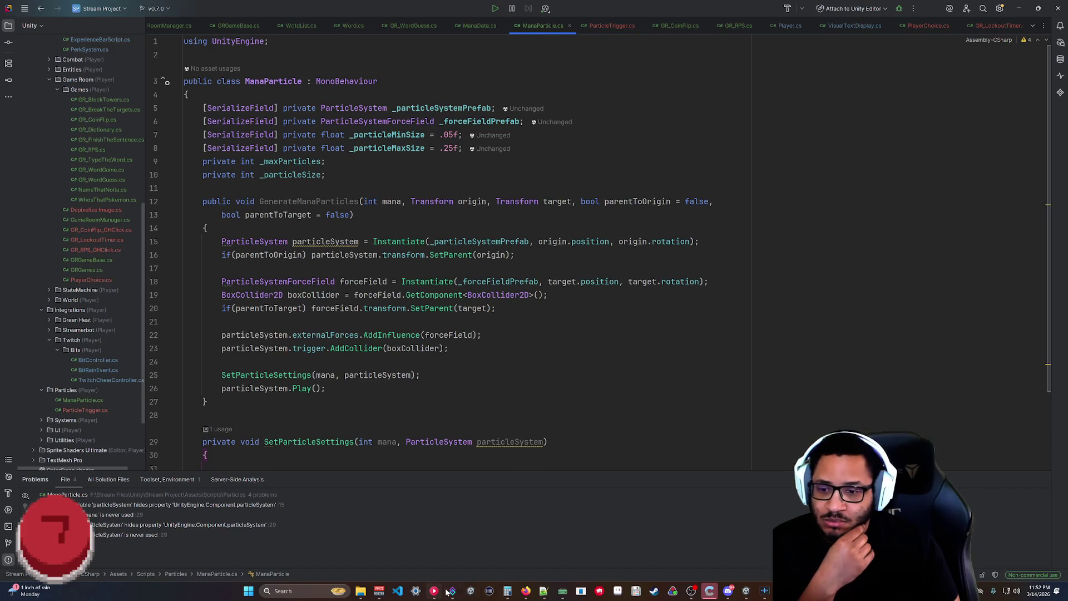
{"action": "key", "text": "alt+Tab"}
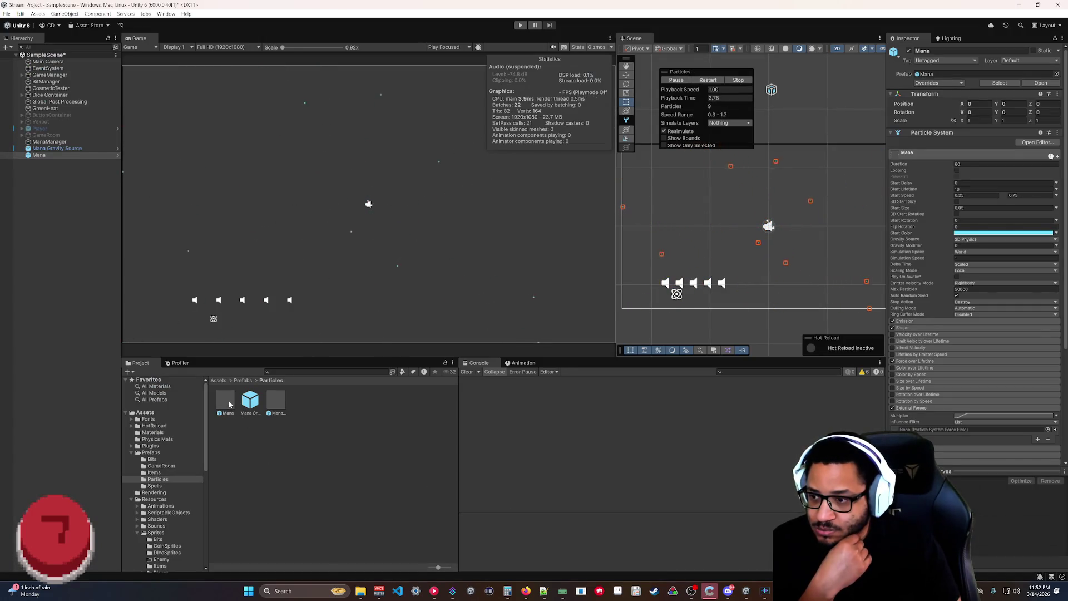
Collapse the Prefabs and Sprites folders and open Scripts > Particles in the Project panel.
{"action": "left_click", "coordinate": [132, 453]}
{"action": "scroll", "coordinate": [158, 520], "scroll_direction": "down", "scroll_amount": 5}
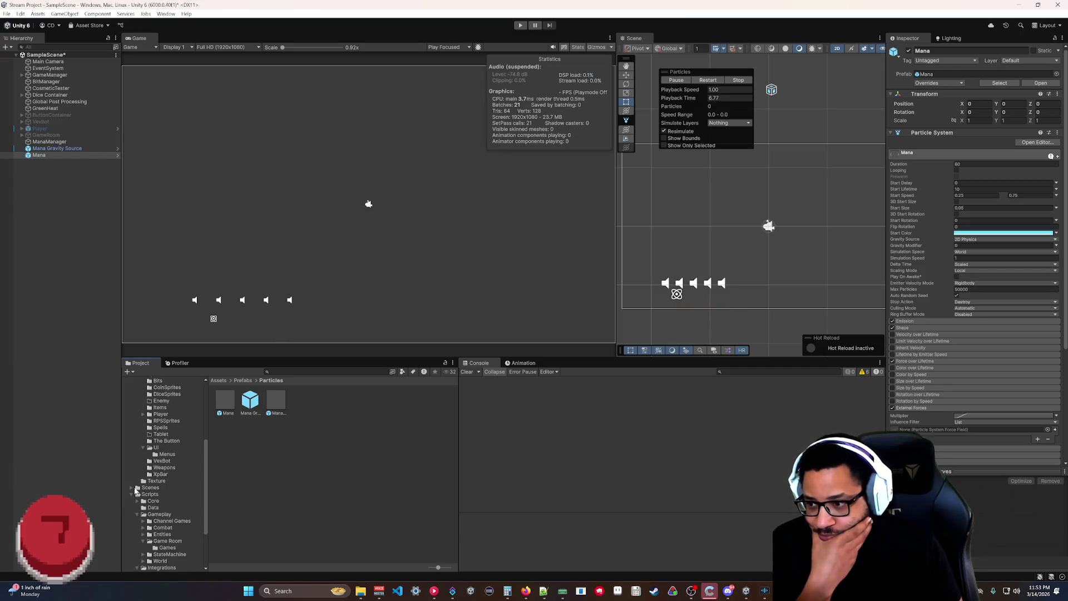
{"action": "left_click", "coordinate": [136, 490]}
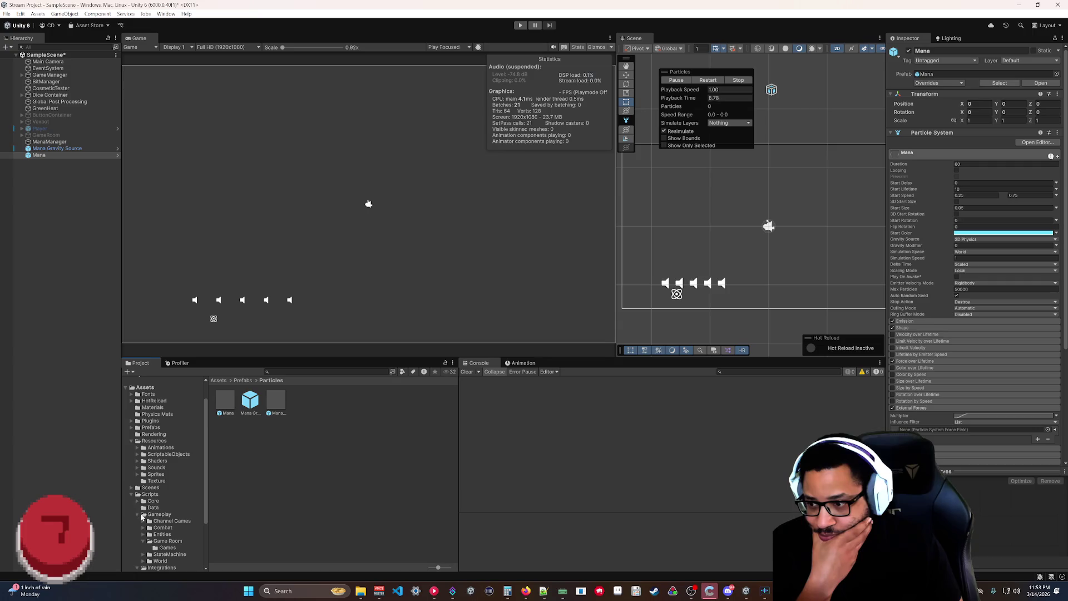
{"action": "scroll", "coordinate": [143, 517], "scroll_direction": "down", "scroll_amount": 3}
{"action": "left_click", "coordinate": [160, 527]}
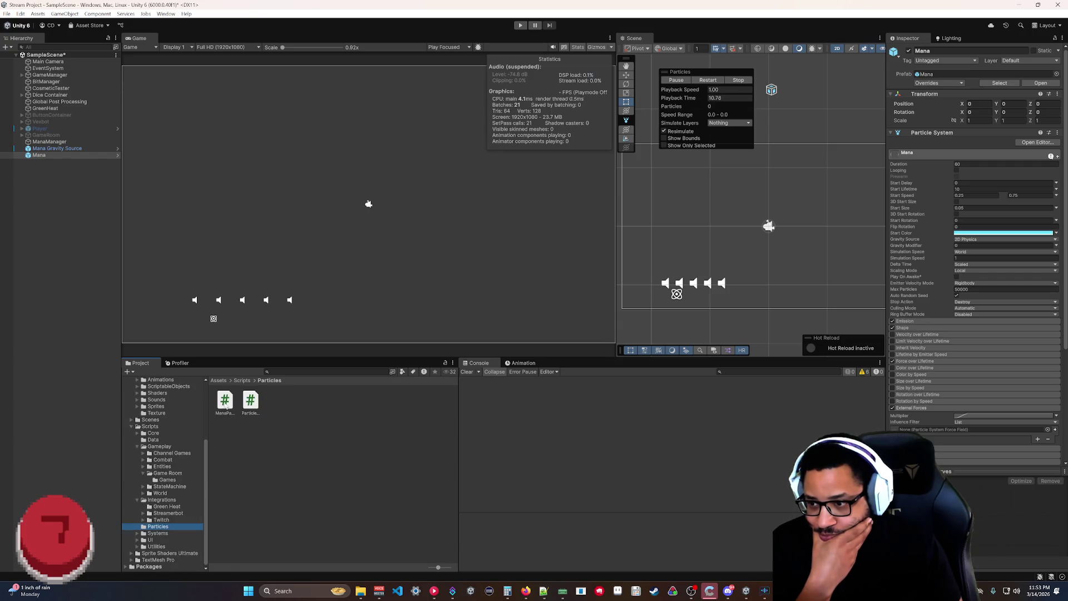
Inspect the ManaParticle and ParticleTrigger scripts, then return to Rider.
{"action": "left_click", "coordinate": [225, 402]}
{"action": "left_click", "coordinate": [251, 402]}
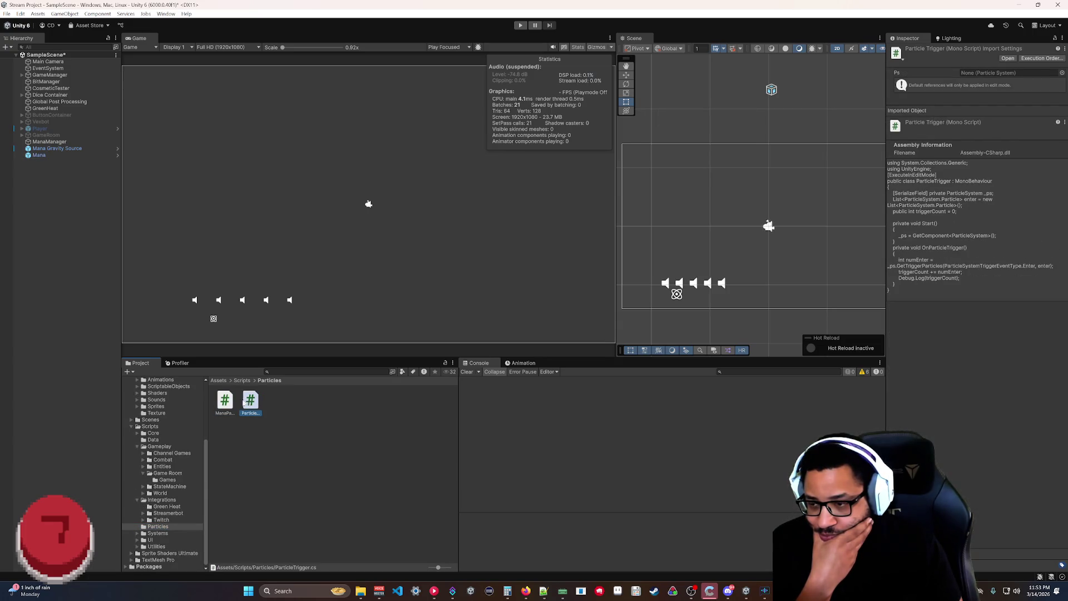
{"action": "left_click", "coordinate": [224, 402]}
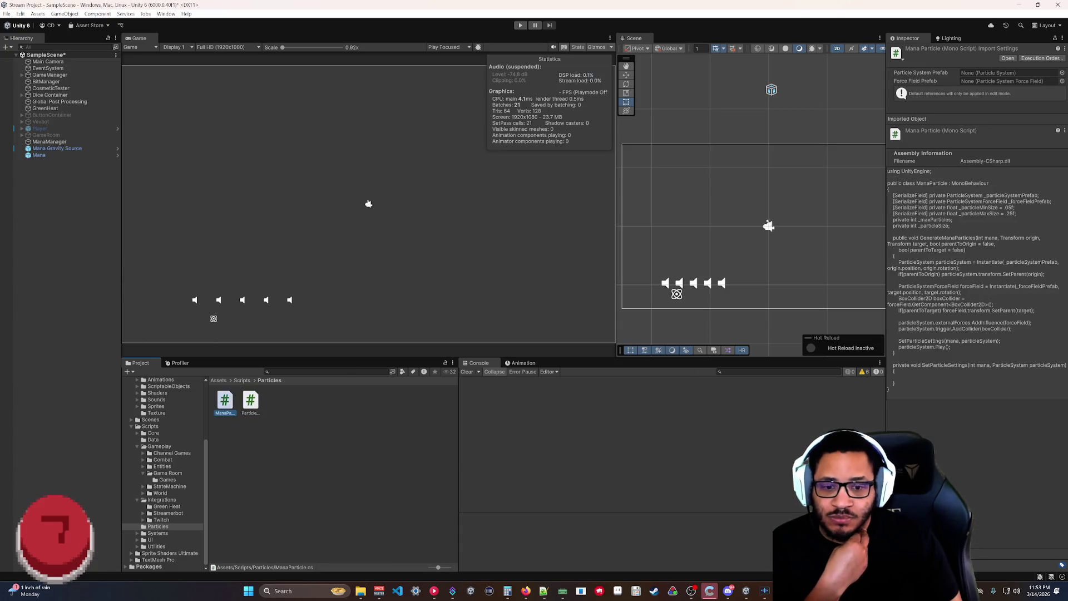
{"action": "key", "text": "alt+Tab"}
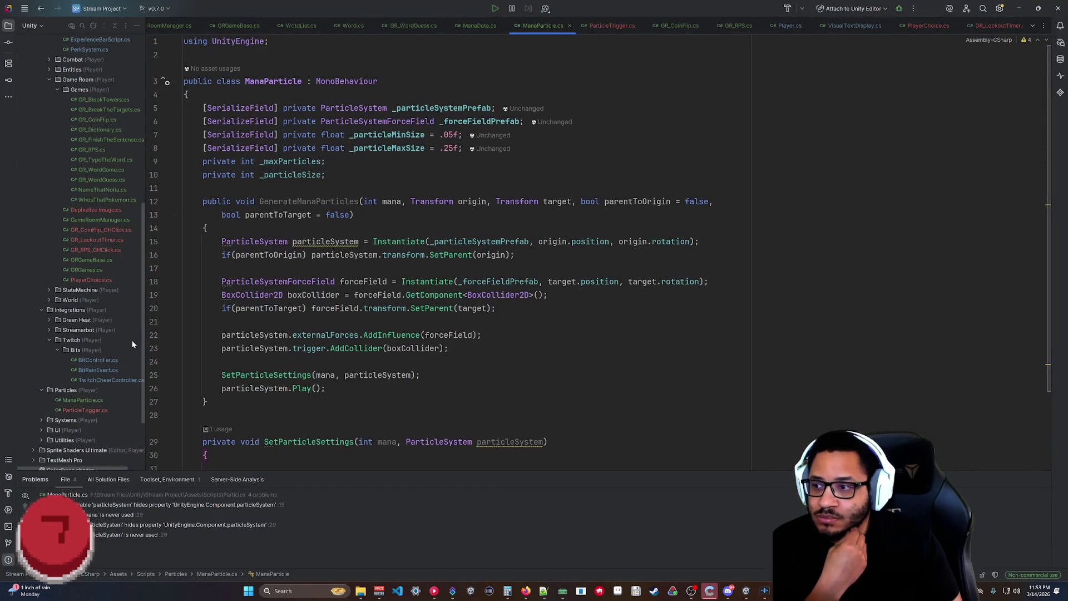
Rename ManaParticle.cs and its class to ManaParticleGenerator with Shift+F6.
{"action": "left_click", "coordinate": [87, 401]}
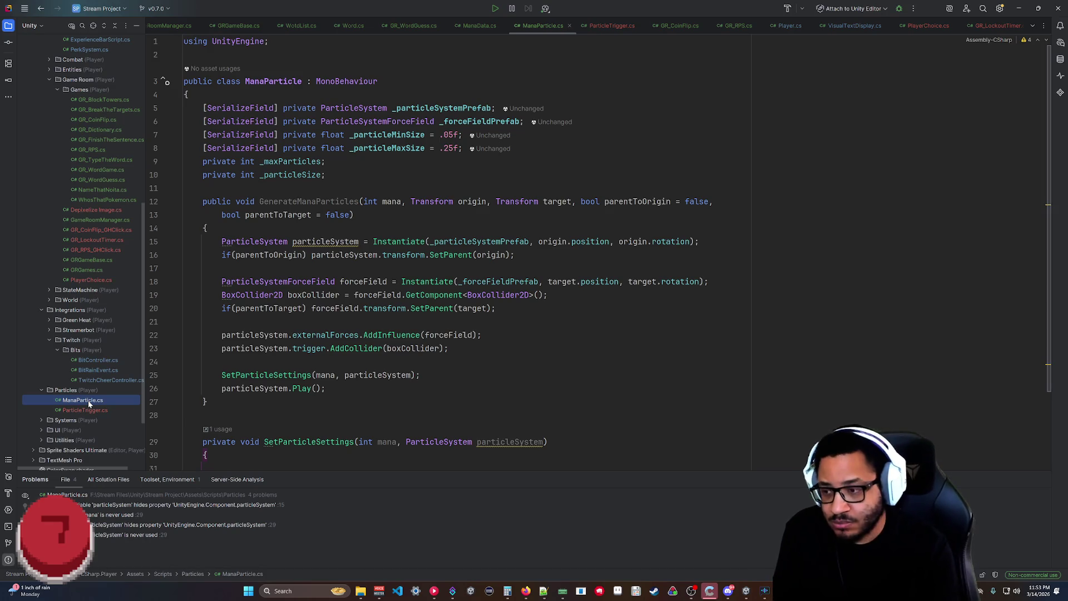
{"action": "key", "text": "shift+F6"}
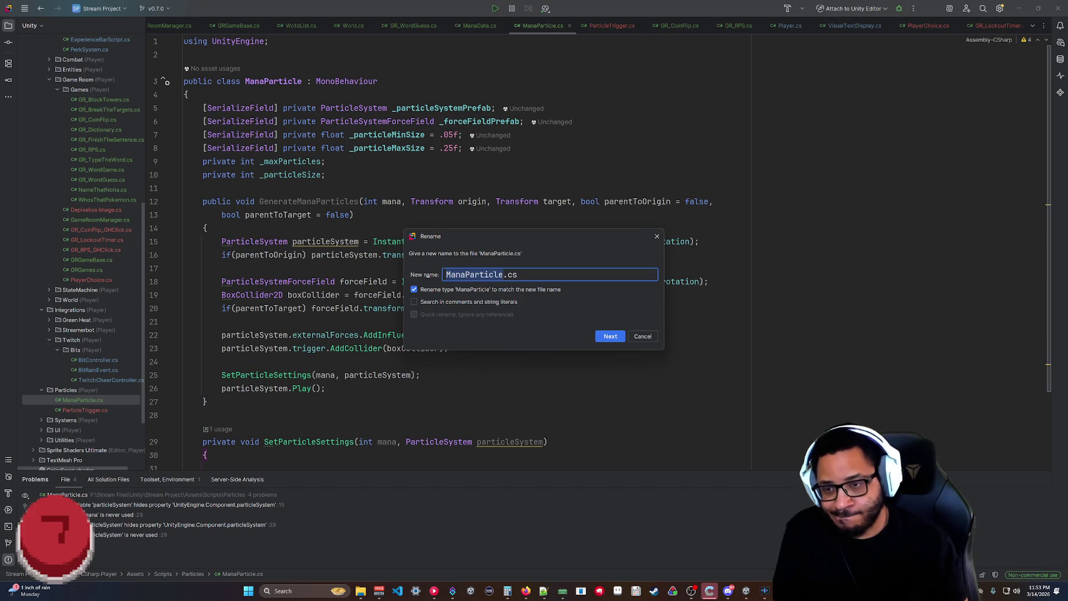
{"action": "type", "text": "Mana"}
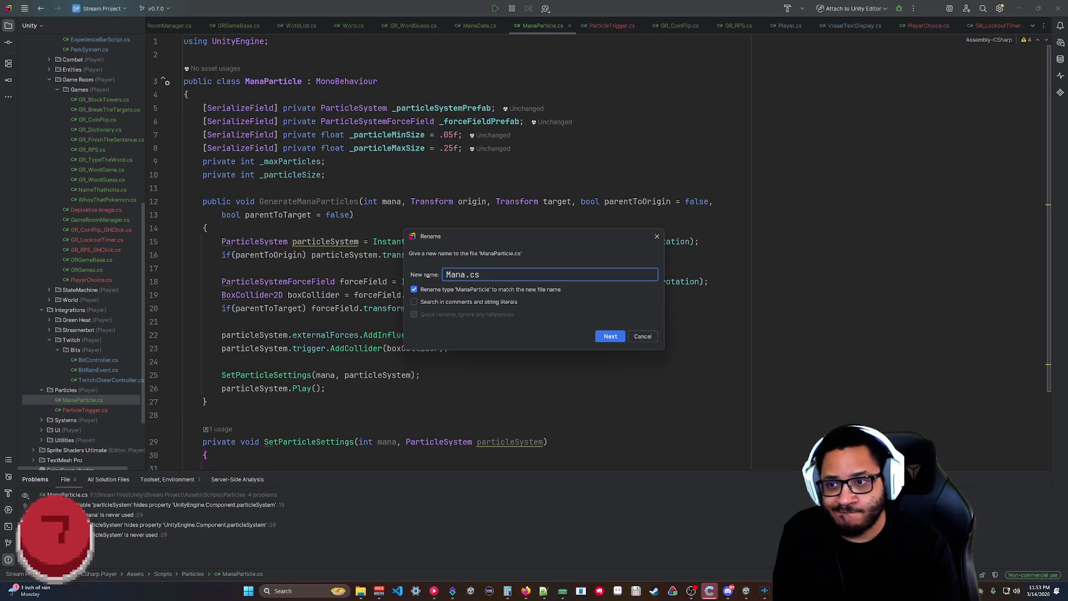
{"action": "type", "text": "Particle"}
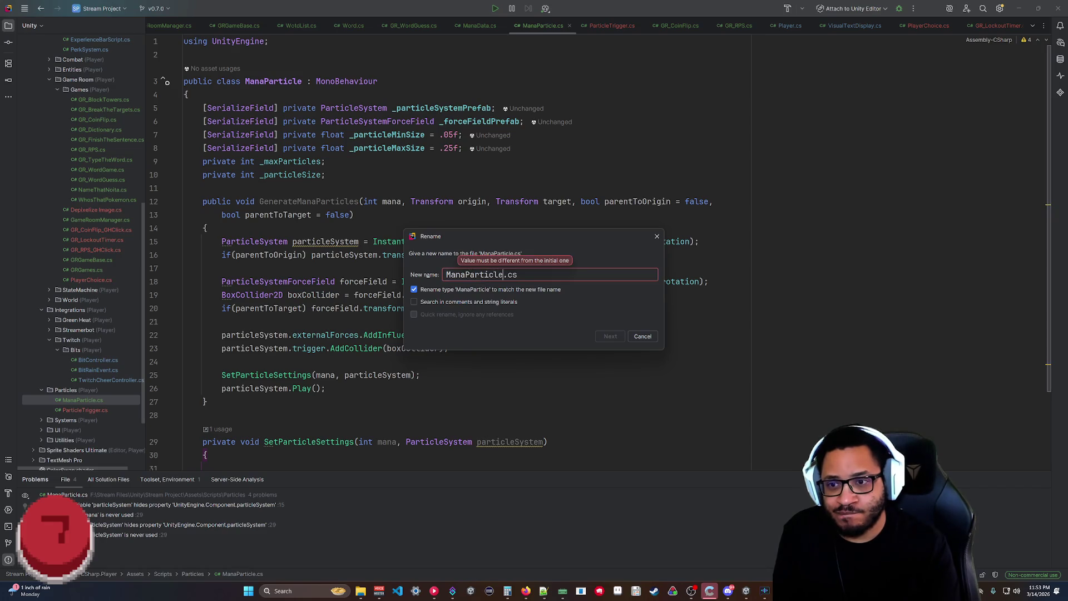
{"action": "type", "text": "Generator"}
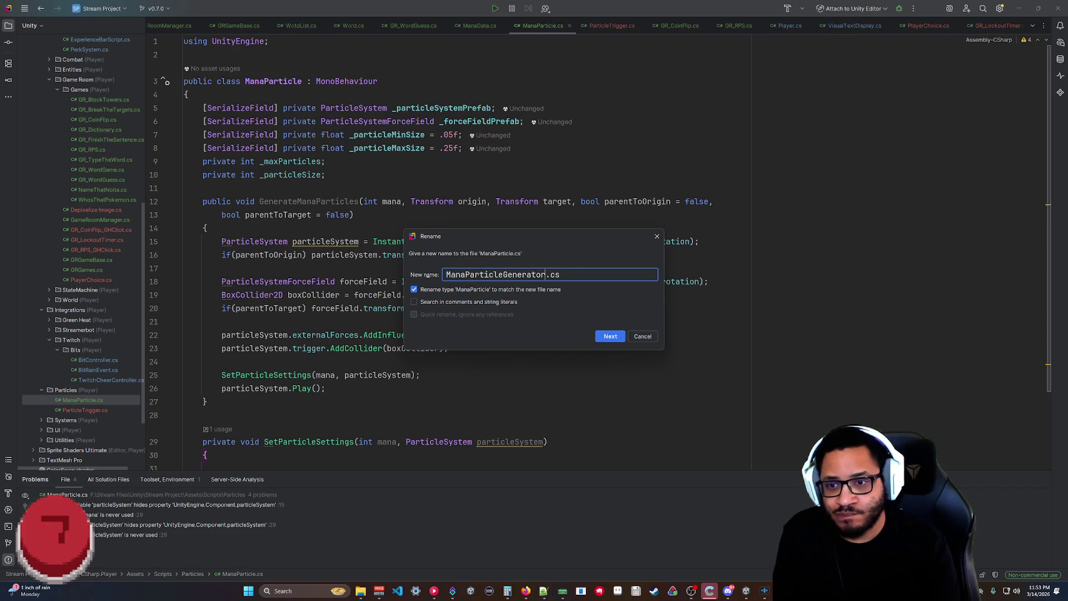
{"action": "left_click", "coordinate": [610, 336]}
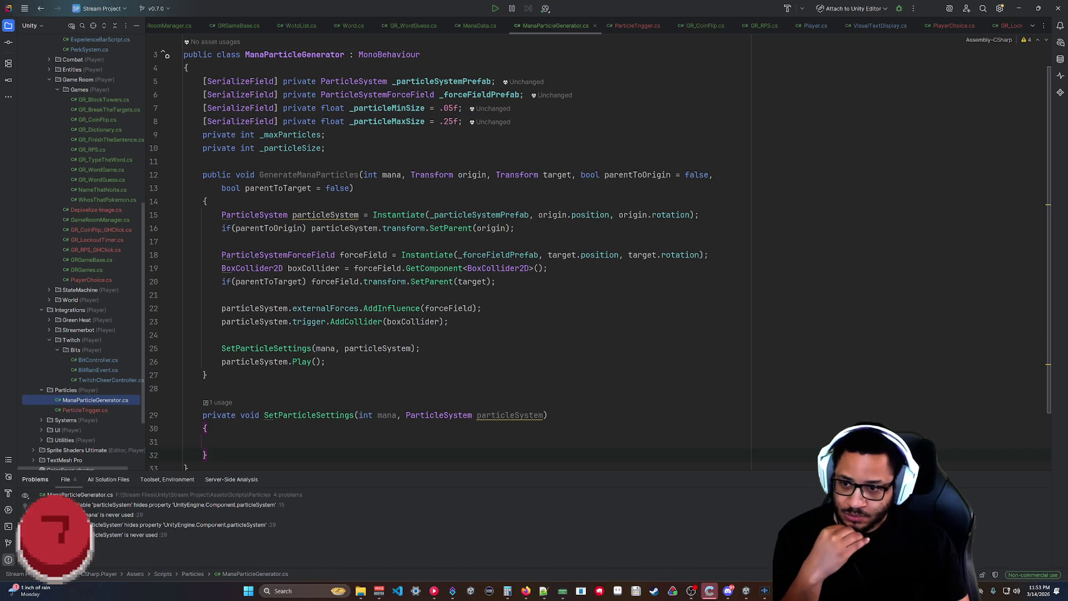
{"action": "scroll", "coordinate": [600, 248], "scroll_direction": "up", "scroll_amount": 1}
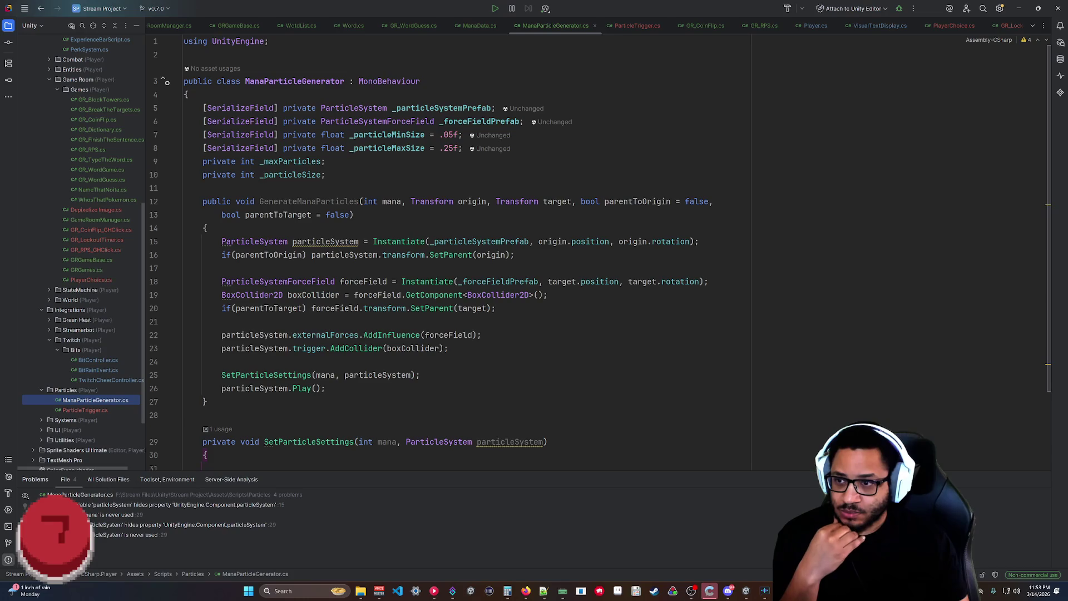
{"action": "mouse_move", "coordinate": [326, 243]}
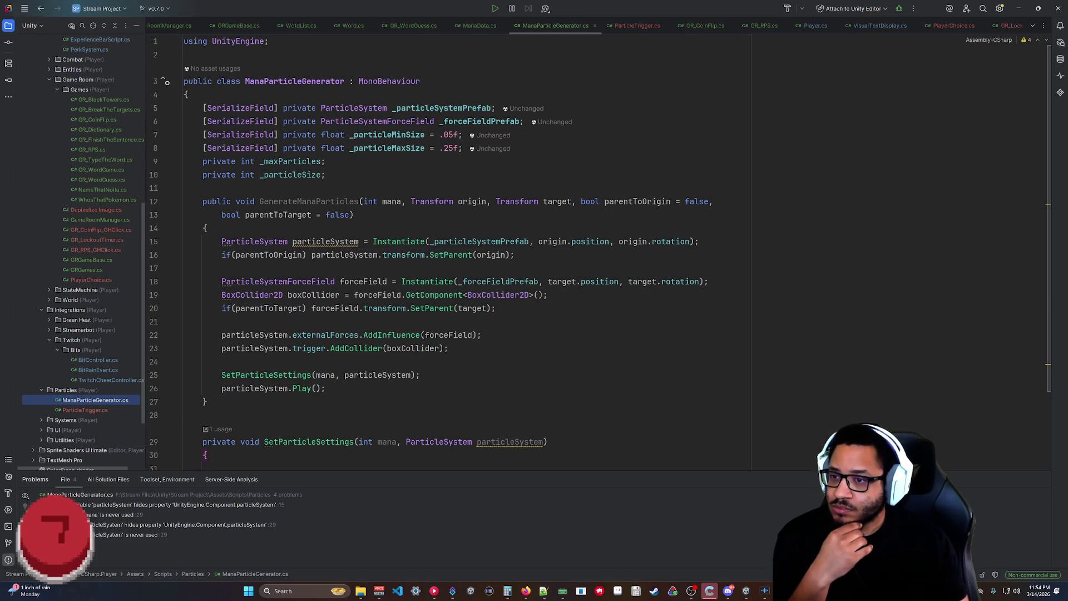
{"action": "left_click", "coordinate": [297, 241]}
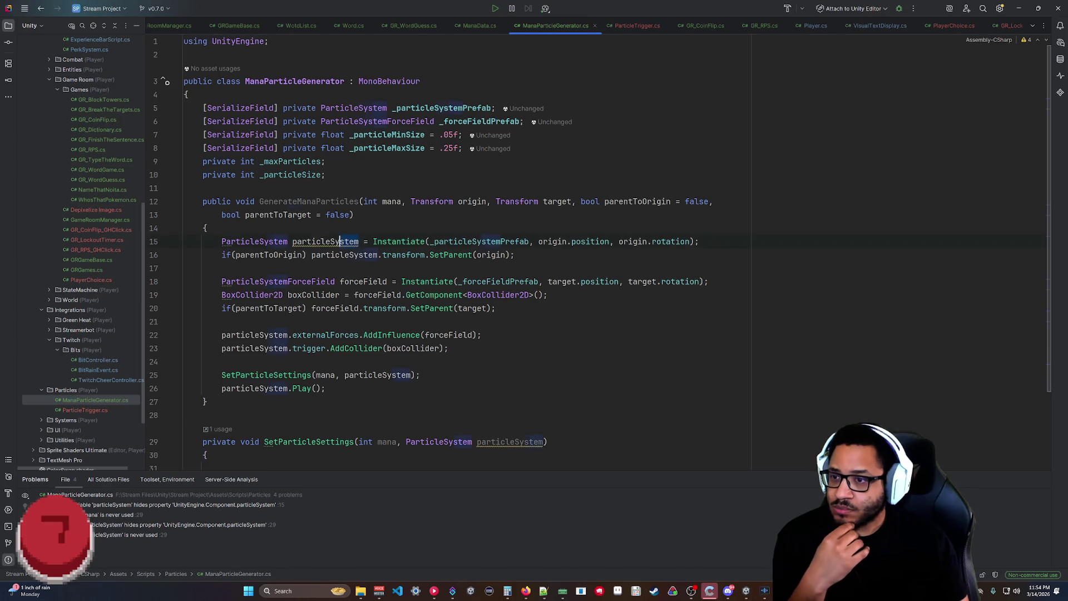
Rename particleSystem to ps on lines 15, 22 and 23.
{"action": "double_click", "coordinate": [297, 242]}
{"action": "type", "text": "ps"}
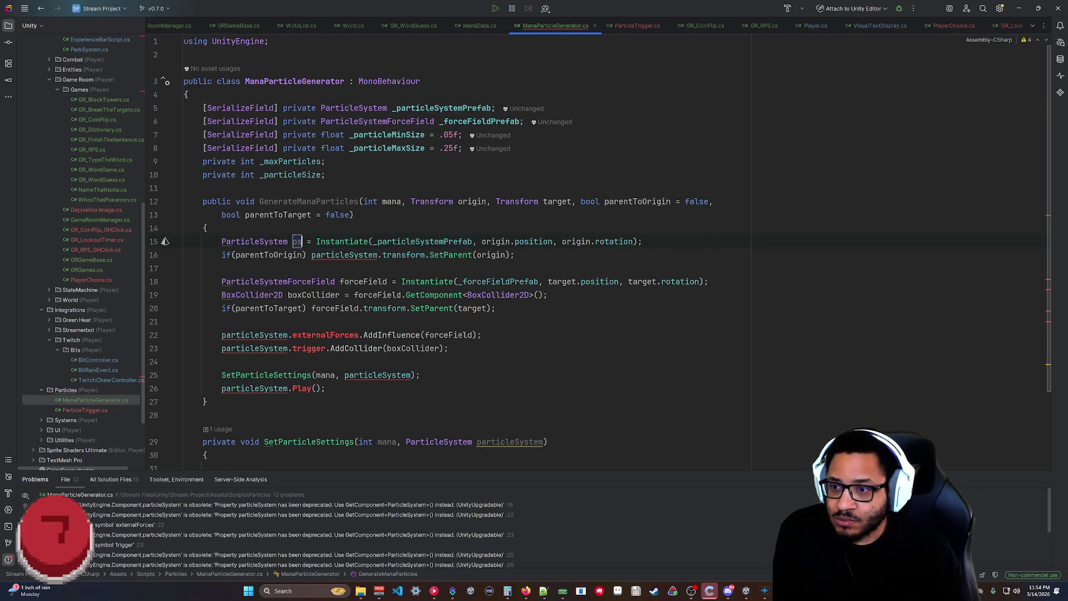
{"action": "left_click", "coordinate": [223, 334]}
{"action": "double_click", "coordinate": [223, 335]}
{"action": "type", "text": "ps"}
{"action": "key", "text": "Escape"}
{"action": "left_click", "coordinate": [274, 348]}
{"action": "double_click", "coordinate": [273, 348]}
{"action": "type", "text": "ps"}
{"action": "key", "text": "Escape"}
Rename particleSystem to ps on lines 25, 26 and 16 and in the SetParticleSettings parameter.
{"action": "left_click", "coordinate": [193, 401]}
{"action": "double_click", "coordinate": [239, 388]}
{"action": "type", "text": "ps"}
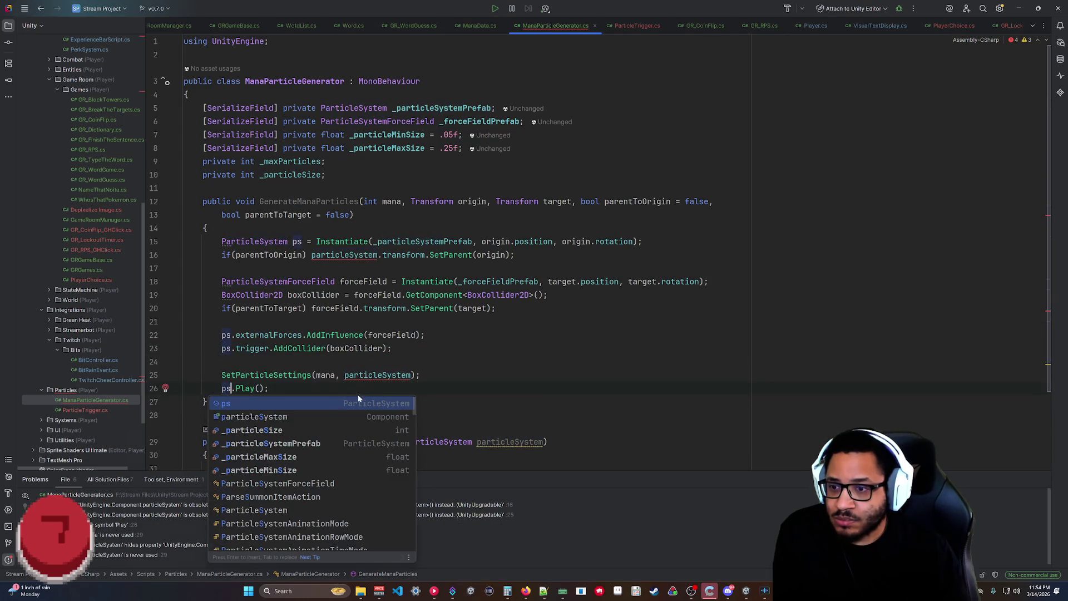
{"action": "key", "text": "Escape"}
{"action": "double_click", "coordinate": [377, 375]}
{"action": "type", "text": "ps"}
{"action": "key", "text": "Escape"}
{"action": "left_click", "coordinate": [222, 361]}
{"action": "double_click", "coordinate": [510, 442]}
{"action": "type", "text": "ps"}
{"action": "left_click", "coordinate": [184, 415]}
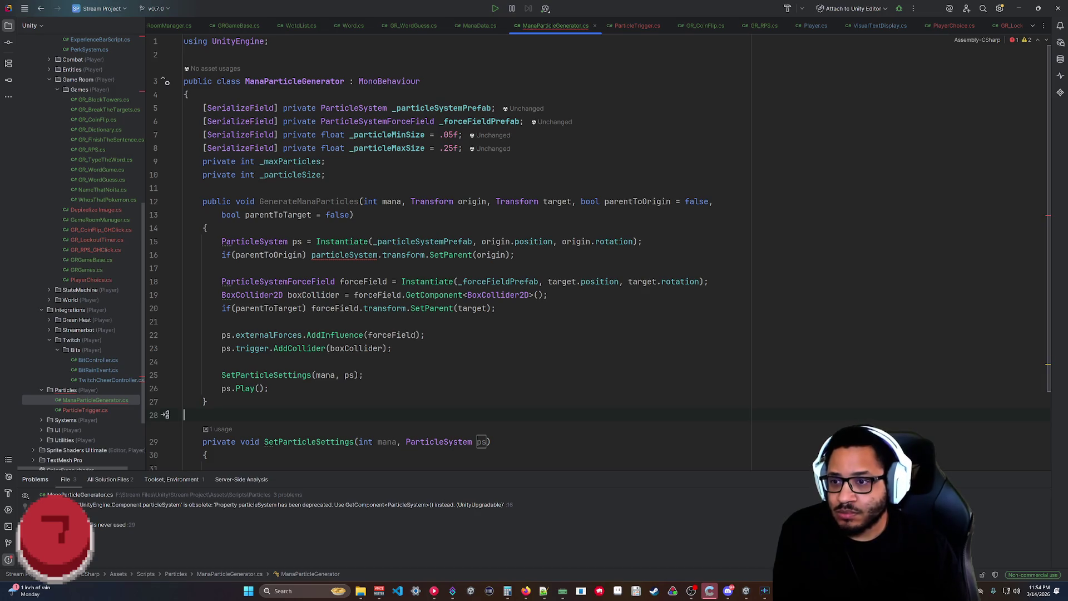
{"action": "double_click", "coordinate": [344, 255]}
{"action": "type", "text": "ps"}
{"action": "key", "text": "Escape"}
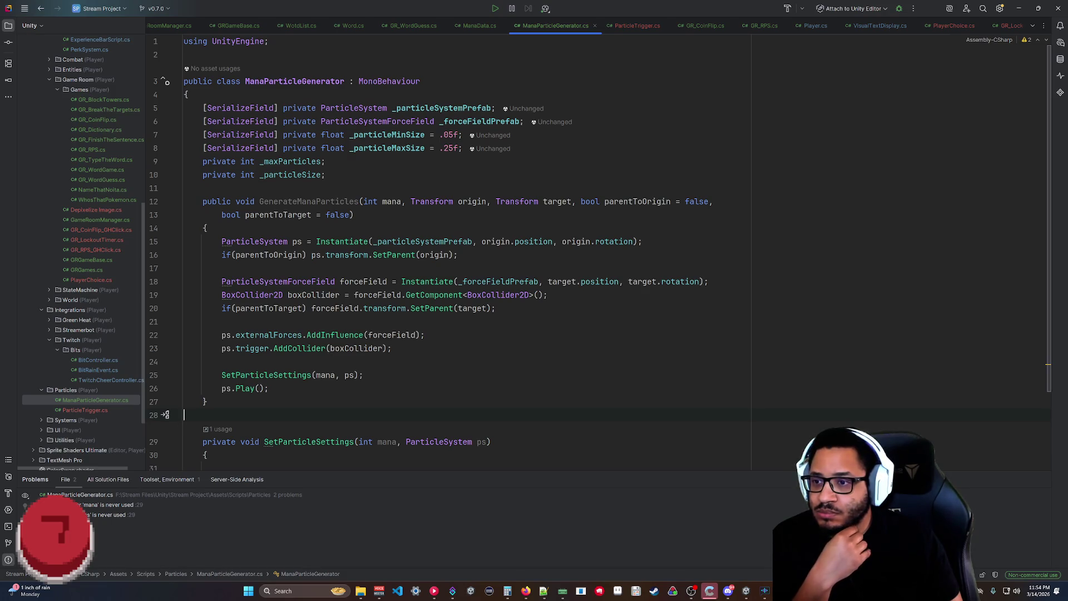
{"action": "scroll", "coordinate": [601, 253], "scroll_direction": "down", "scroll_amount": 3}
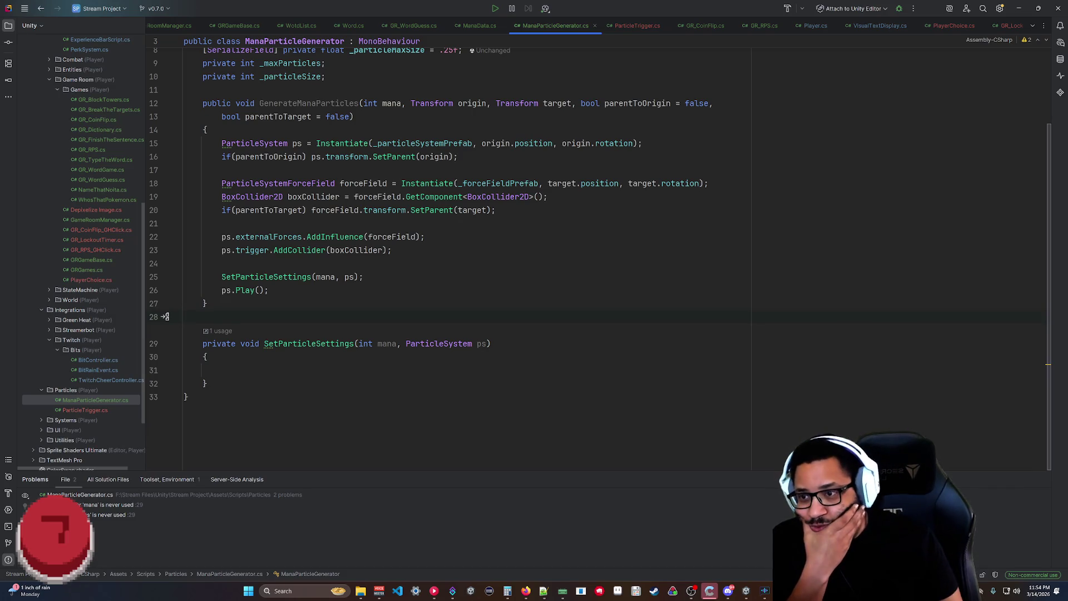
{"action": "left_click", "coordinate": [364, 276]}
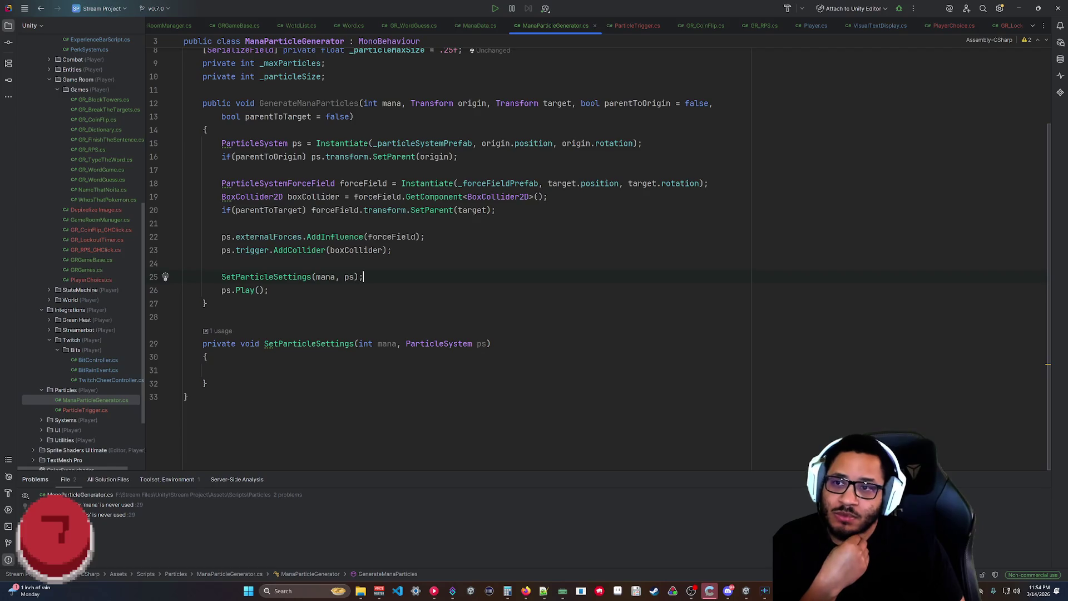
{"action": "scroll", "coordinate": [364, 276], "scroll_direction": "up", "scroll_amount": 3}
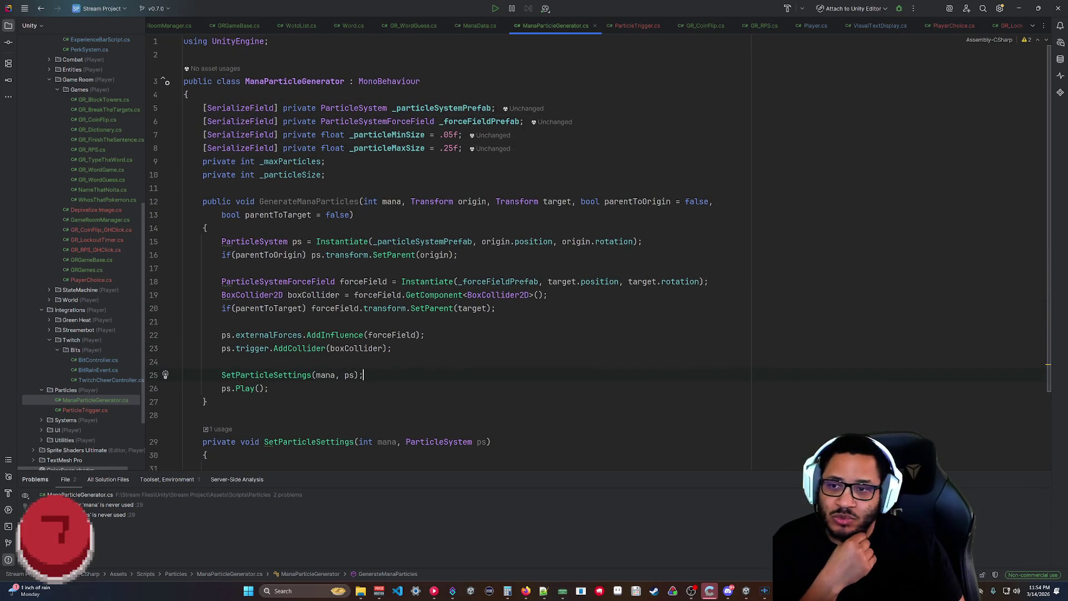
{"action": "mouse_move", "coordinate": [501, 283]}
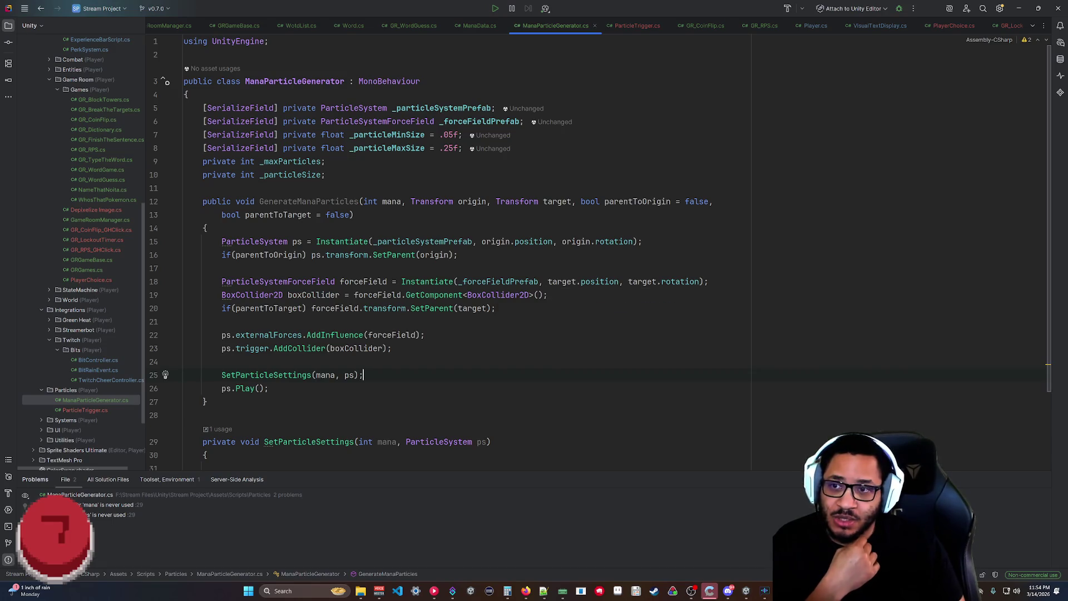
{"action": "scroll", "coordinate": [501, 251], "scroll_direction": "down", "scroll_amount": 3}
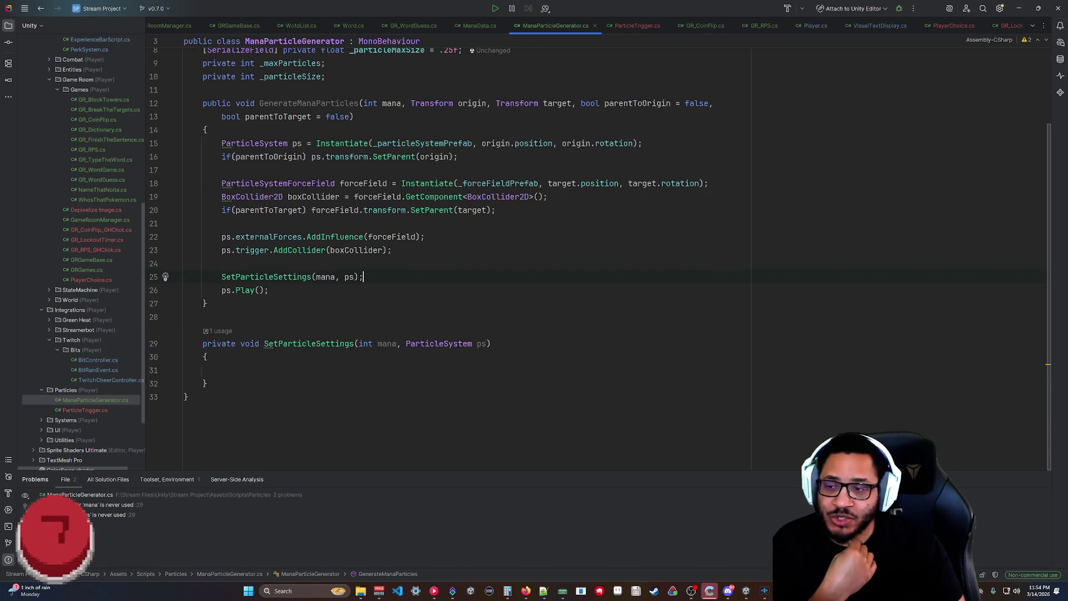
{"action": "left_click", "coordinate": [222, 371]}
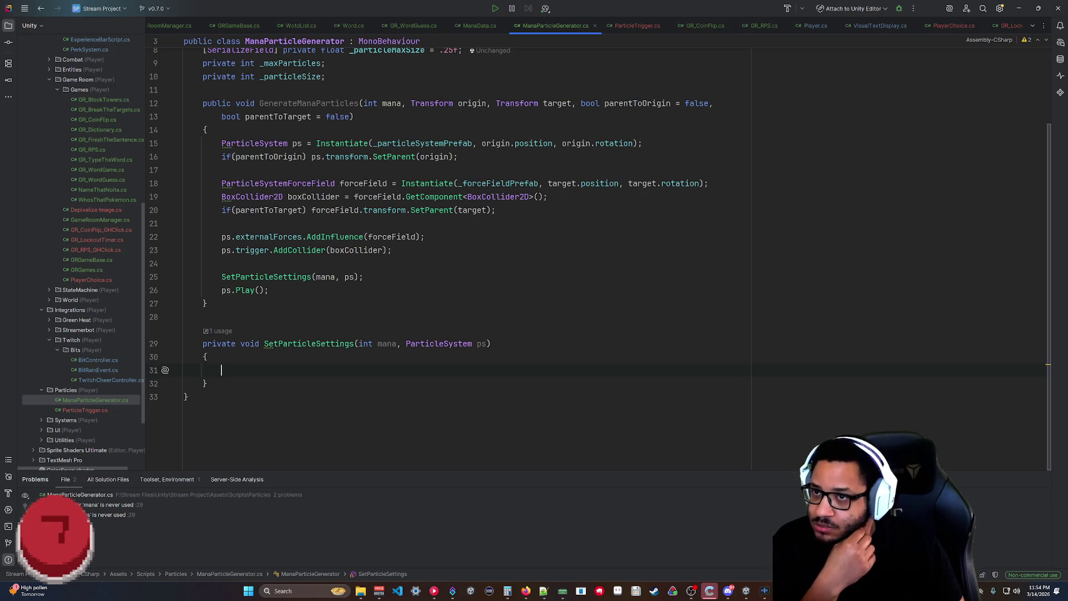
{"action": "scroll", "coordinate": [600, 252], "scroll_direction": "up", "scroll_amount": 3}
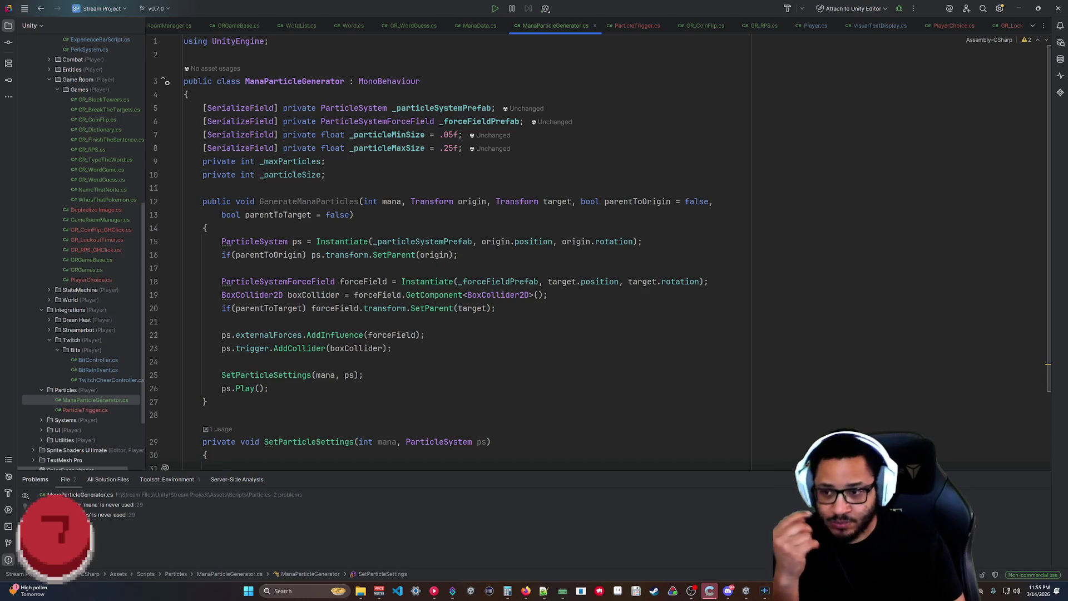
{"action": "scroll", "coordinate": [601, 259], "scroll_direction": "down", "scroll_amount": 3}
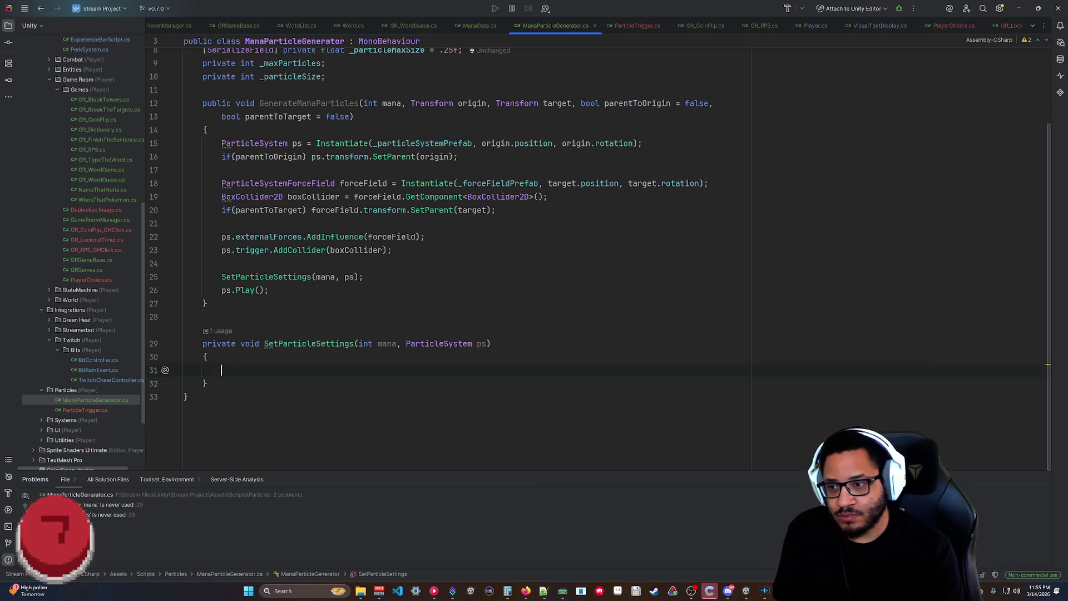
Write a switch on mana with cases above 1000, 500 and 100 plus a default.
{"action": "type", "text": "switch("}
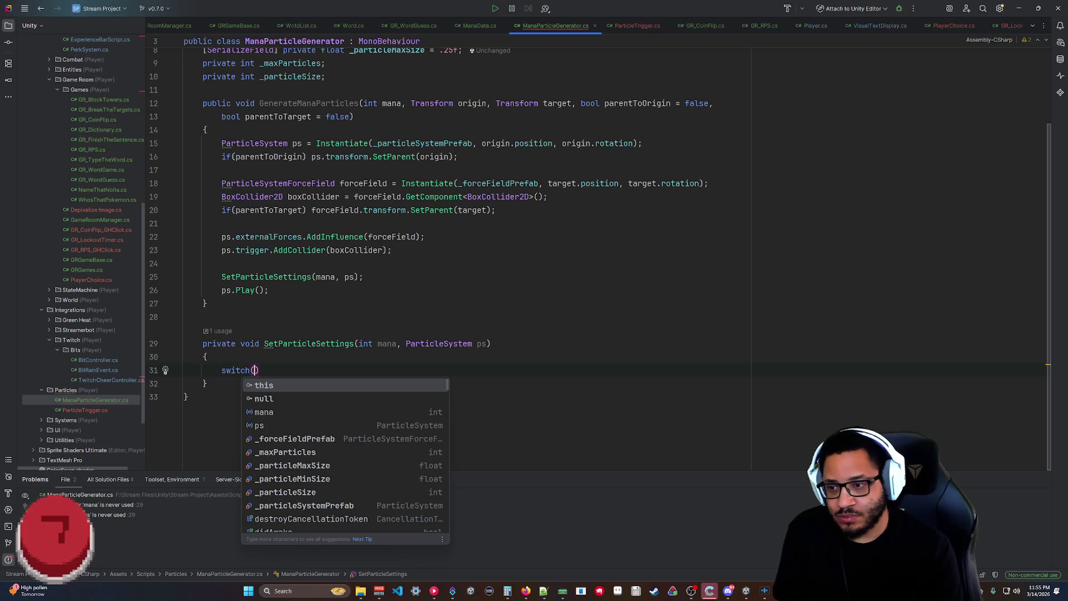
{"action": "type", "text": "mana)"}
{"action": "key", "text": "Return"}
{"action": "type", "text": "{"}
{"action": "key", "text": "Return"}
{"action": "type", "text": "case >"}
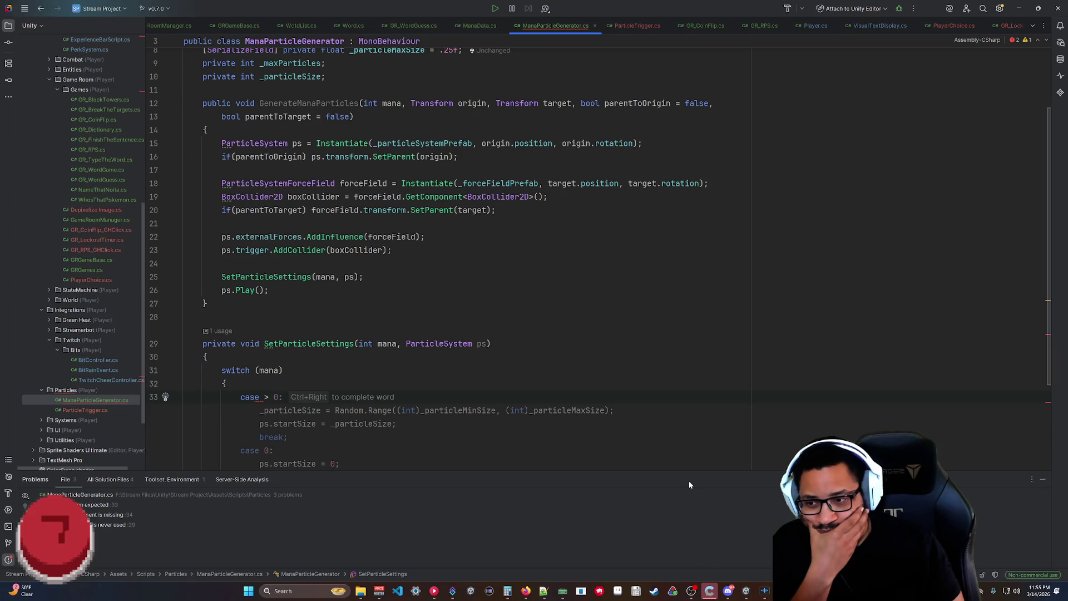
{"action": "type", "text": "> 1000:"}
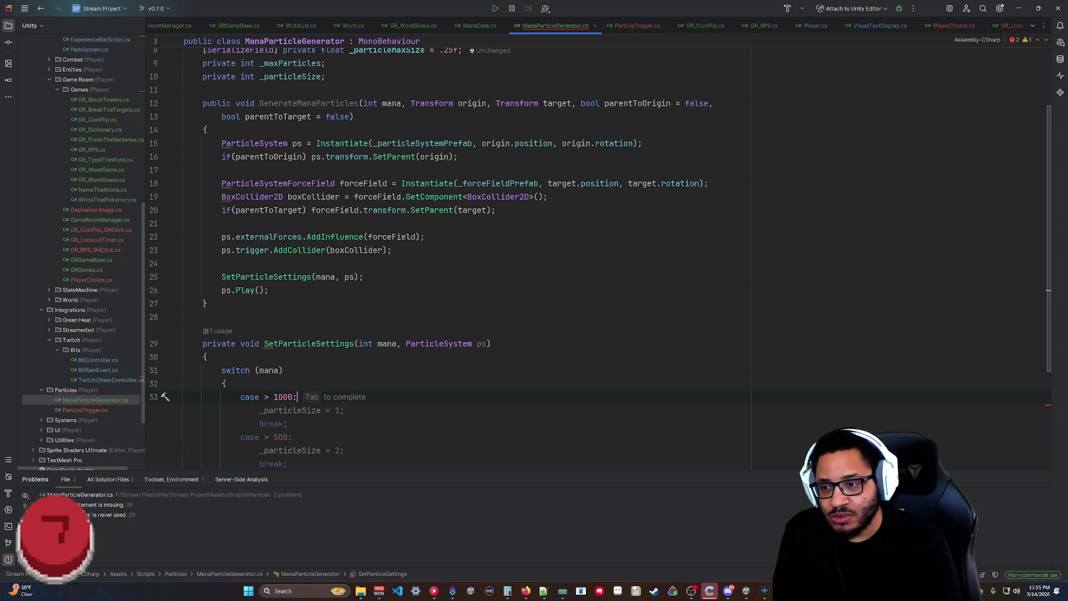
{"action": "key", "text": "Tab"}
{"action": "key", "text": "Tab"}
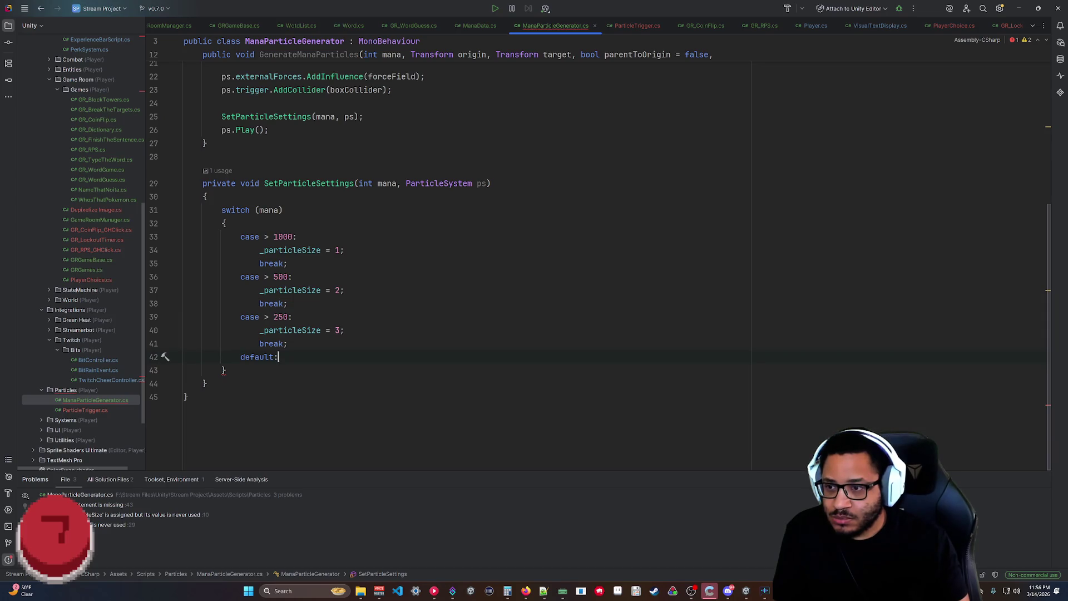
{"action": "double_click", "coordinate": [281, 316]}
{"action": "type", "text": "1"}
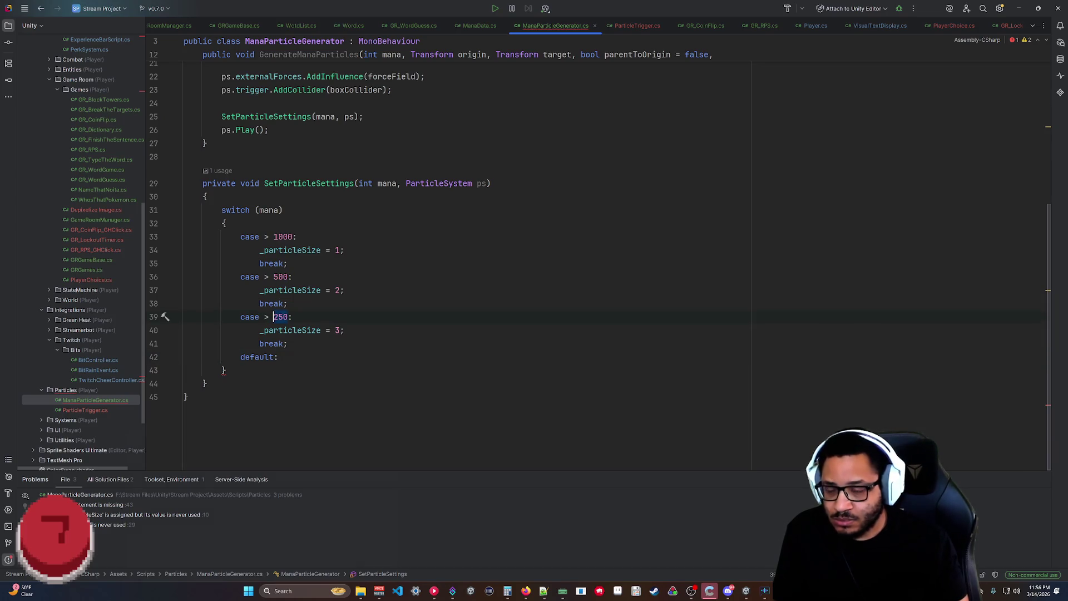
{"action": "type", "text": "00"}
{"action": "left_click", "coordinate": [187, 396]}
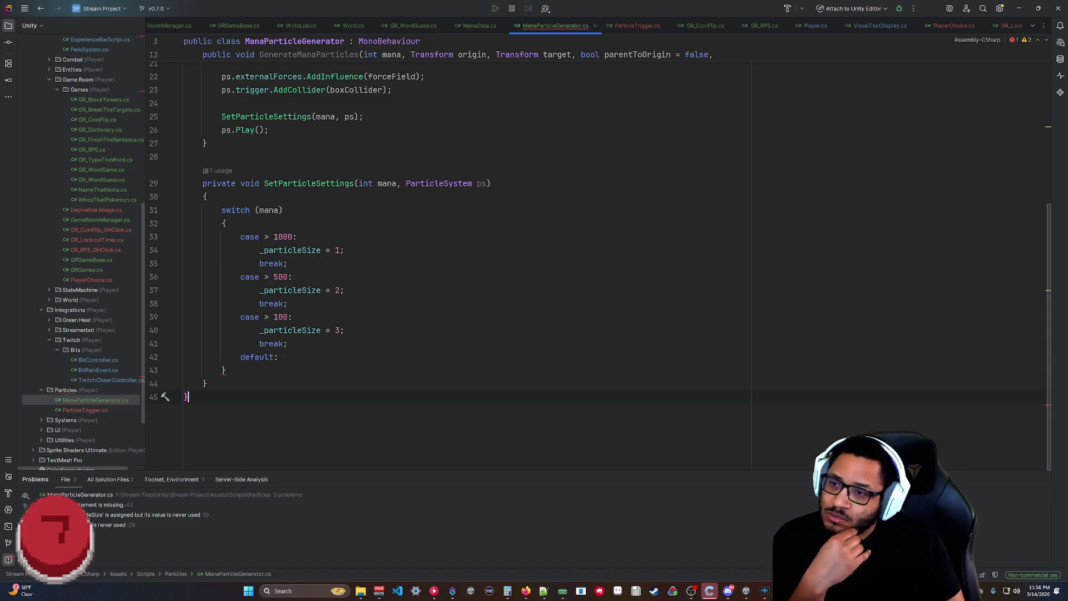
Add the line setting _particleSize to Mathf.Lerp(_particleMinSize, _particleMaxSize, mana).
{"action": "left_click", "coordinate": [336, 250]}
{"action": "scroll", "coordinate": [601, 264], "scroll_direction": "up", "scroll_amount": 2}
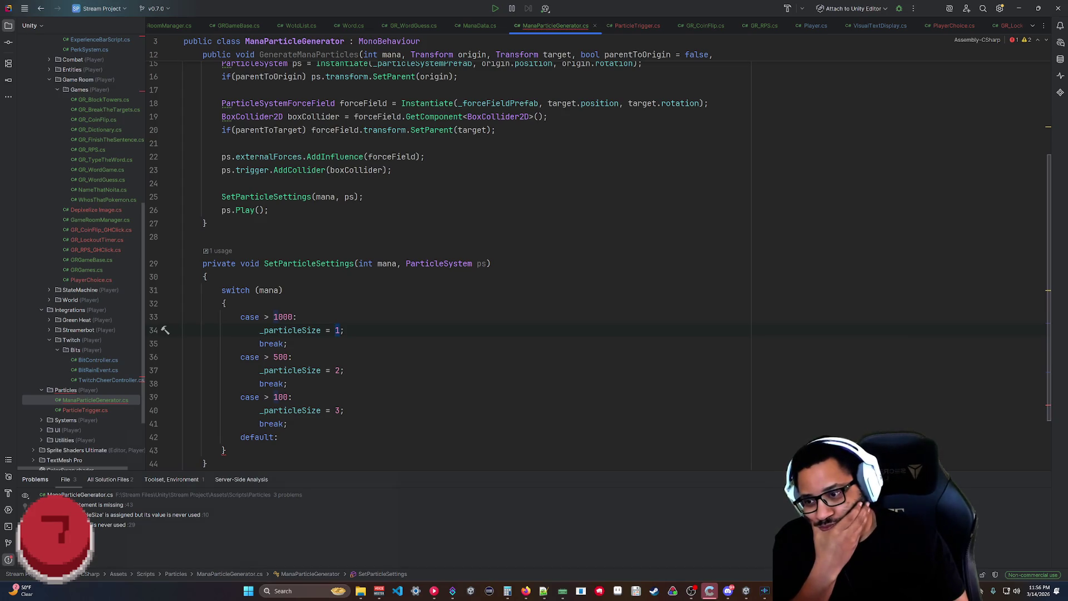
{"action": "left_click", "coordinate": [335, 410]}
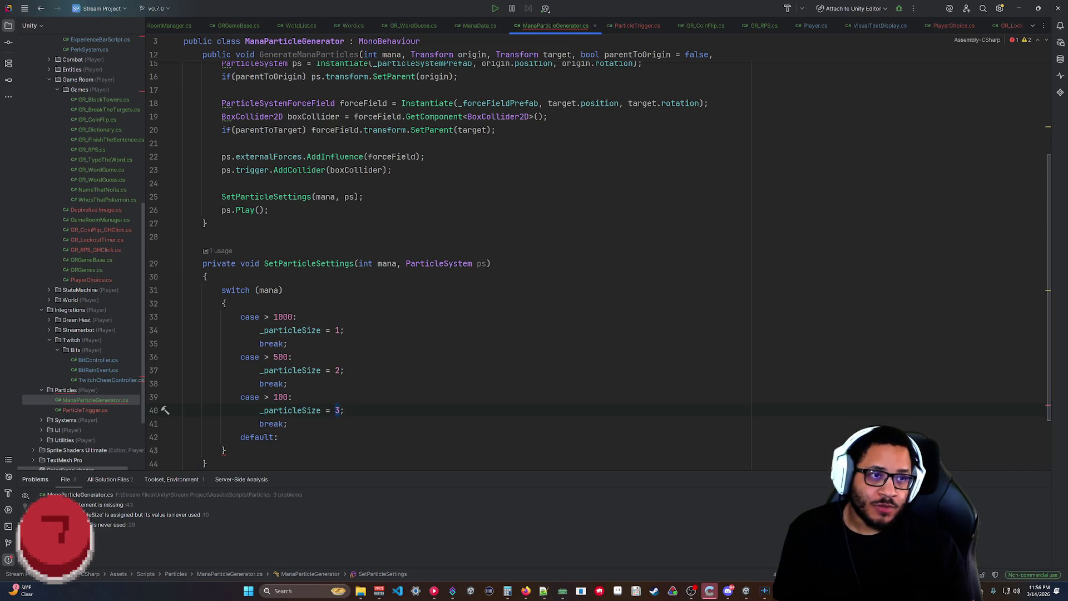
{"action": "scroll", "coordinate": [445, 250], "scroll_direction": "down", "scroll_amount": 2}
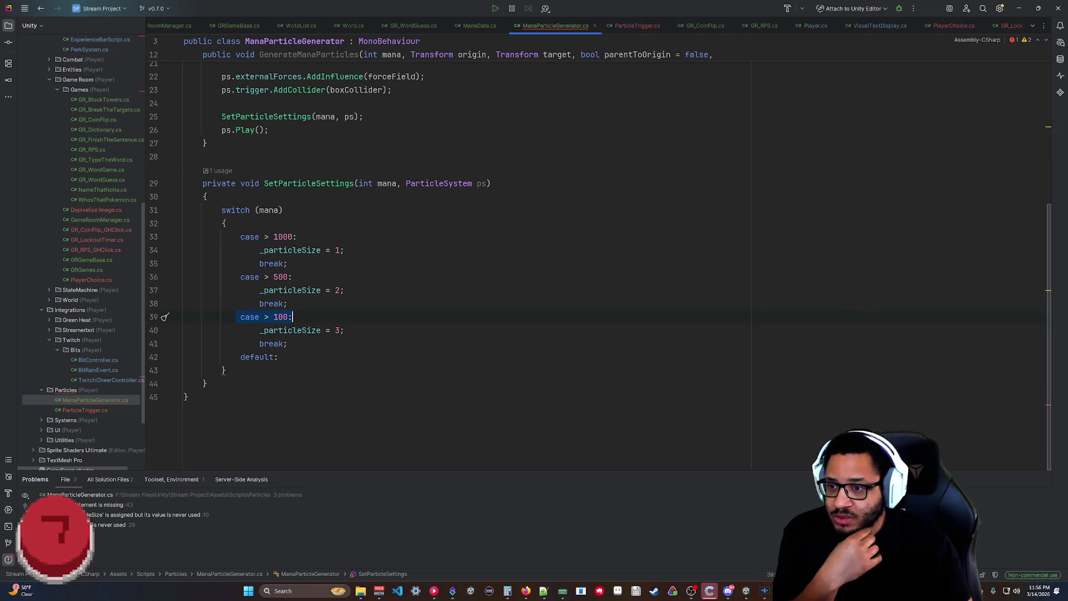
{"action": "left_click", "coordinate": [278, 357]}
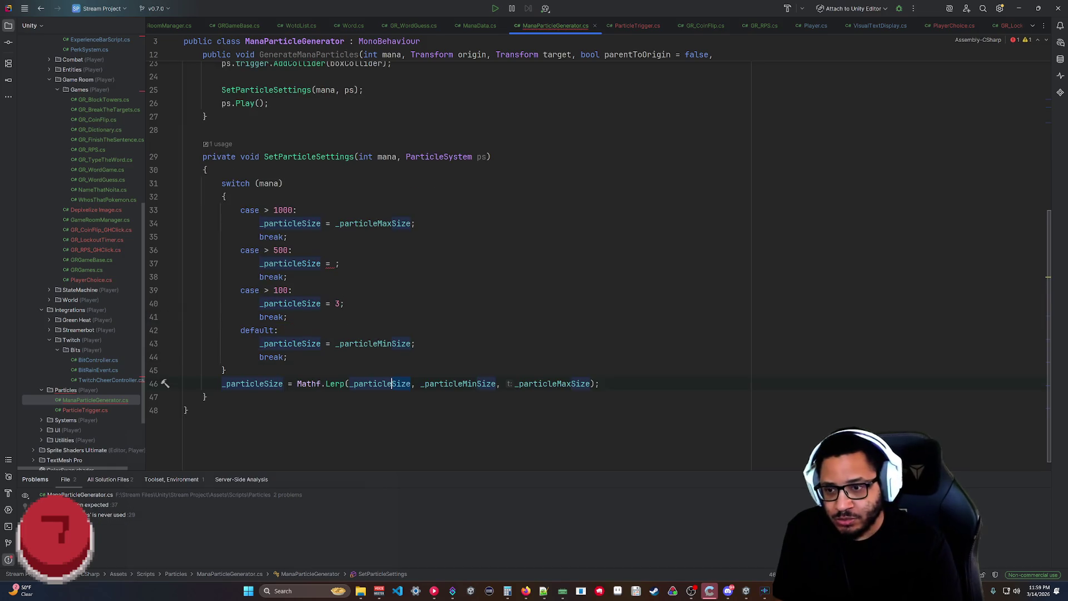
{"action": "key", "text": "BackSpace"}
{"action": "key", "text": "BackSpace"}
{"action": "key", "text": "BackSpace"}
{"action": "type", "text": "MinSize"}
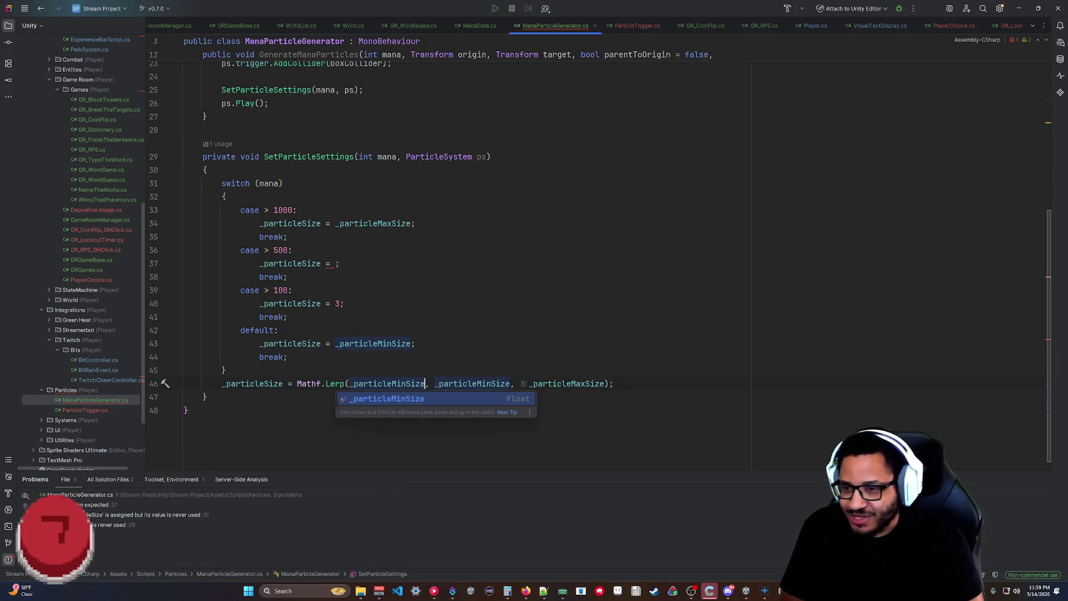
{"action": "left_click", "coordinate": [189, 410]}
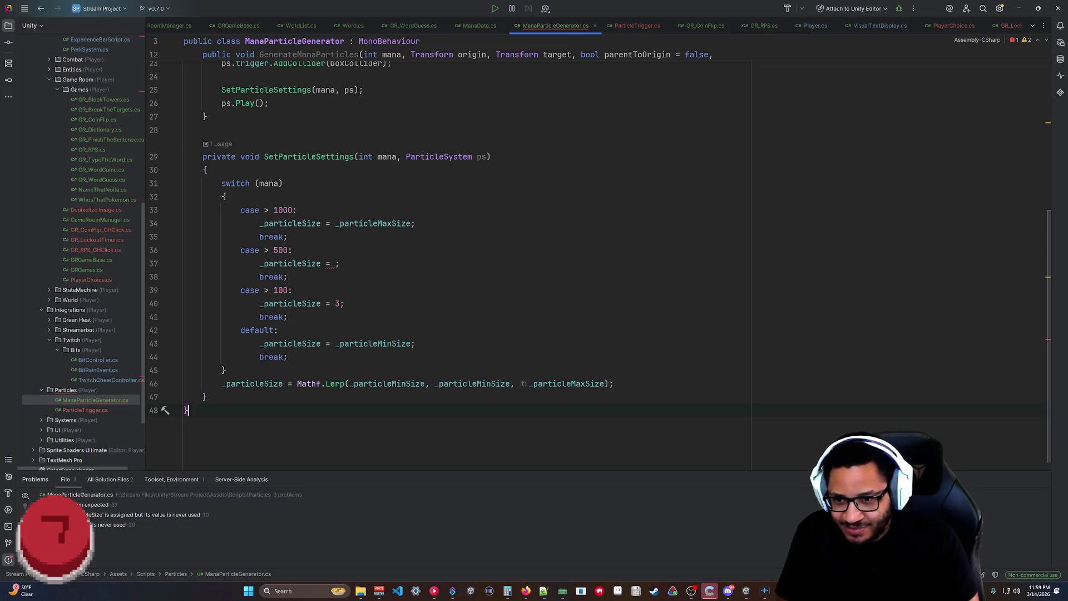
{"action": "double_click", "coordinate": [471, 384]}
{"action": "type", "text": "_"}
{"action": "key", "text": "BackSpace"}
{"action": "key", "text": "Delete"}
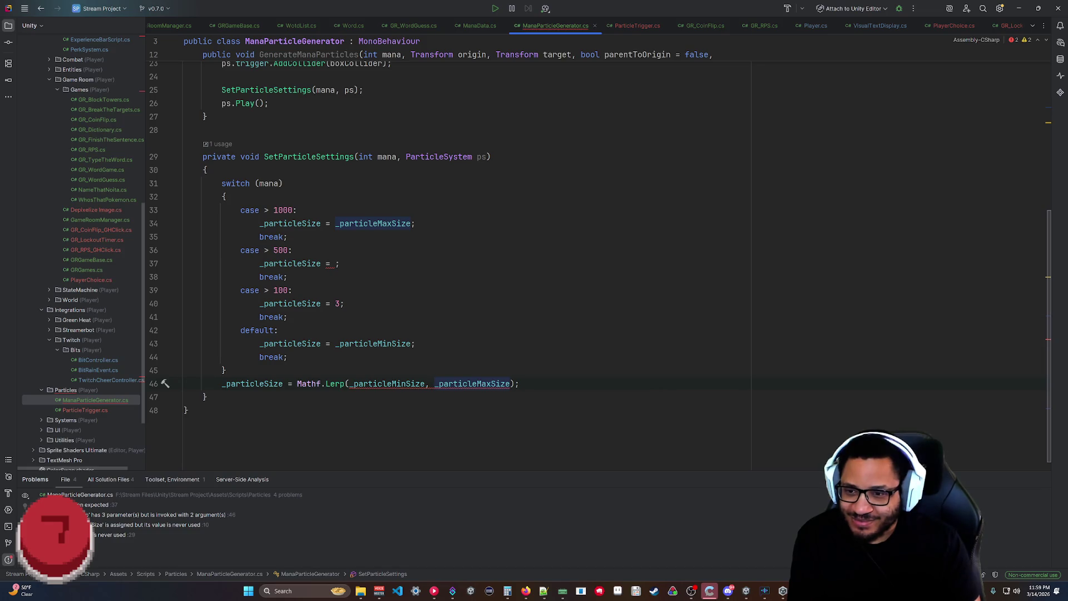
{"action": "type", "text": ", mana"}
{"action": "left_click", "coordinate": [278, 330]}
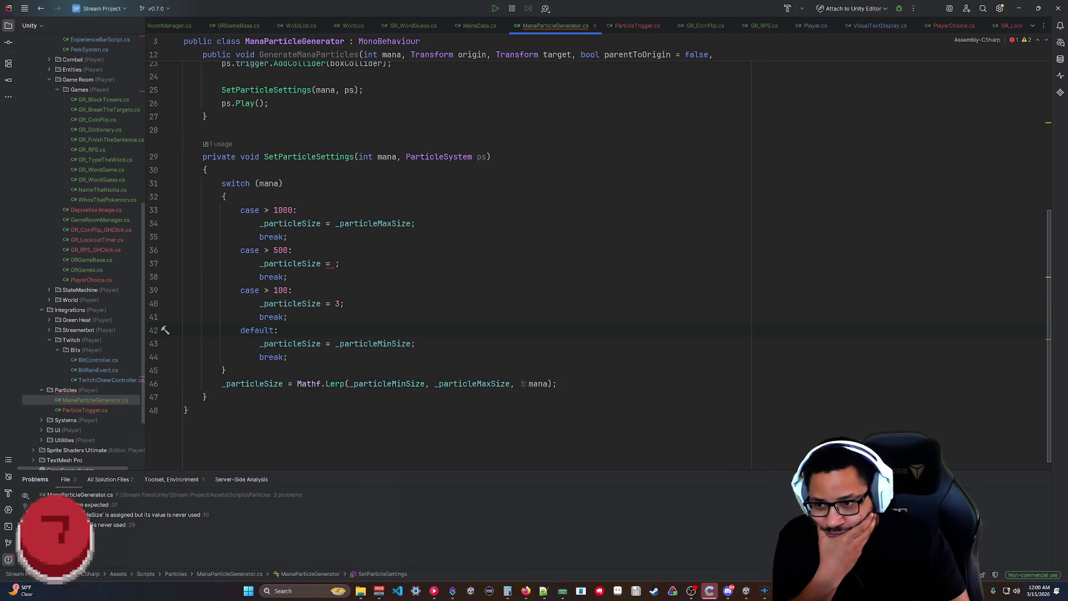
{"action": "mouse_move", "coordinate": [335, 384]}
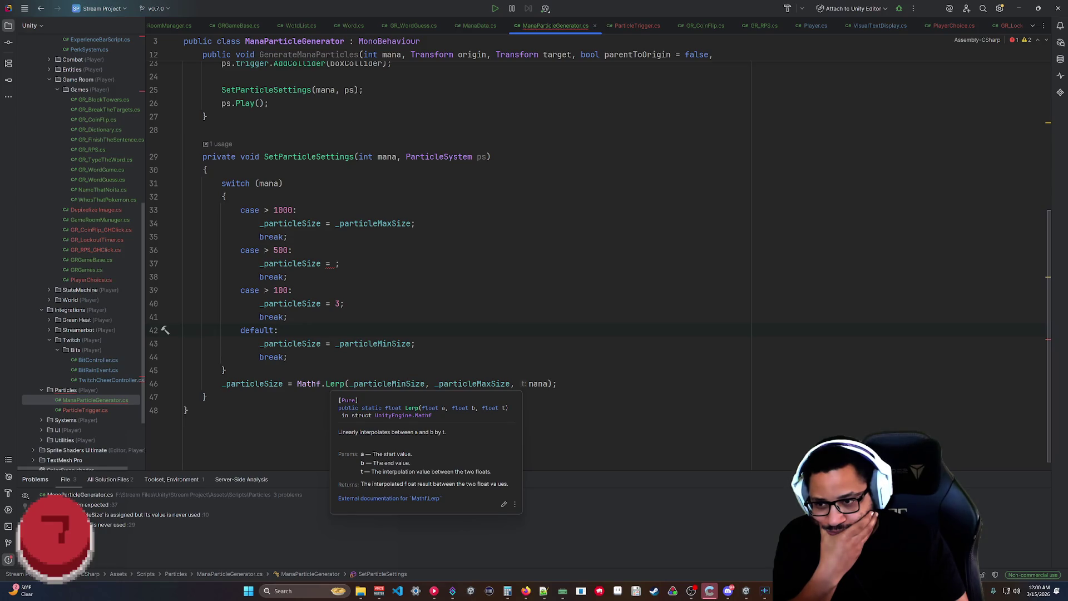
{"action": "left_click", "coordinate": [526, 591]}
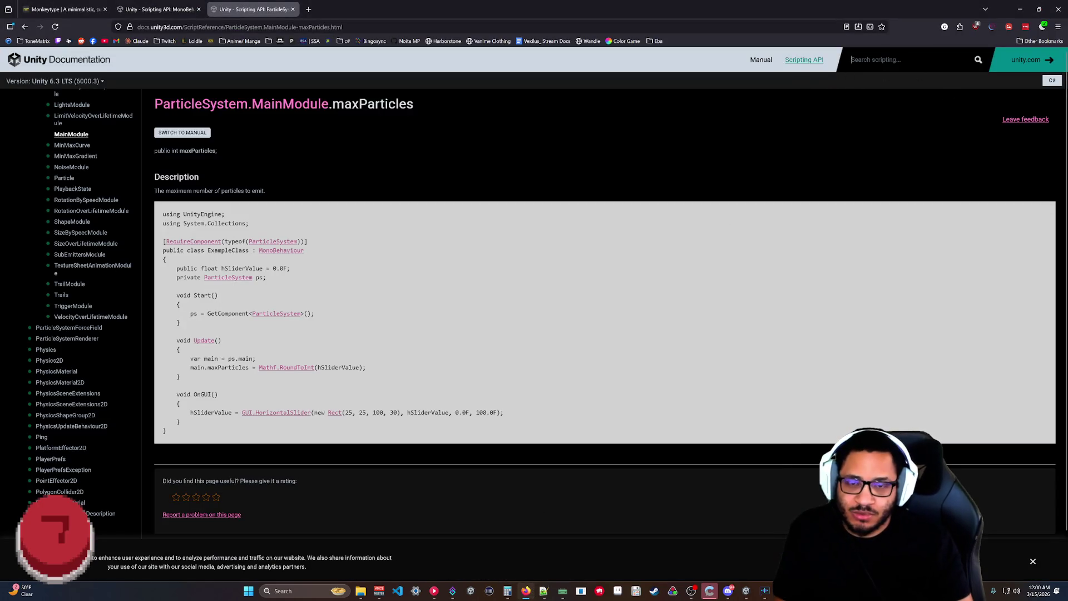
{"action": "left_click", "coordinate": [848, 66]}
{"action": "type", "text": "mathf.lerp"}
{"action": "key", "text": "Return"}
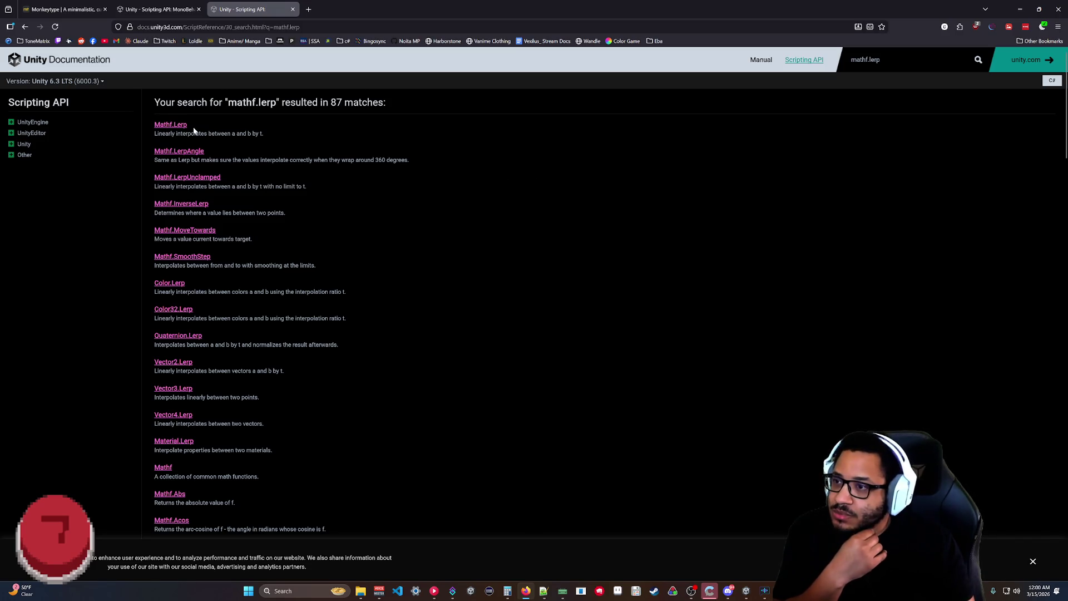
{"action": "left_click", "coordinate": [163, 126]}
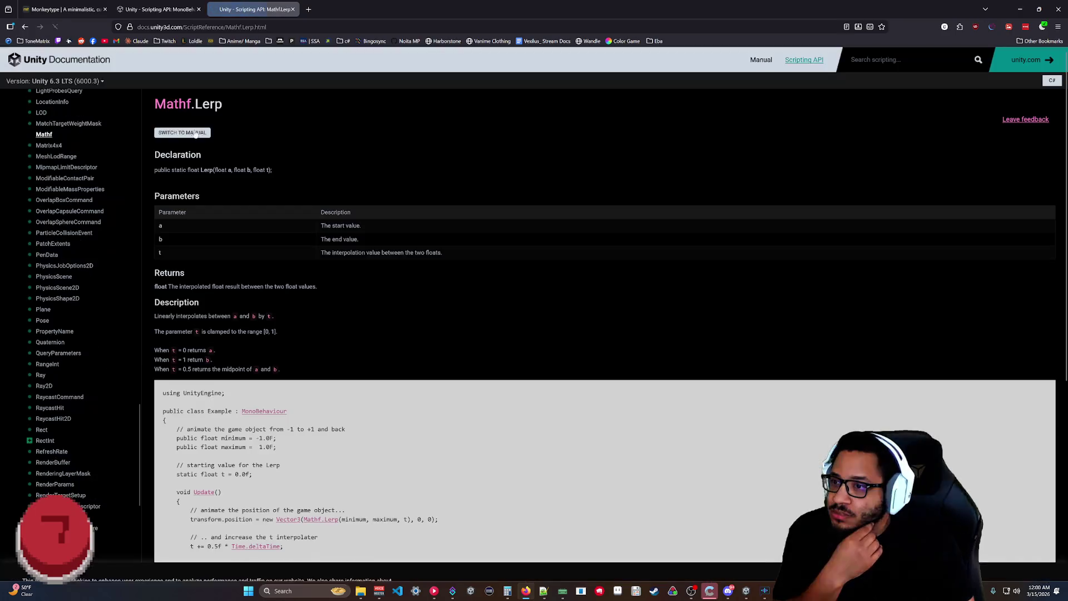
{"action": "scroll", "coordinate": [303, 239], "scroll_direction": "down", "scroll_amount": 2}
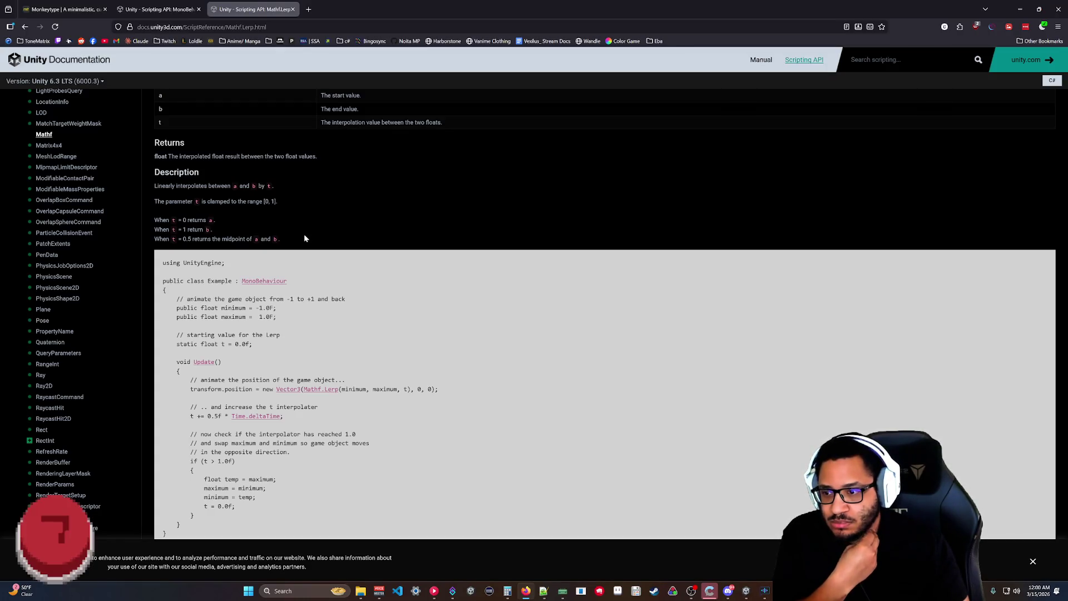
{"action": "scroll", "coordinate": [304, 238], "scroll_direction": "down", "scroll_amount": 3}
{"action": "scroll", "coordinate": [304, 239], "scroll_direction": "up", "scroll_amount": 5}
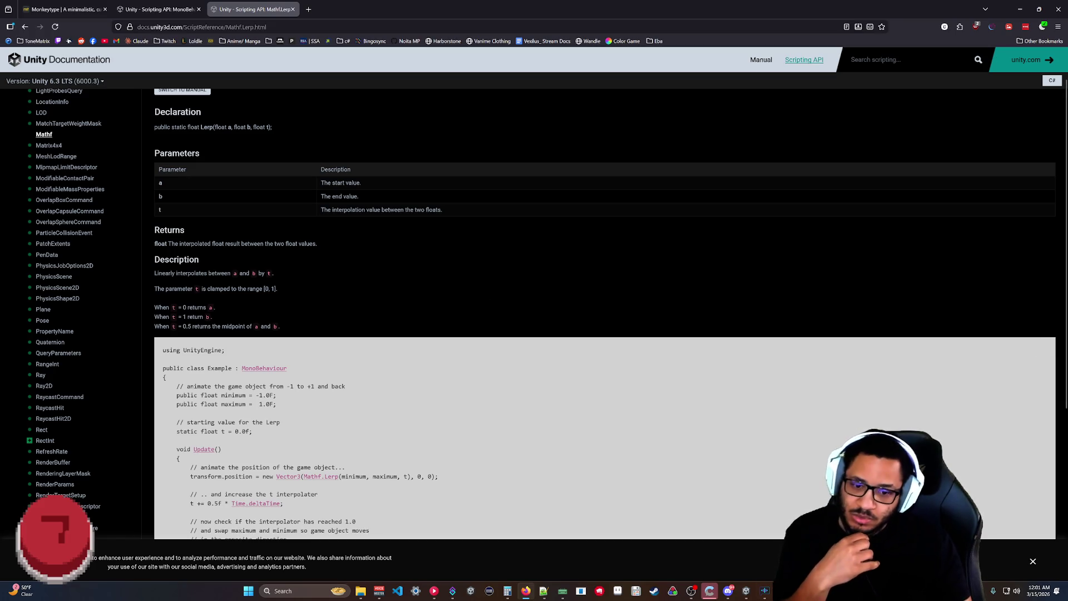
{"action": "scroll", "coordinate": [588, 408], "scroll_direction": "down", "scroll_amount": 3}
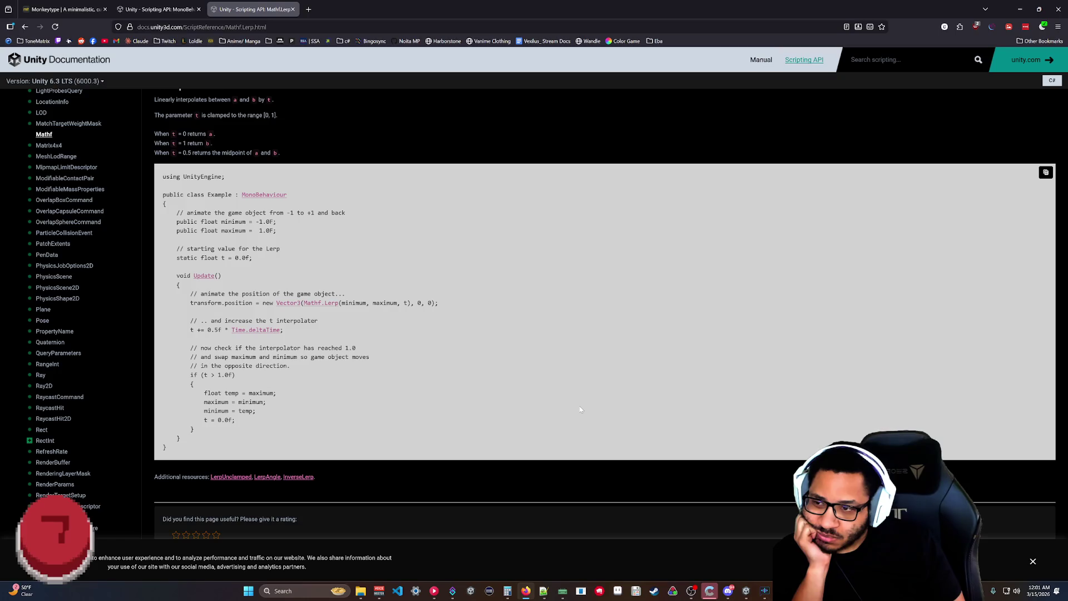
{"action": "scroll", "coordinate": [580, 410], "scroll_direction": "up", "scroll_amount": 1}
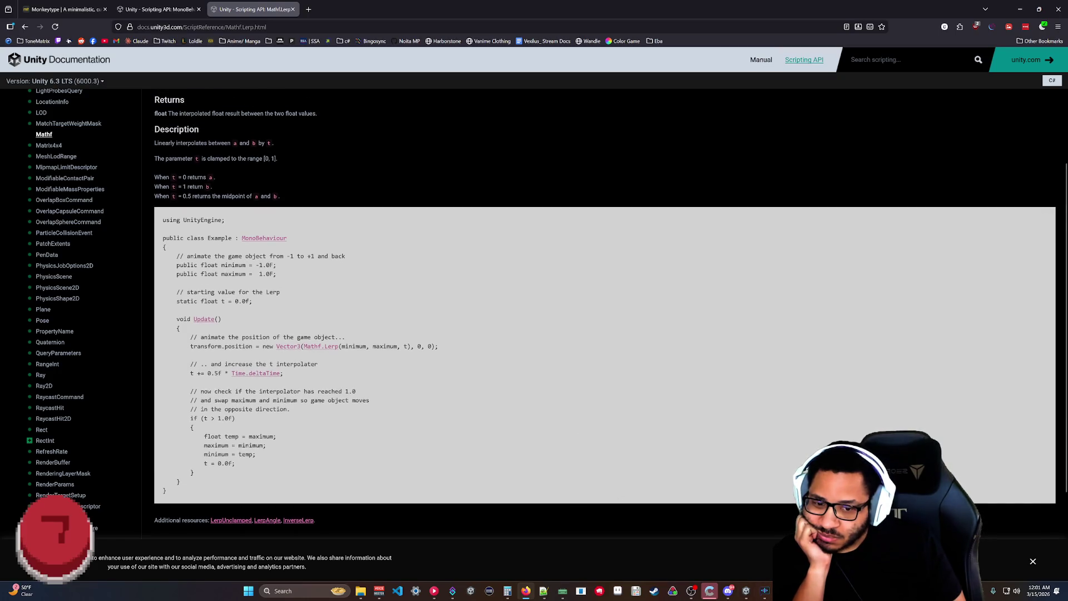
{"action": "key", "text": "alt+Tab"}
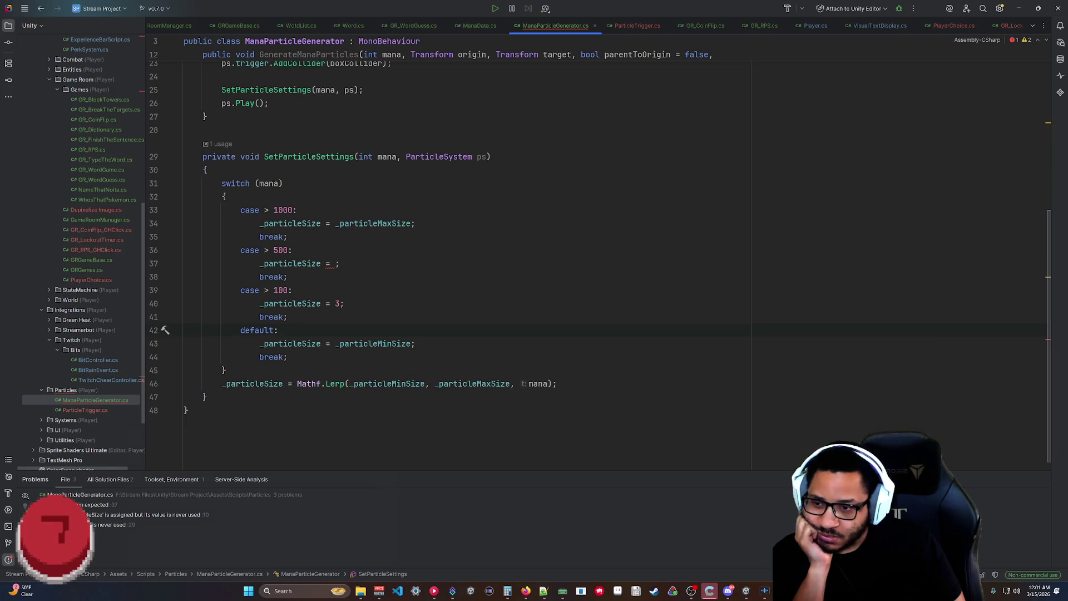
{"action": "left_click", "coordinate": [557, 384]}
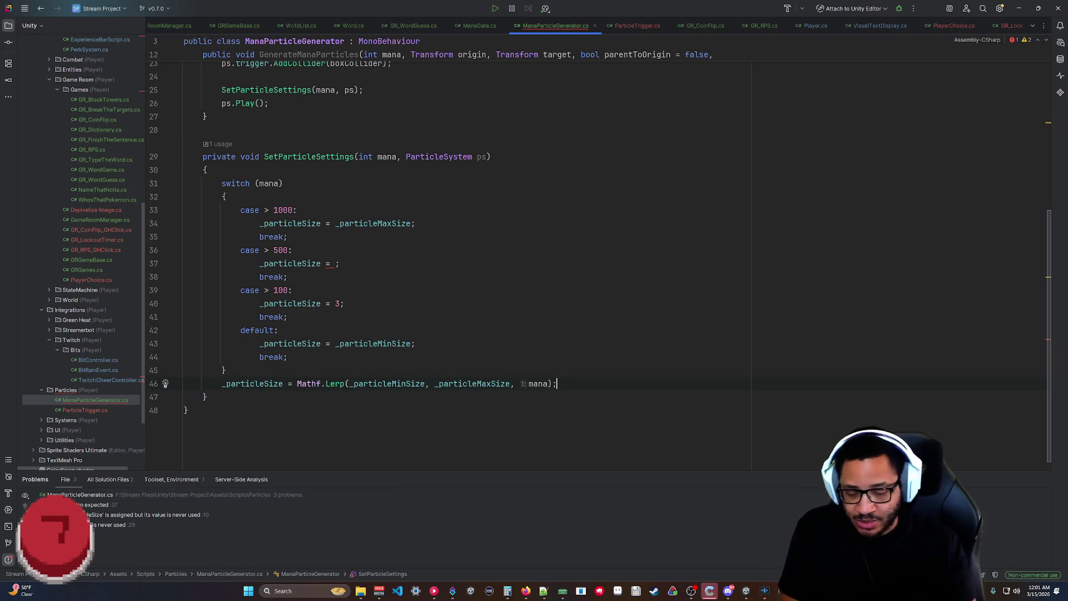
Start a Mathf. line and browse its members, reading the Lerp, LerpUnclamped and Max docs.
{"action": "key", "text": "Return"}
{"action": "type", "text": "Mathf."}
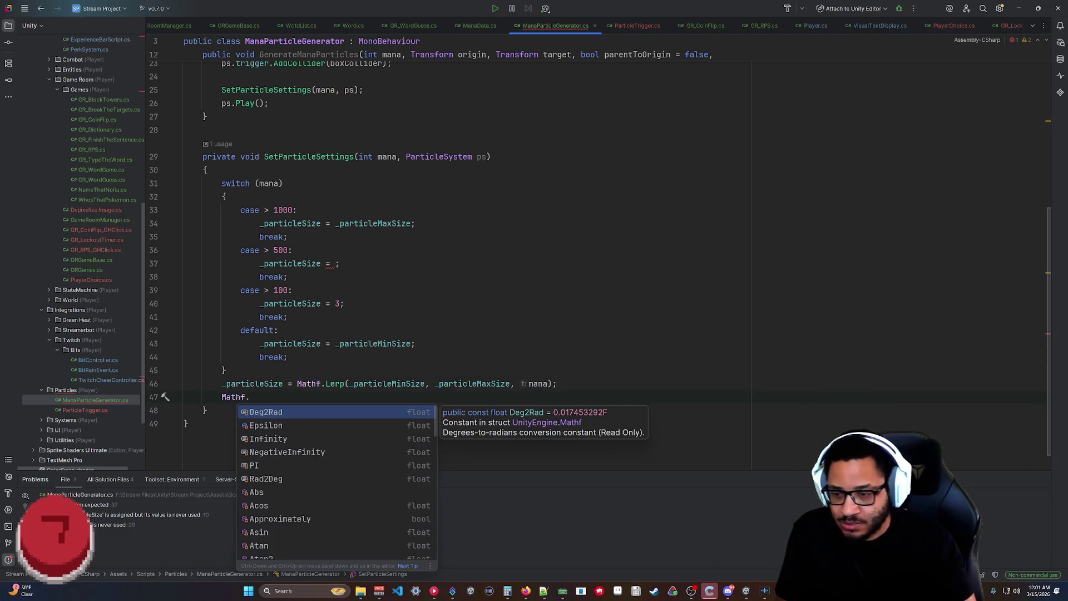
{"action": "key", "text": "Down"}
{"action": "key", "text": "Down"}
{"action": "key", "text": "Down"}
{"action": "key", "text": "Down"}
{"action": "key", "text": "Down"}
{"action": "key", "text": "Down"}
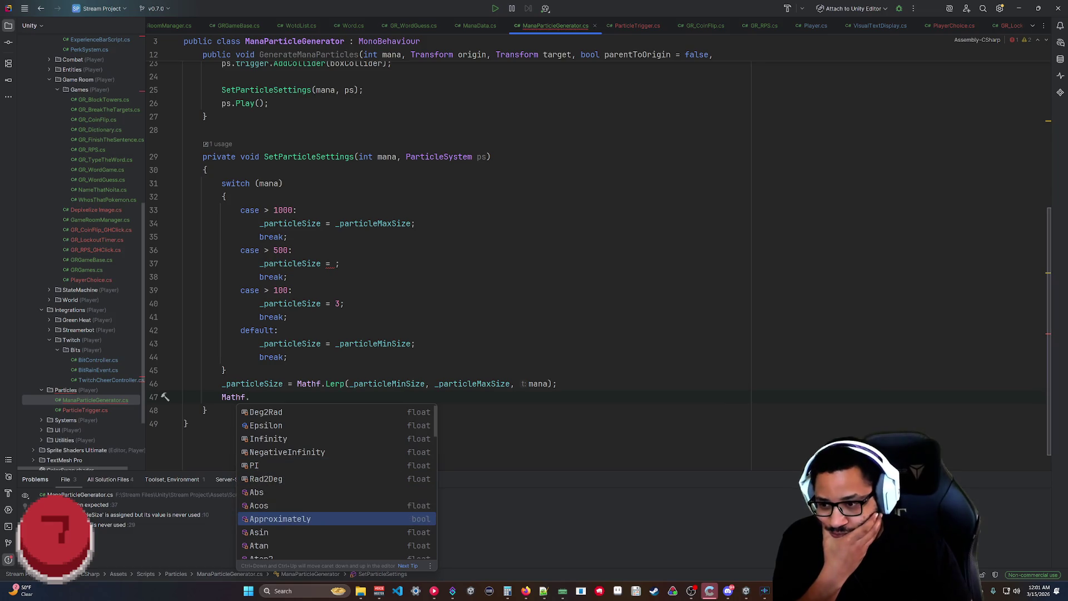
{"action": "key", "text": "Down"}
{"action": "key", "text": "Down"}
{"action": "key", "text": "Down"}
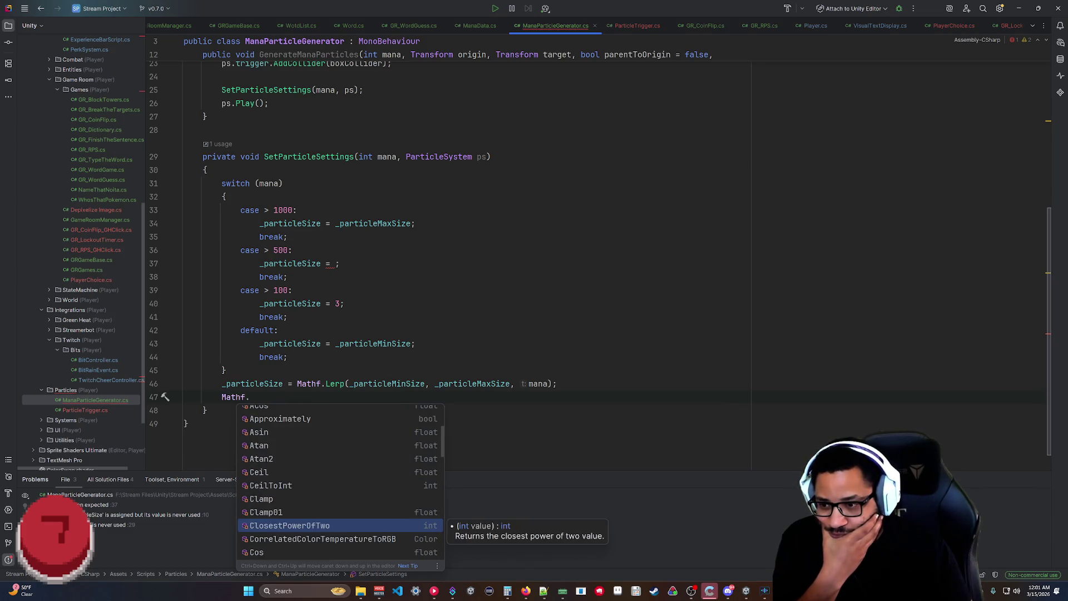
{"action": "key", "text": "Down"}
{"action": "key", "text": "Down"}
{"action": "key", "text": "Down"}
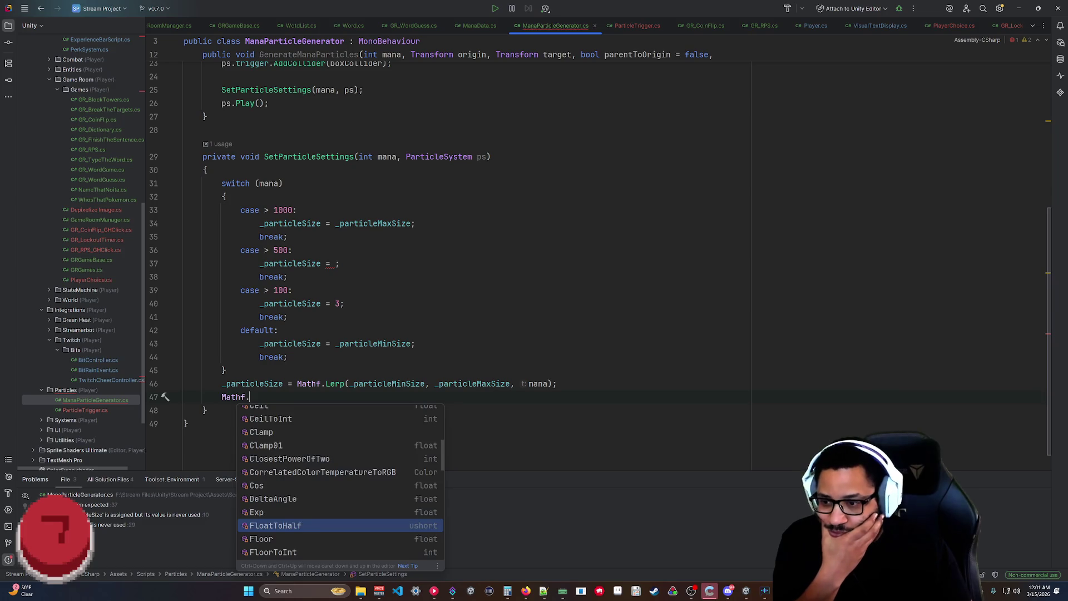
{"action": "key", "text": "Up"}
{"action": "key", "text": "Up"}
{"action": "key", "text": "Down"}
{"action": "key", "text": "Down"}
{"action": "key", "text": "Down"}
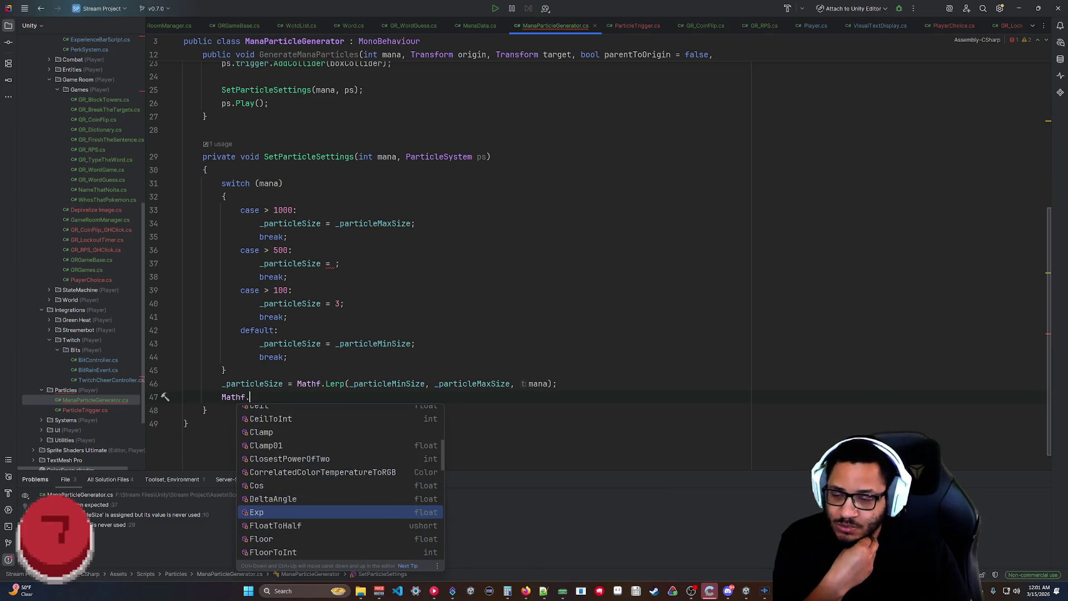
{"action": "key", "text": "Down"}
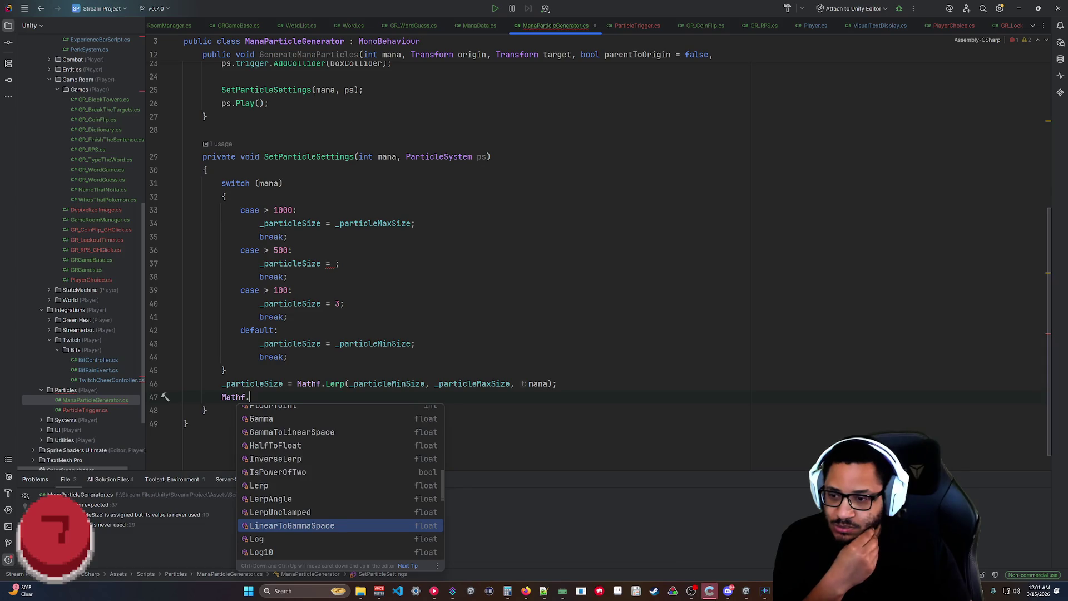
{"action": "key", "text": "Up"}
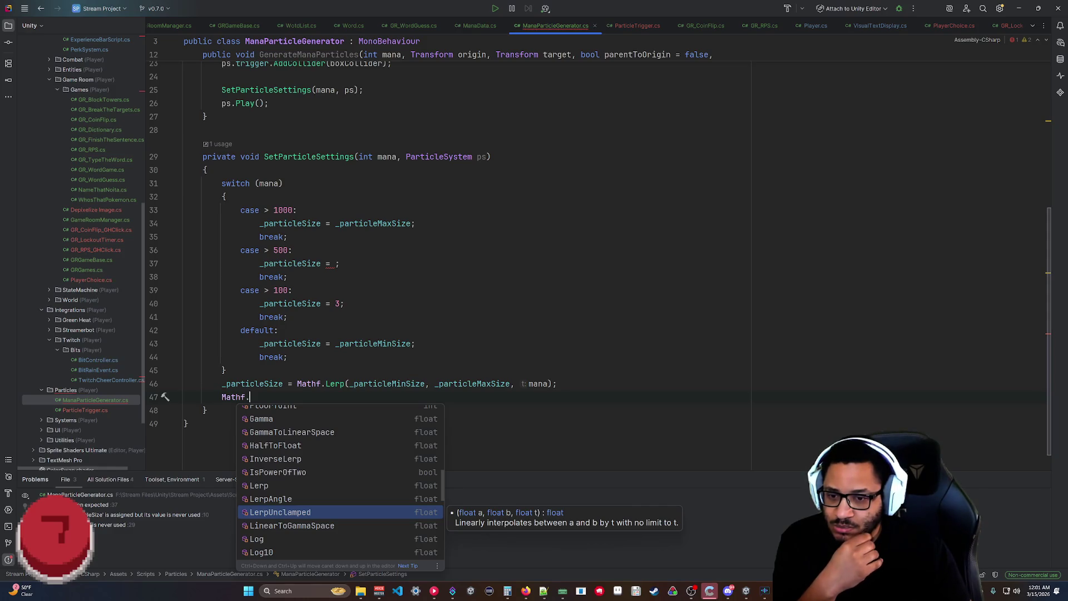
{"action": "key", "text": "Up"}
{"action": "key", "text": "Up"}
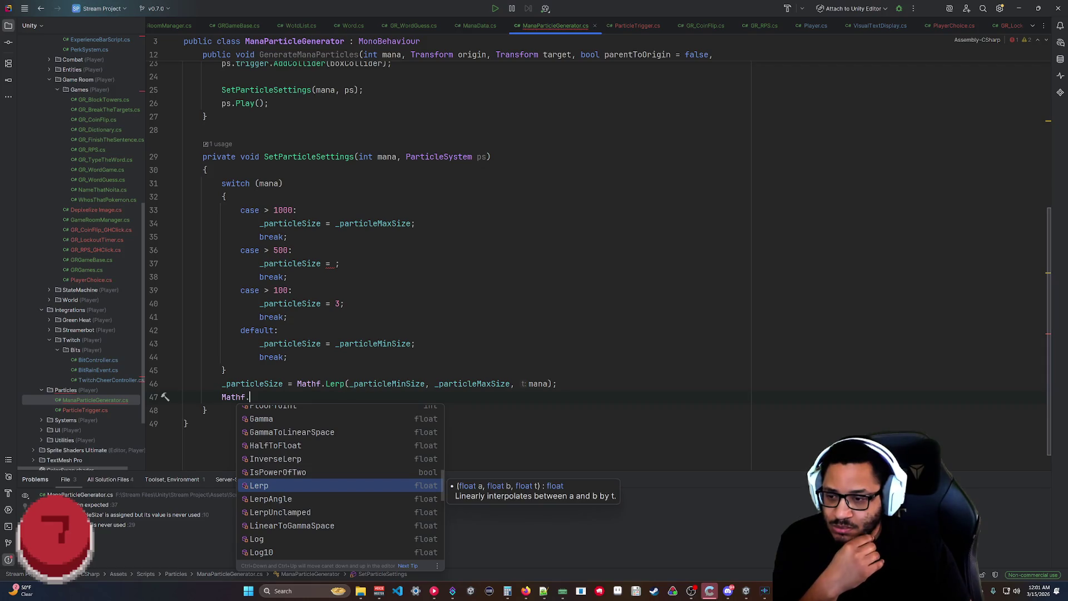
{"action": "key", "text": "Down"}
{"action": "key", "text": "Down"}
{"action": "key", "text": "Down"}
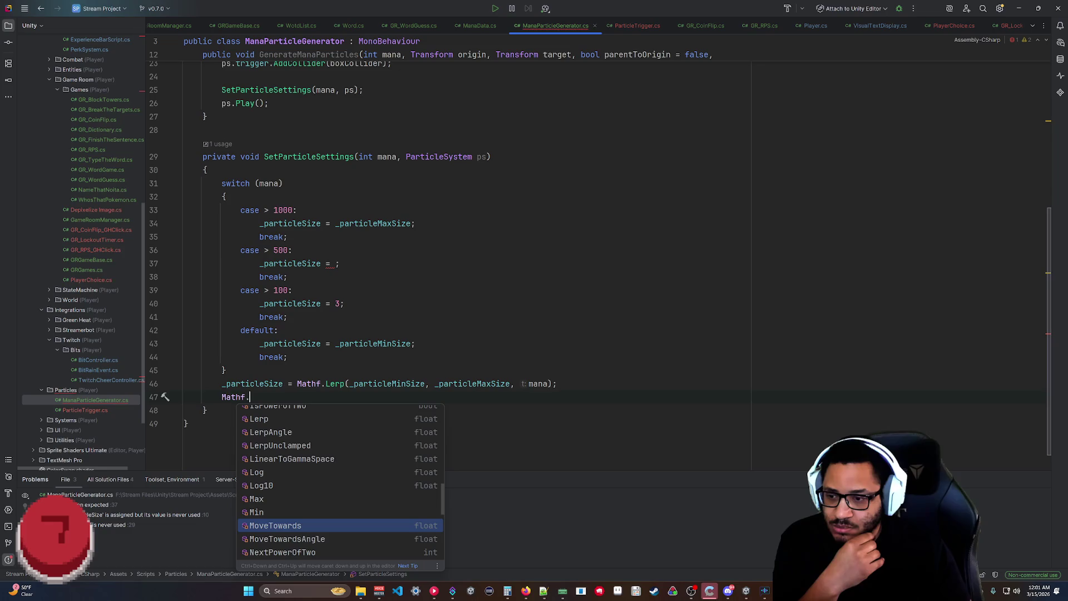
{"action": "key", "text": "Up"}
{"action": "key", "text": "Up"}
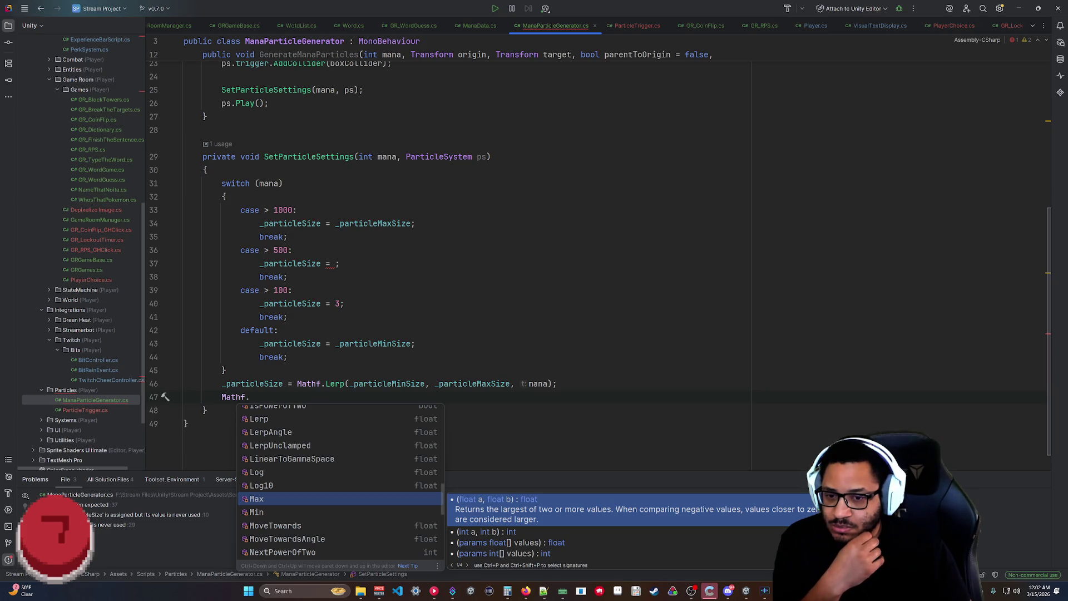
{"action": "key", "text": "Down"}
{"action": "key", "text": "Down"}
{"action": "key", "text": "Down"}
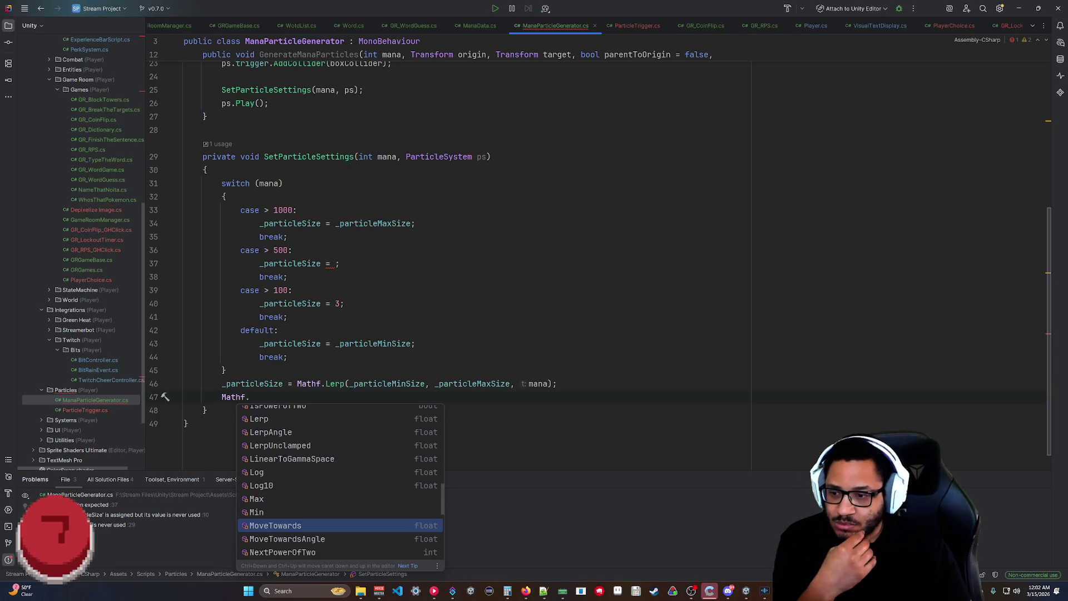
{"action": "key", "text": "Down"}
{"action": "key", "text": "Down"}
{"action": "key", "text": "Down"}
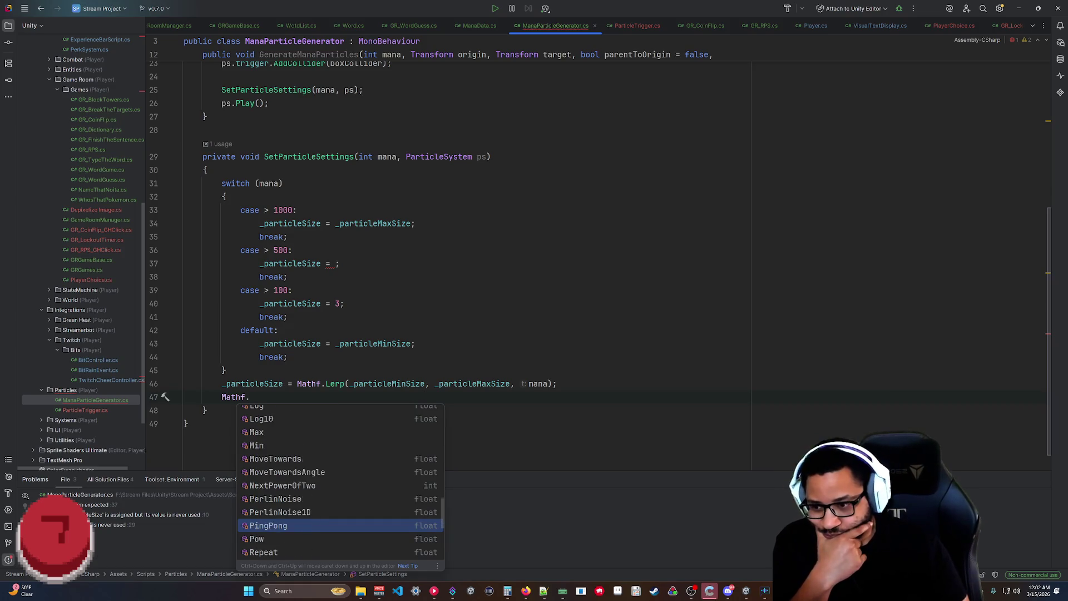
{"action": "key", "text": "Down"}
{"action": "key", "text": "Down"}
{"action": "key", "text": "Down"}
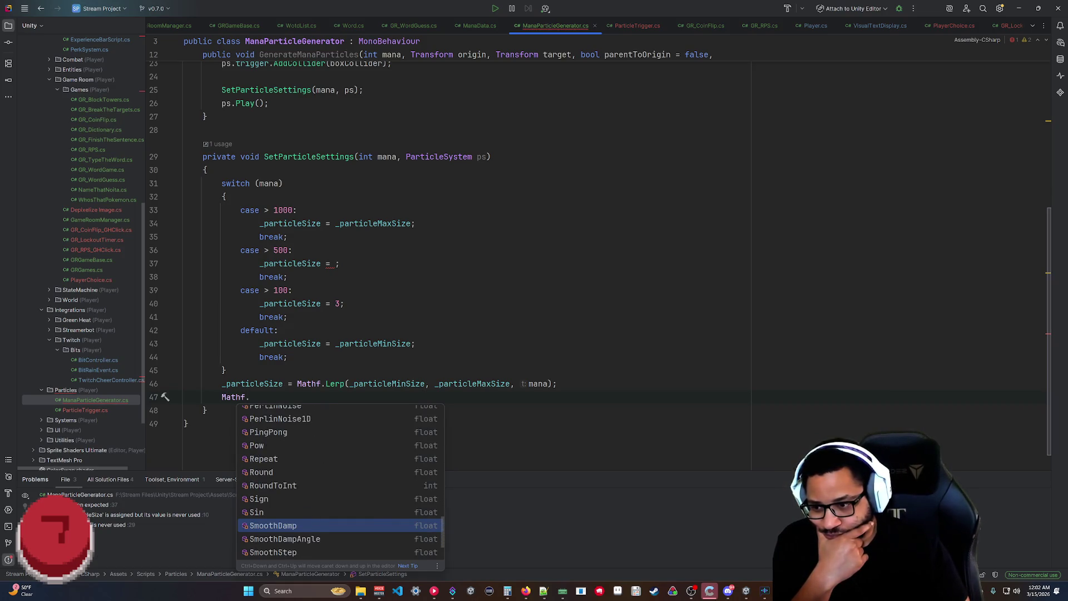
{"action": "key", "text": "Down"}
{"action": "key", "text": "Down"}
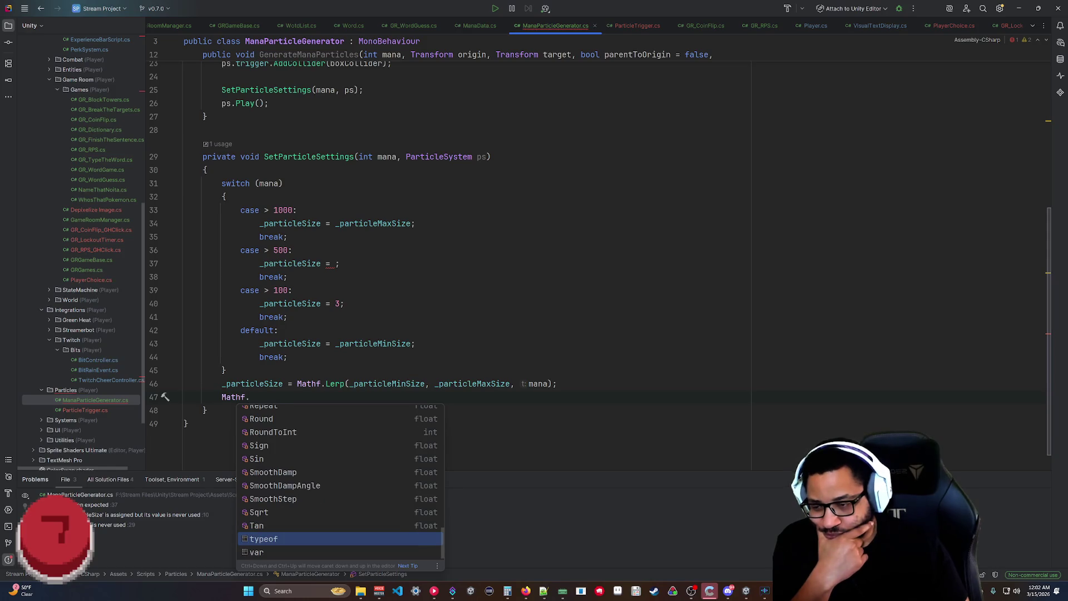
Delete the unfinished Mathf. line below the Lerp call.
{"action": "key", "text": "Escape"}
{"action": "left_click_drag", "start_coordinate": [253, 397], "coordinate": [569, 385]}
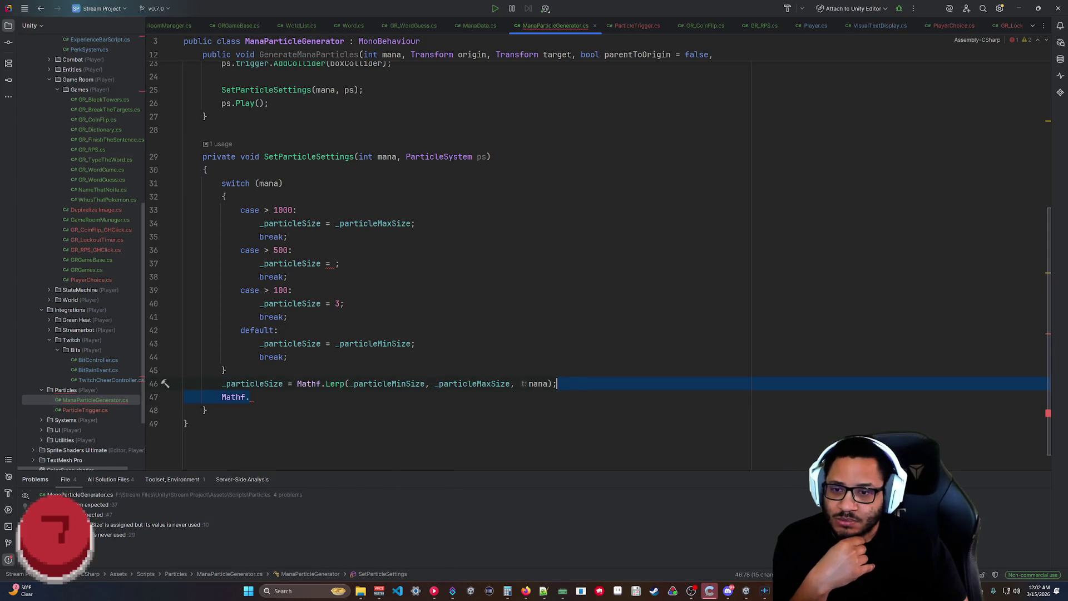
{"action": "key", "text": "BackSpace"}
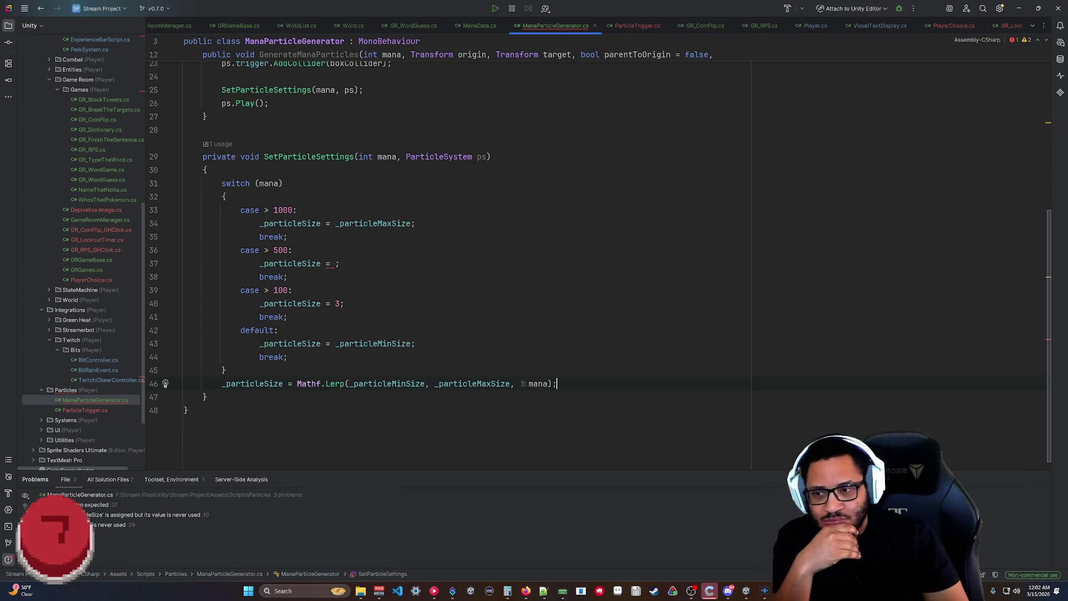
{"action": "left_click_drag", "start_coordinate": [557, 384], "coordinate": [297, 384]}
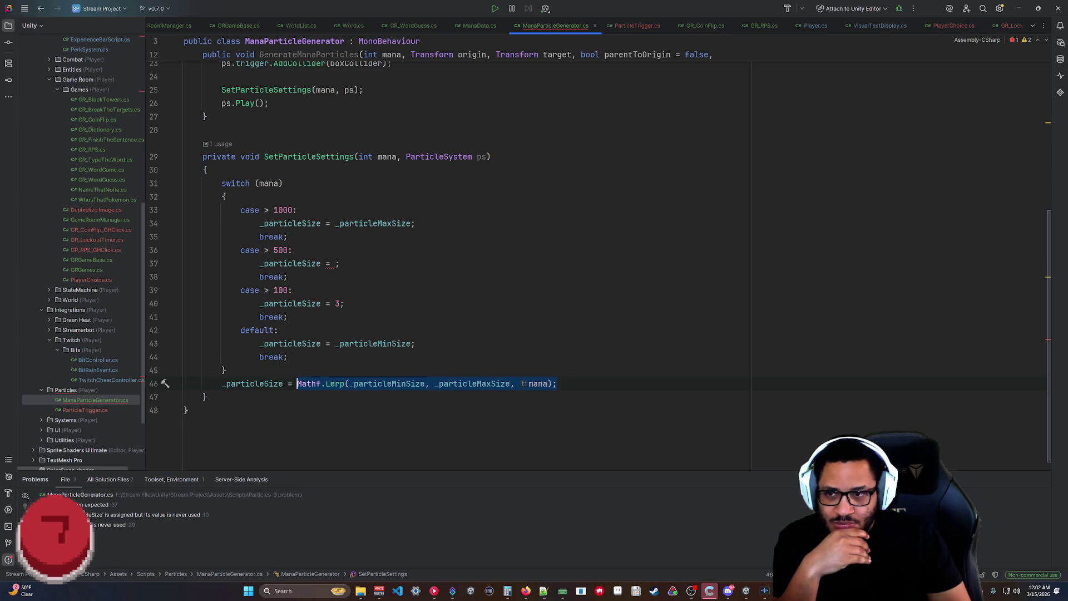
{"action": "left_click", "coordinate": [188, 410]}
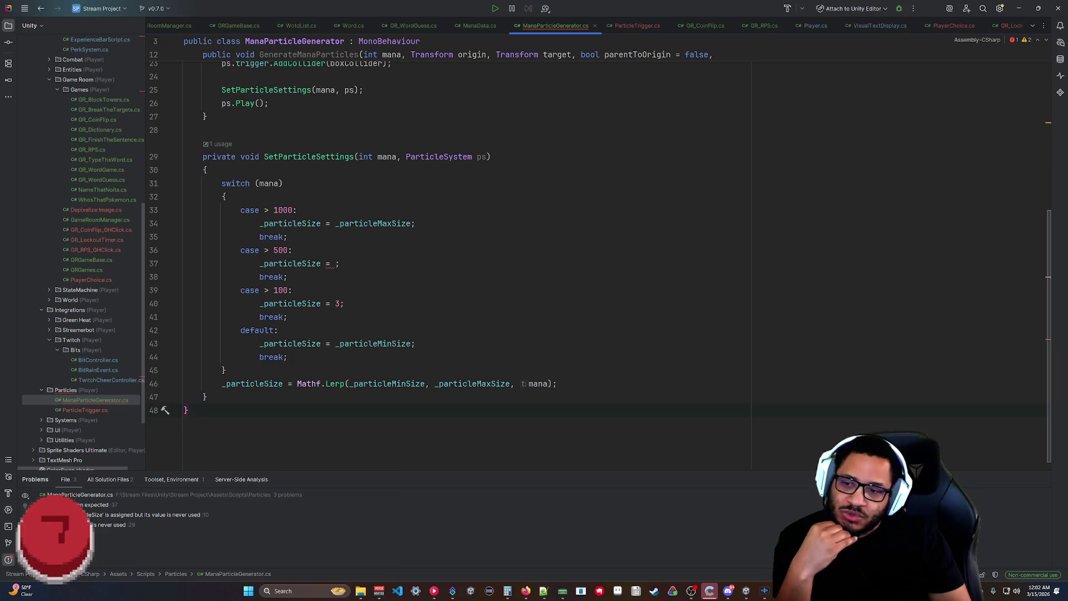
{"action": "left_click_drag", "start_coordinate": [354, 383], "coordinate": [481, 383]}
{"action": "left_click", "coordinate": [555, 383]}
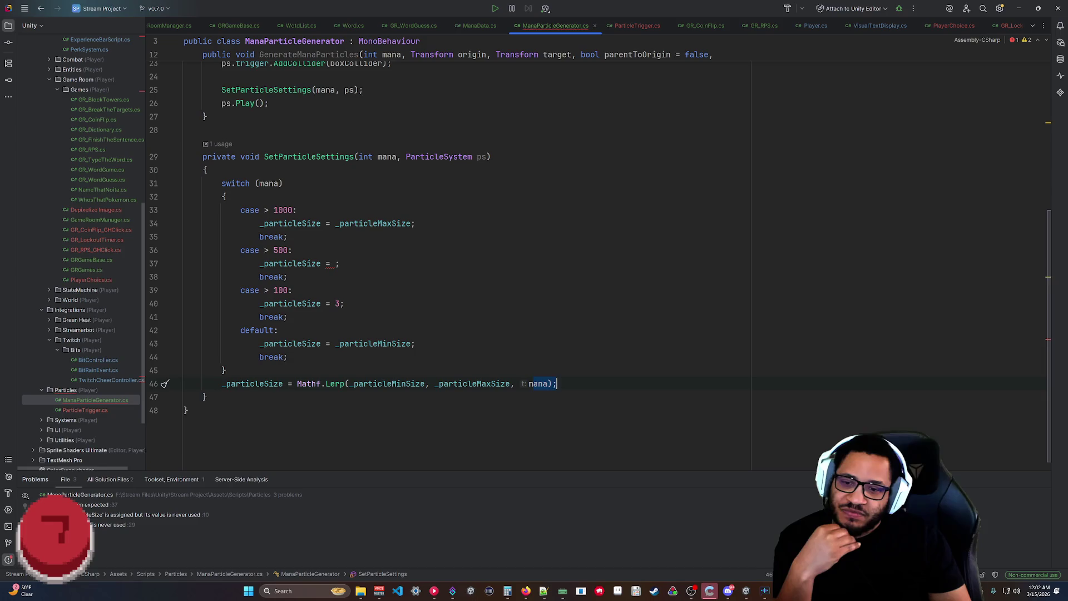
{"action": "key", "text": "Down"}
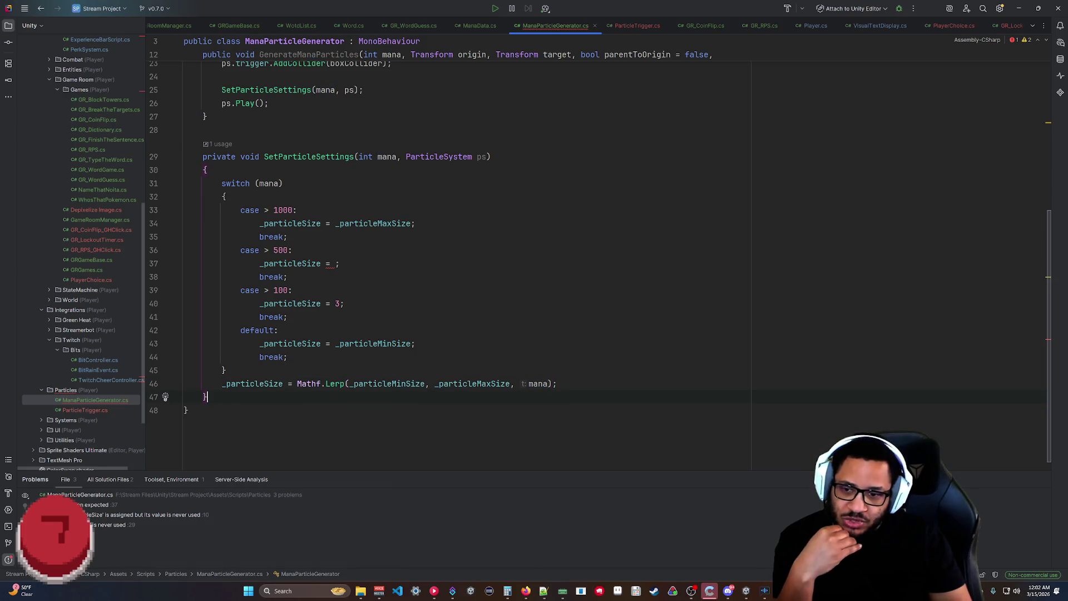
{"action": "left_click", "coordinate": [188, 410]}
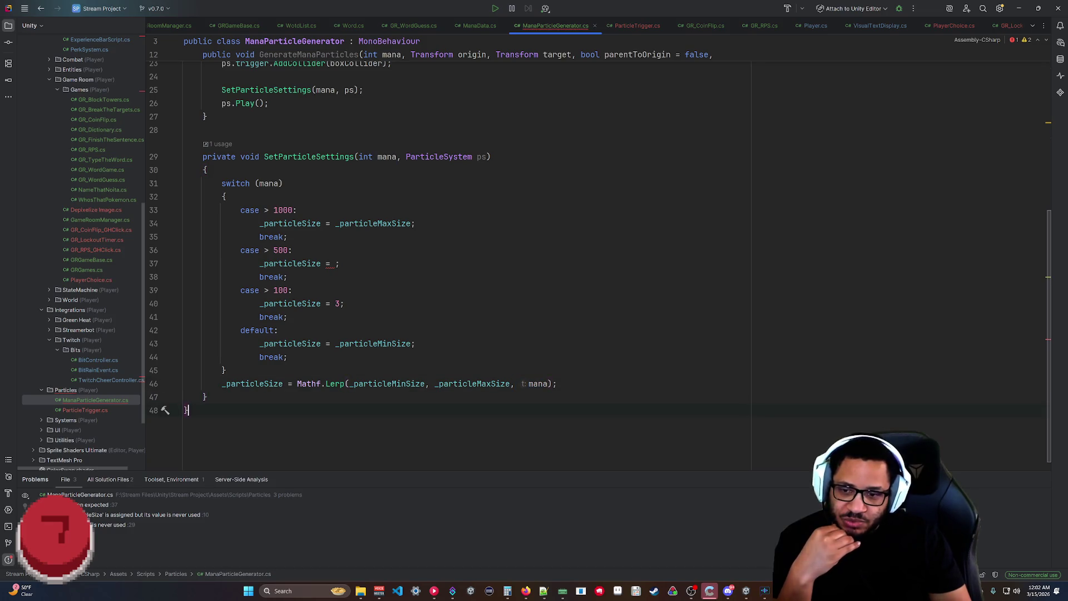
{"action": "mouse_move", "coordinate": [334, 384]}
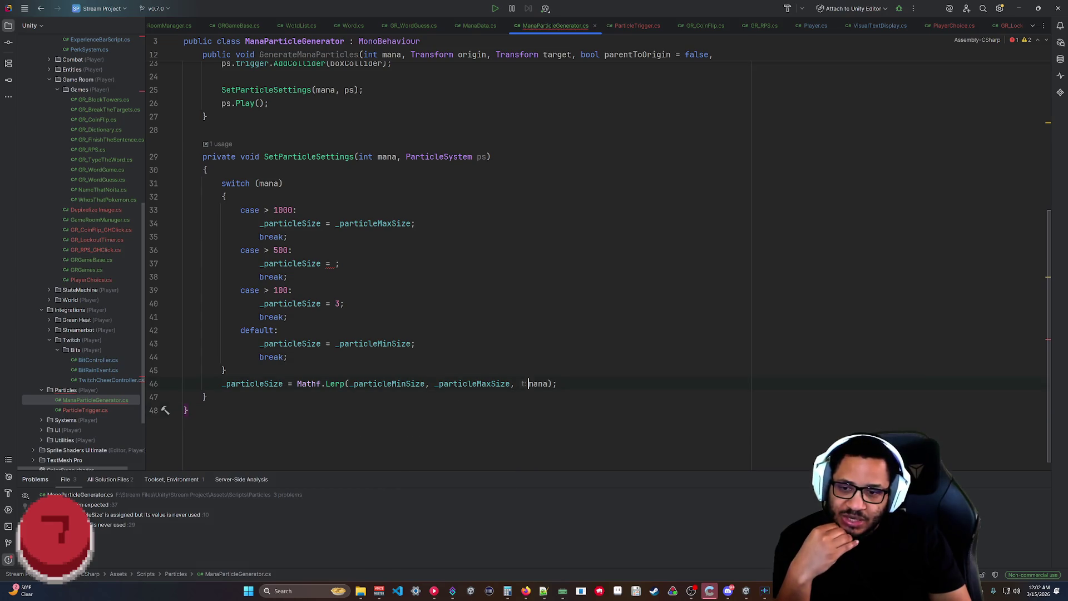
{"action": "left_click", "coordinate": [188, 410]}
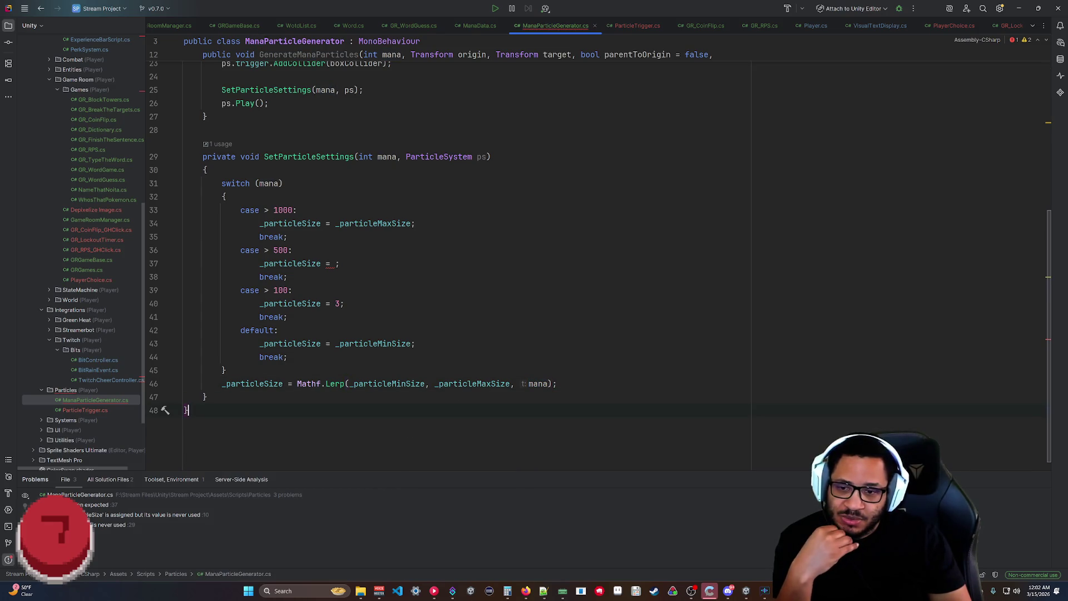
{"action": "left_click", "coordinate": [507, 591]}
{"action": "left_click_drag", "start_coordinate": [493, 160], "coordinate": [833, 120]}
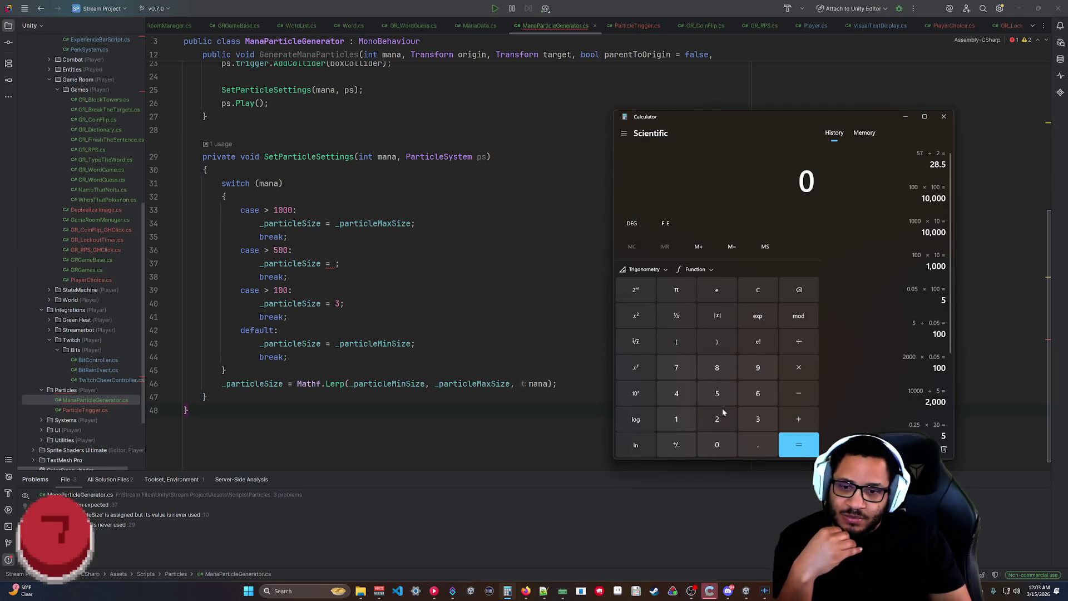
{"action": "left_click", "coordinate": [165, 384]}
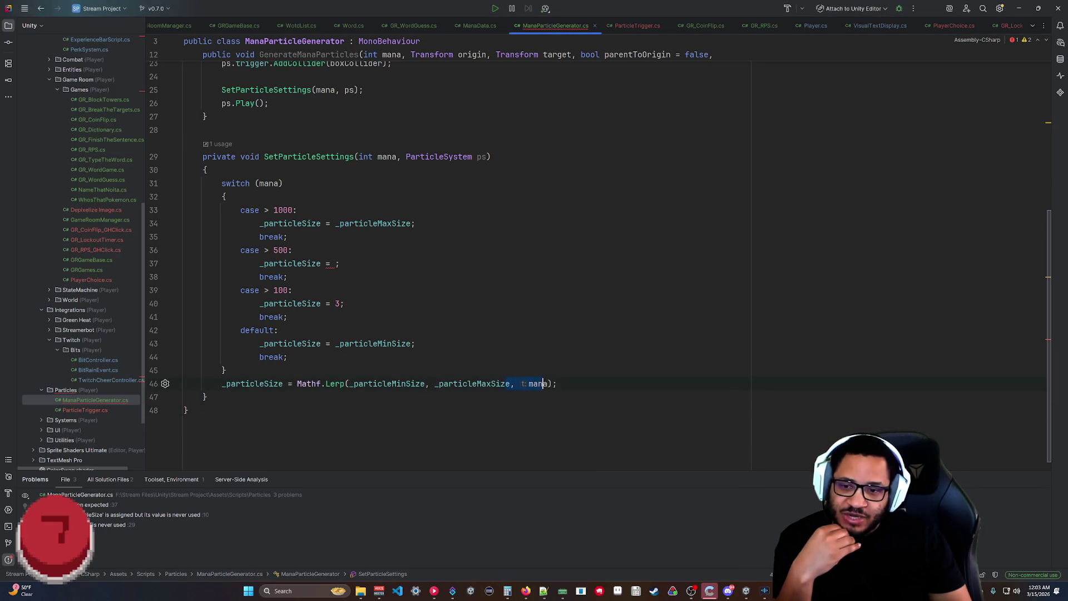
Delete the whole mana switch block from SetParticleSettings.
{"action": "left_click", "coordinate": [556, 383]}
{"action": "left_click", "coordinate": [187, 410]}
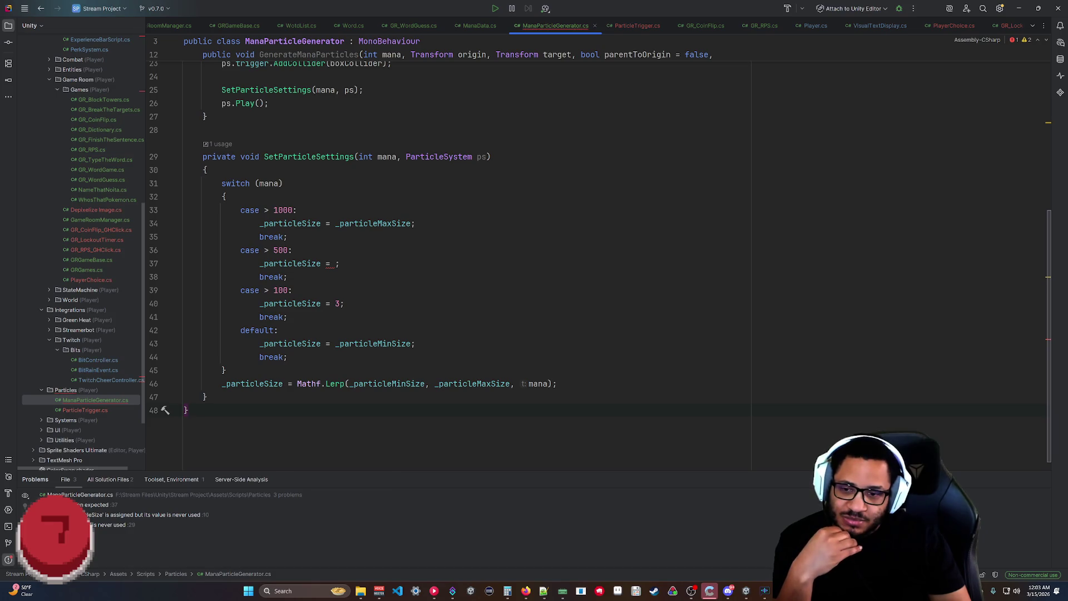
{"action": "mouse_move", "coordinate": [335, 384]}
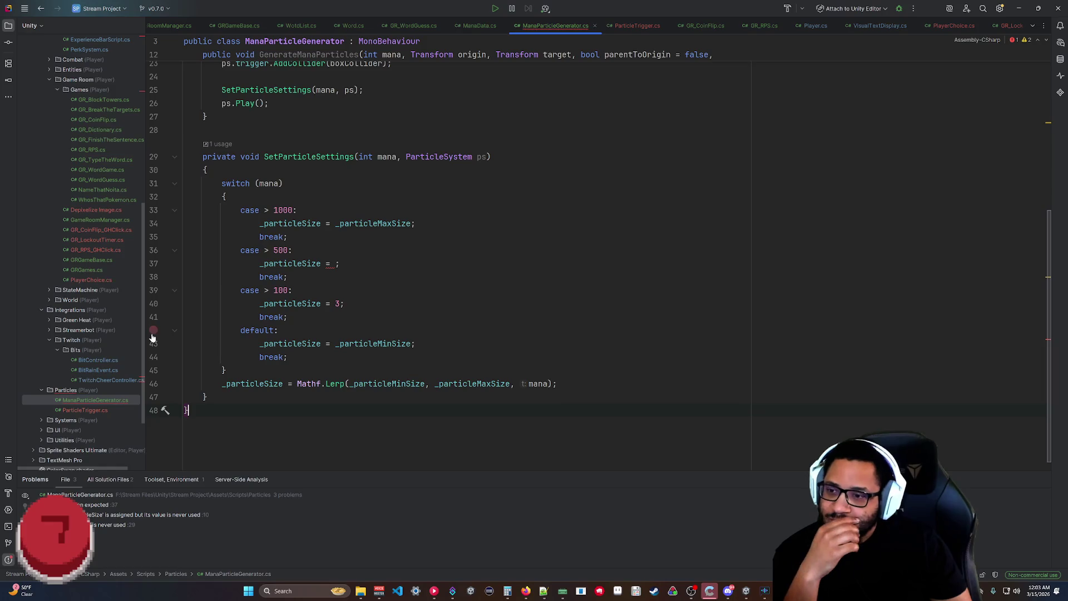
{"action": "mouse_move", "coordinate": [225, 370]}
{"action": "left_mouse_down"}
{"action": "mouse_move", "coordinate": [224, 196]}
{"action": "mouse_move", "coordinate": [207, 170]}
{"action": "left_mouse_up"}
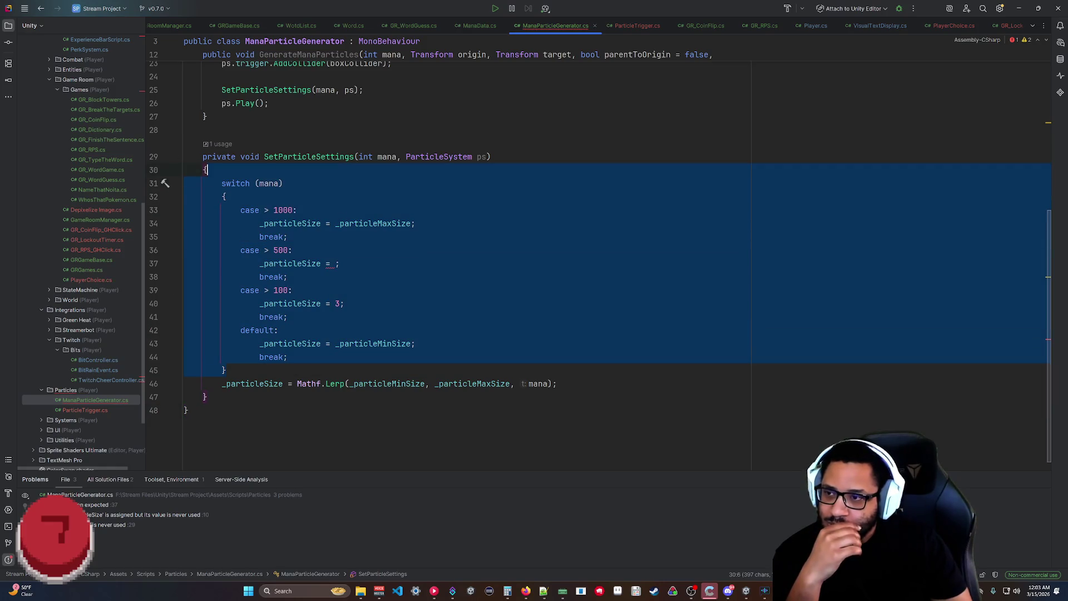
{"action": "key", "text": "BackSpace"}
{"action": "left_click", "coordinate": [187, 396]}
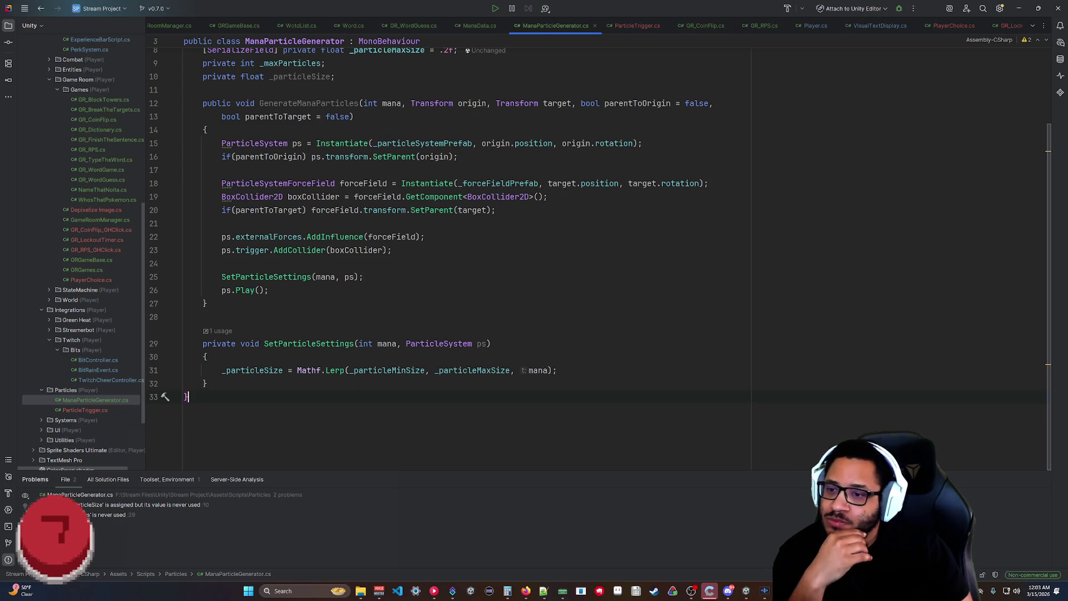
Begin a [Serialize field line below _particleSize, then undo it.
{"action": "scroll", "coordinate": [601, 259], "scroll_direction": "up", "scroll_amount": 3}
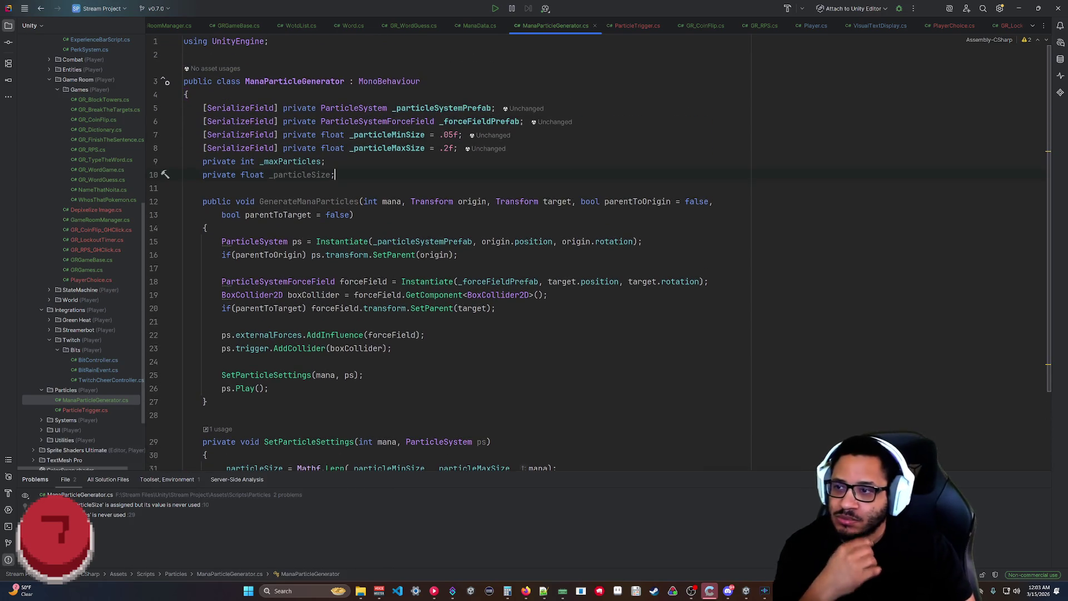
{"action": "key", "text": "Return"}
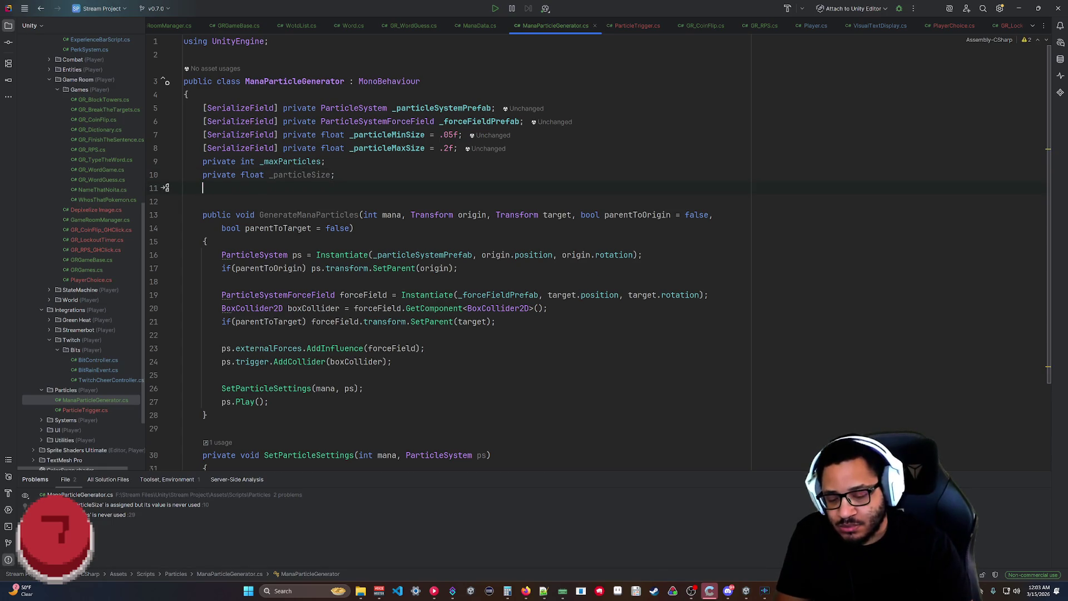
{"action": "type", "text": "[Seri"}
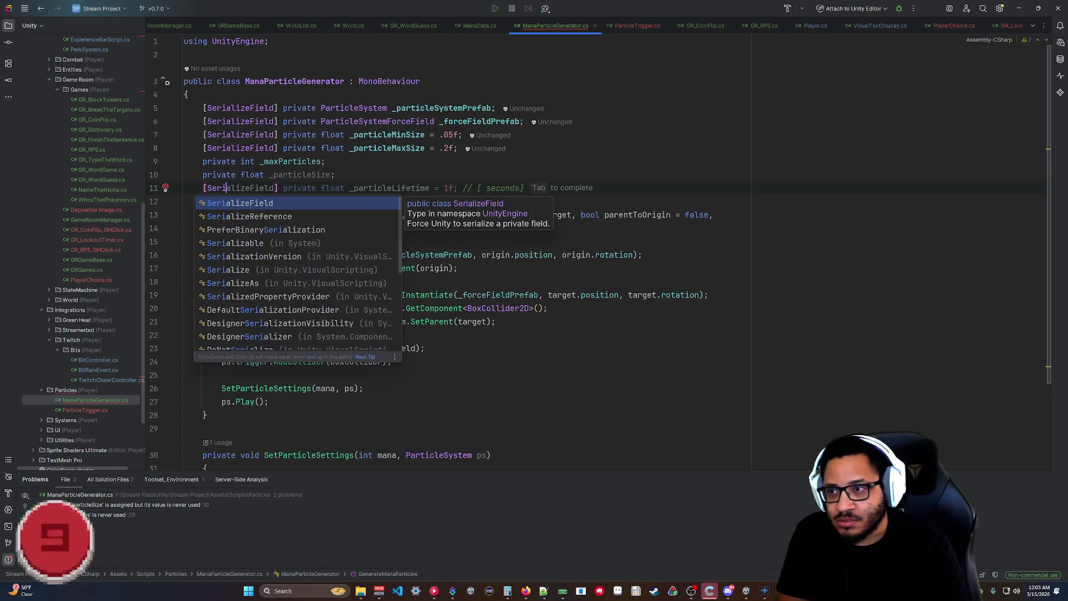
{"action": "type", "text": "alize"}
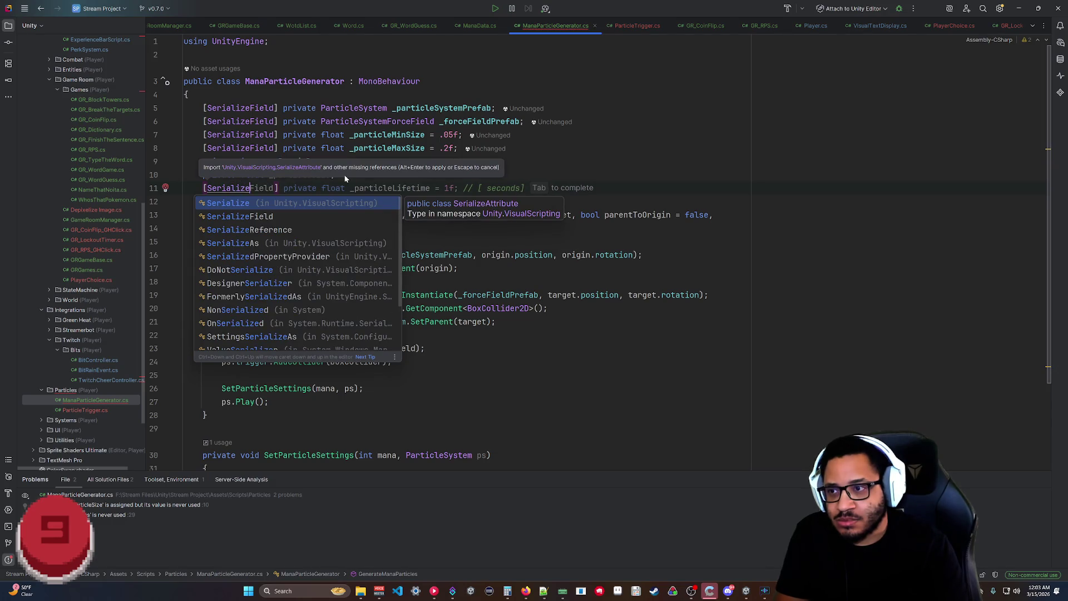
{"action": "key", "text": "ctrl+z"}
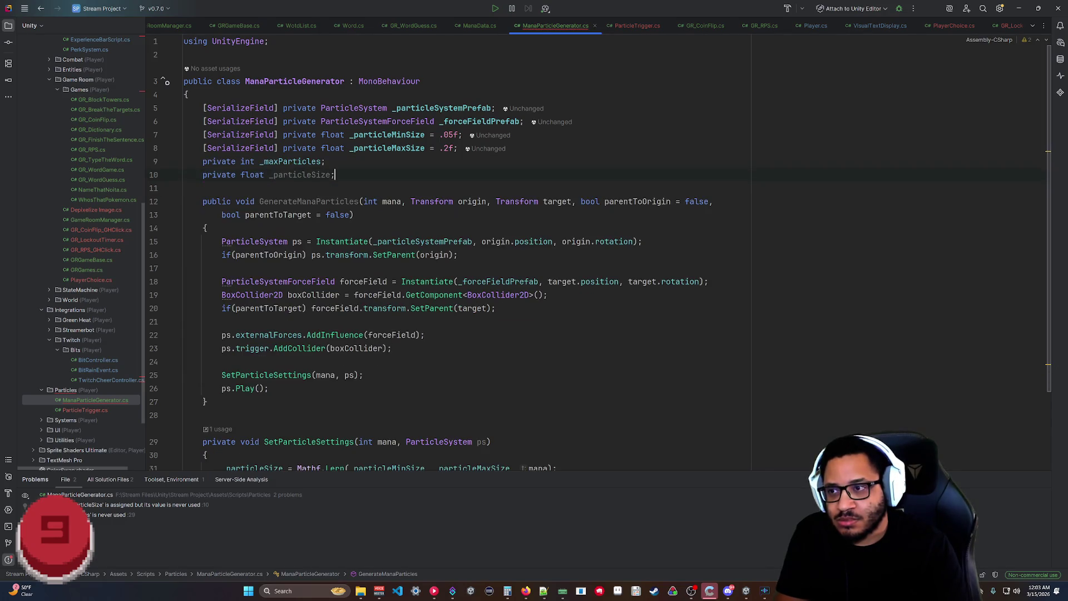
{"action": "key", "text": "ctrl+End"}
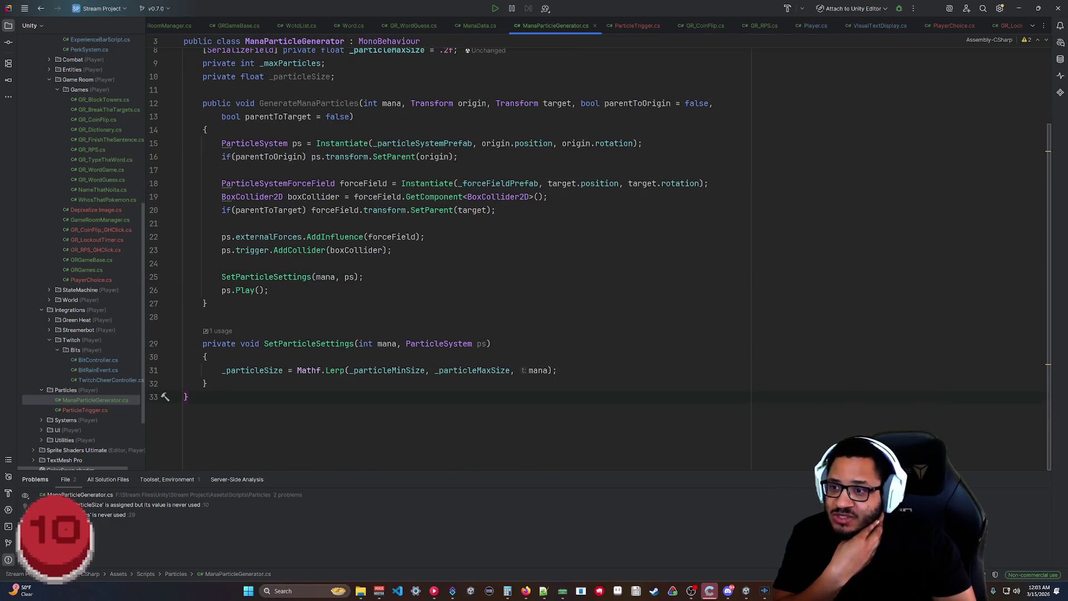
{"action": "left_click", "coordinate": [363, 277]}
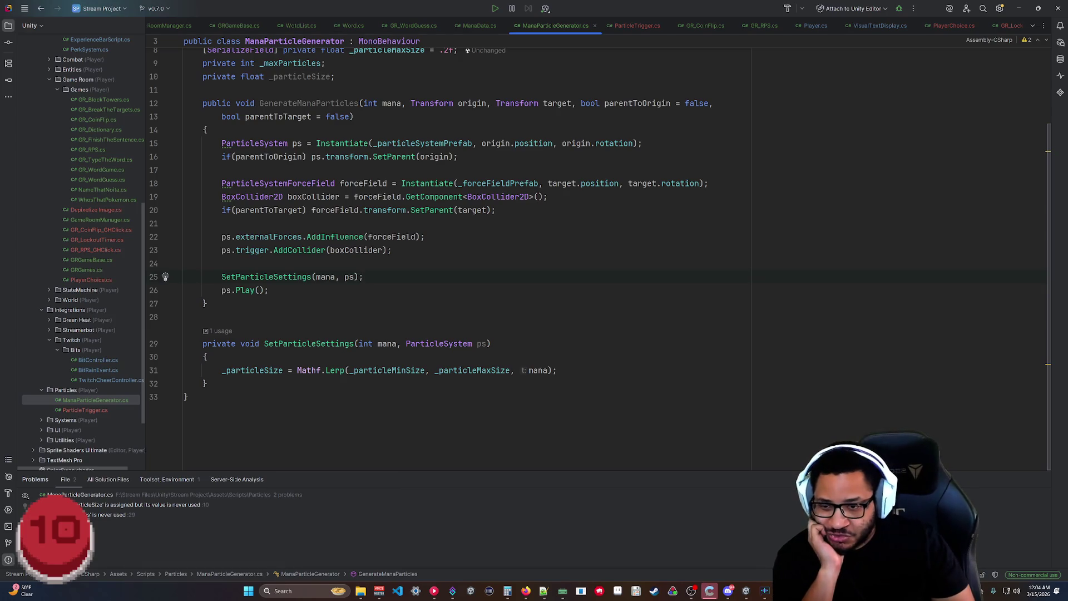
{"action": "left_click", "coordinate": [548, 370]}
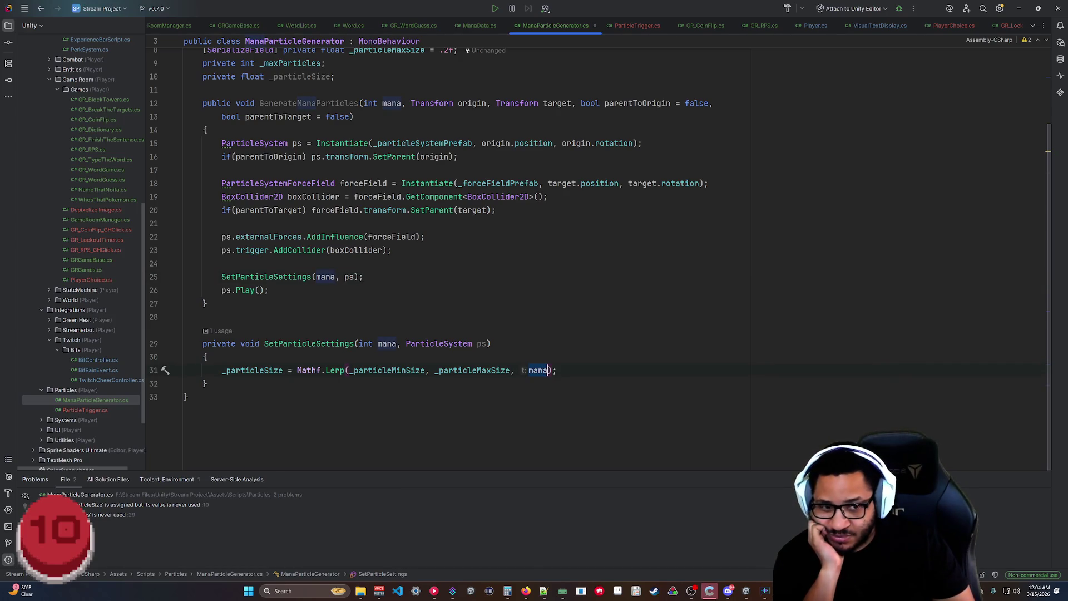
{"action": "left_click", "coordinate": [187, 396]}
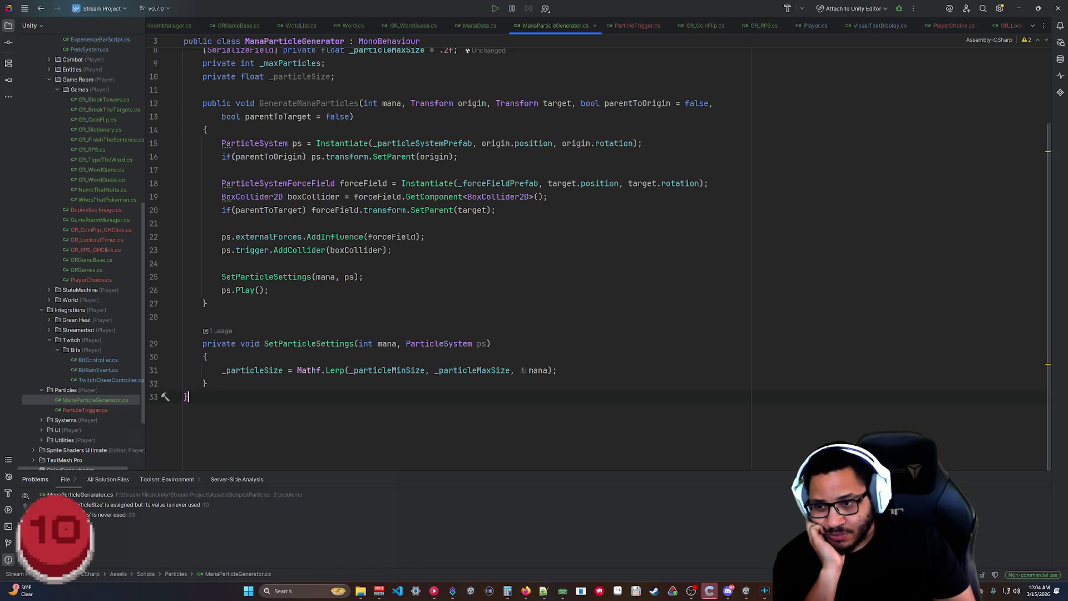
{"action": "left_click_drag", "start_coordinate": [350, 370], "coordinate": [425, 370]}
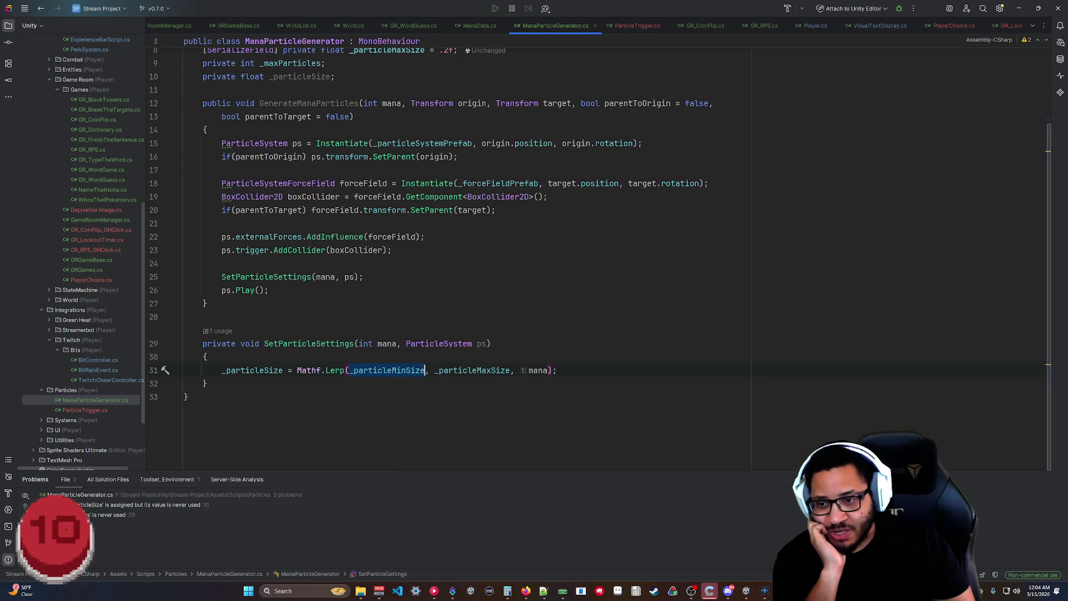
{"action": "double_click", "coordinate": [538, 370]}
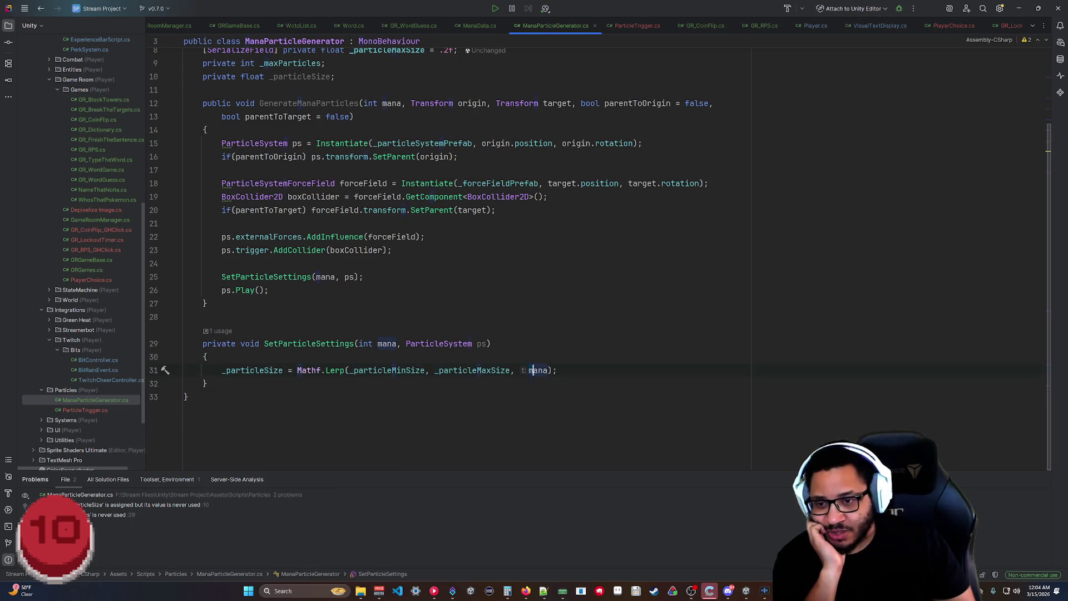
{"action": "left_click", "coordinate": [549, 370]}
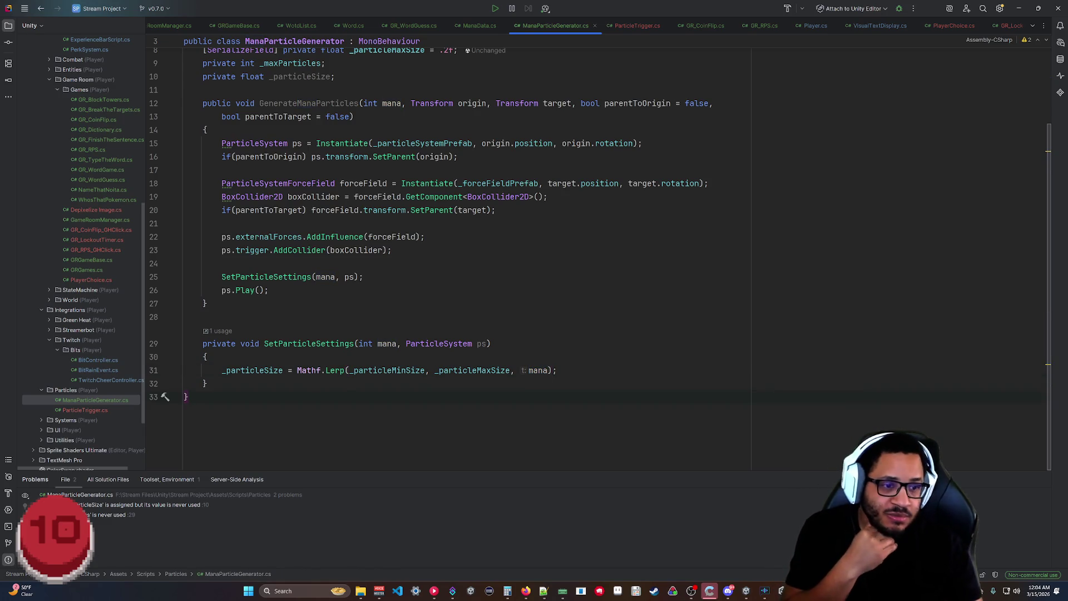
{"action": "left_click", "coordinate": [187, 397]}
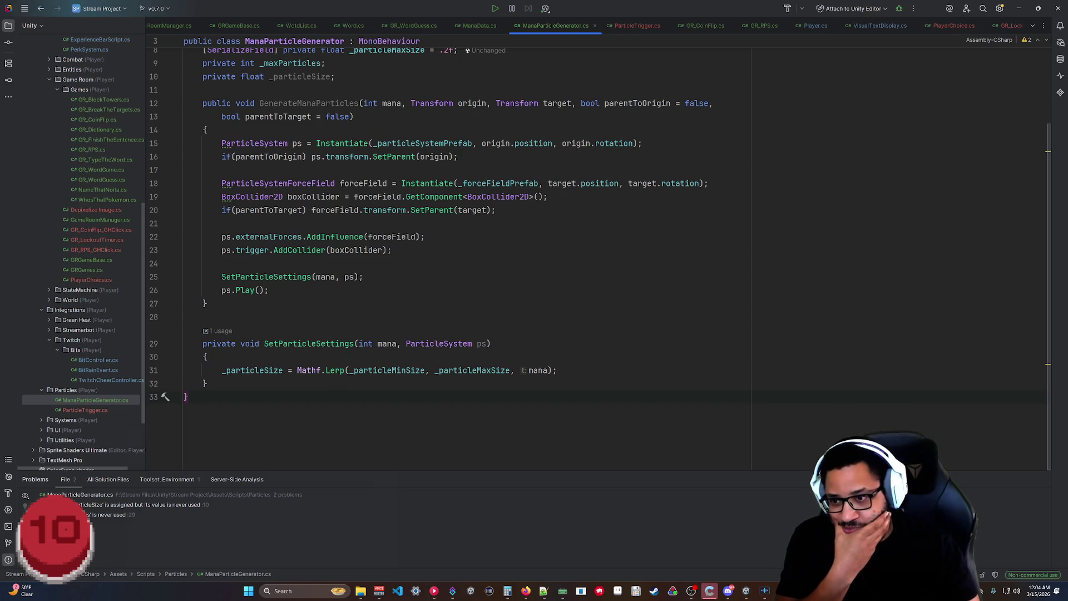
{"action": "left_click", "coordinate": [187, 396]}
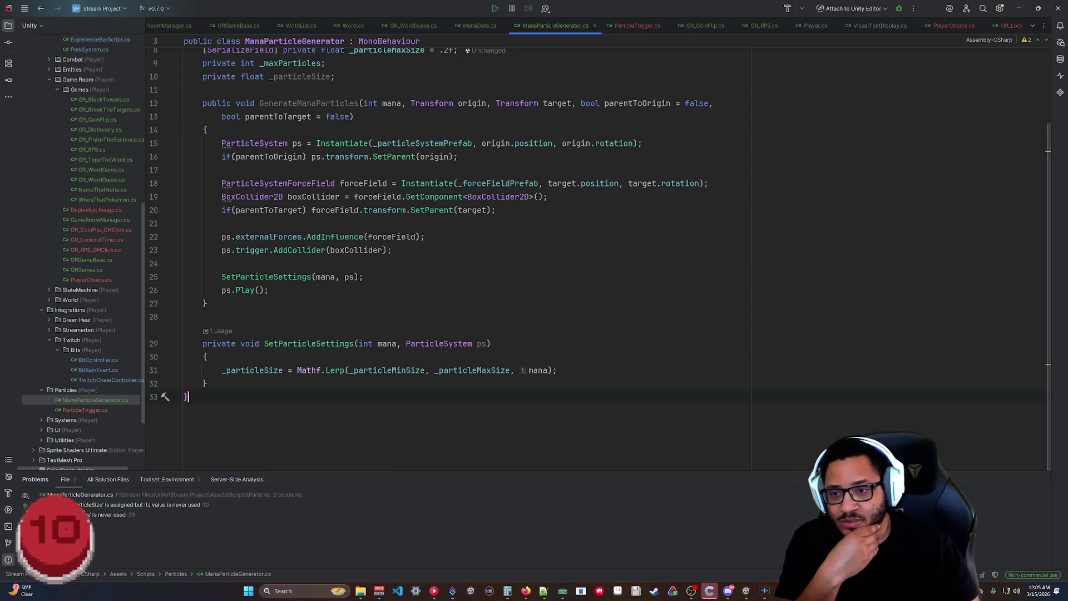
{"action": "left_click", "coordinate": [205, 356]}
{"action": "scroll", "coordinate": [600, 259], "scroll_direction": "up", "scroll_amount": 2}
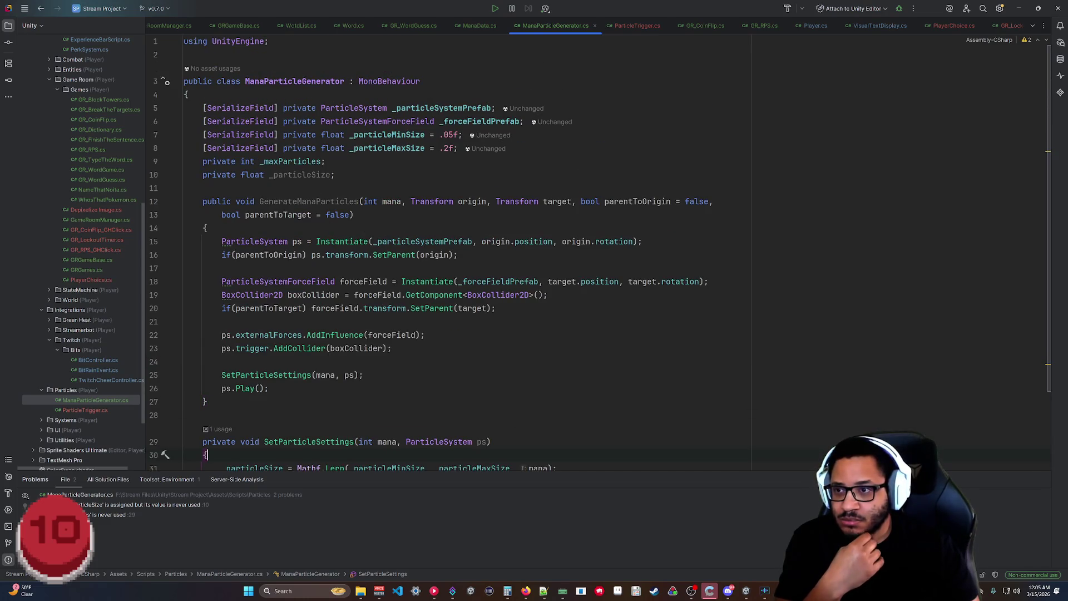
{"action": "scroll", "coordinate": [599, 253], "scroll_direction": "down", "scroll_amount": 2}
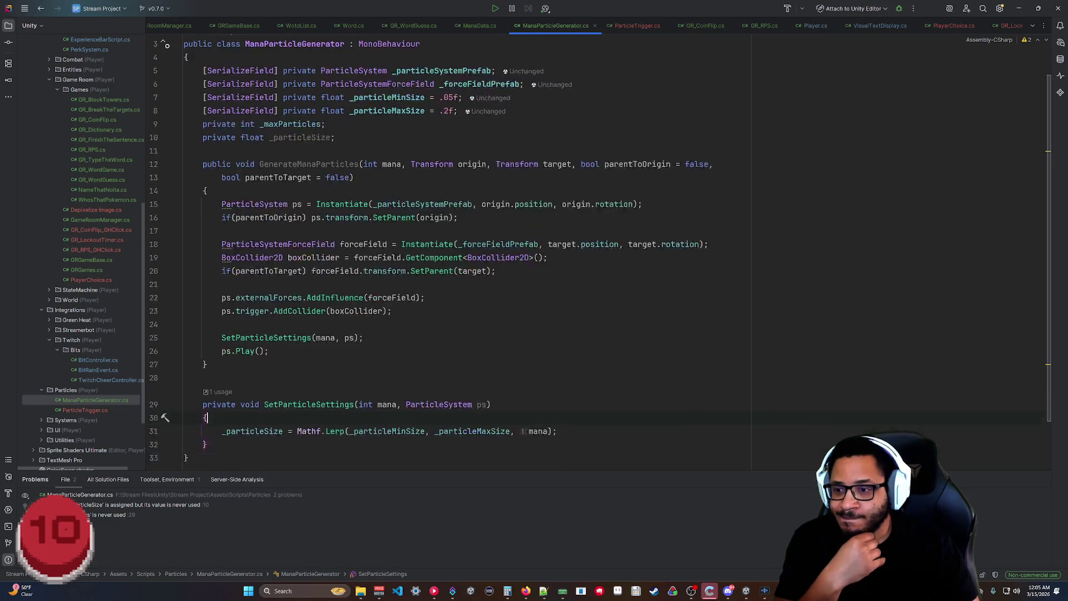
{"action": "scroll", "coordinate": [599, 254], "scroll_direction": "up", "scroll_amount": 2}
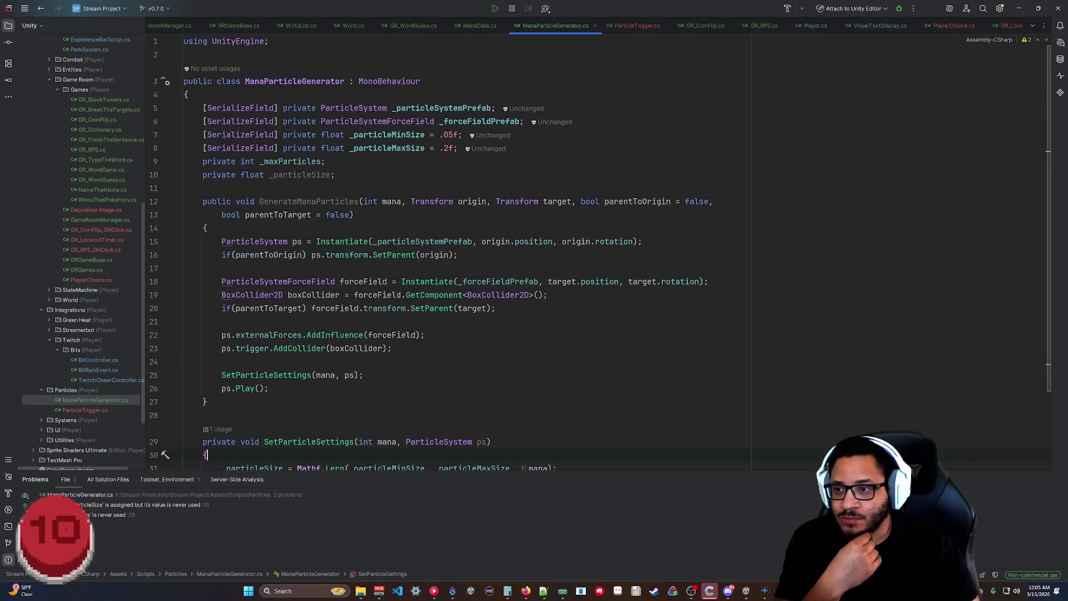
{"action": "left_click", "coordinate": [335, 175]}
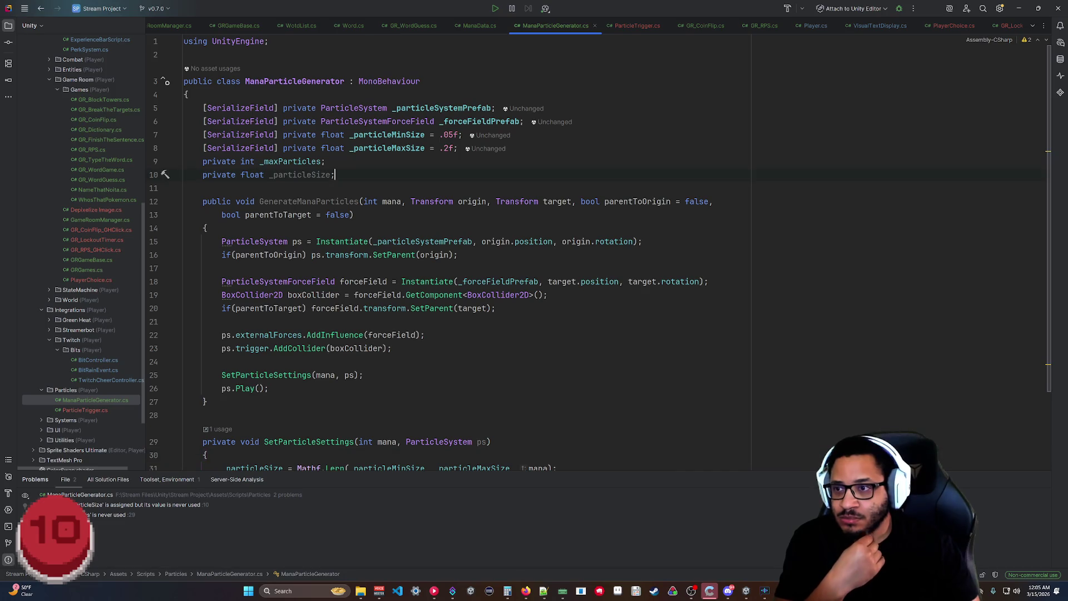
Declare private int[] _particleClampThreshold = new[] {1, 1000}; below the _particleSize field.
{"action": "key", "text": "Return"}
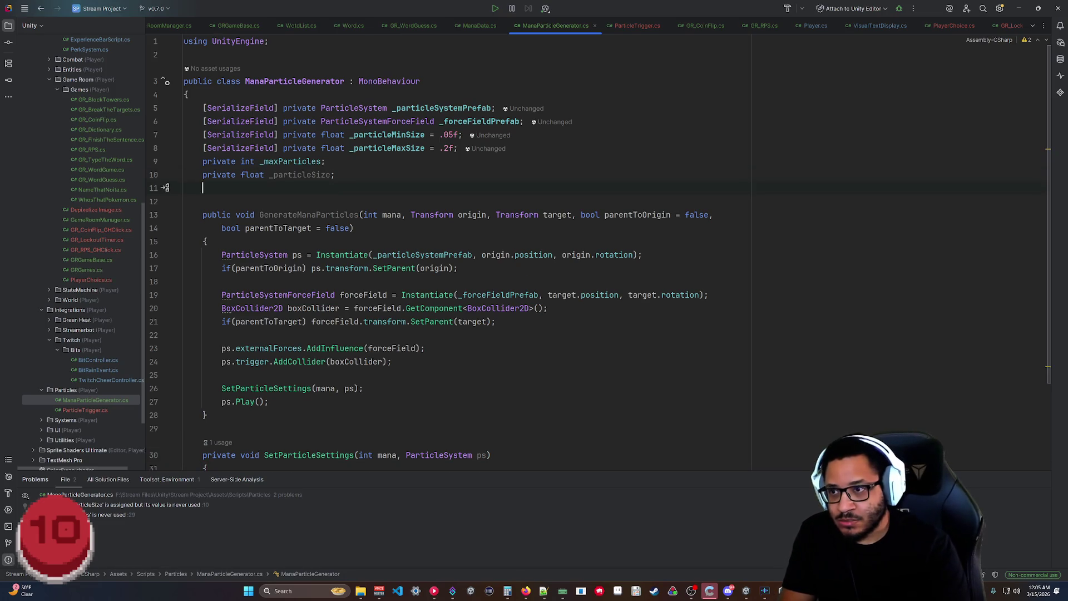
{"action": "type", "text": "private int"}
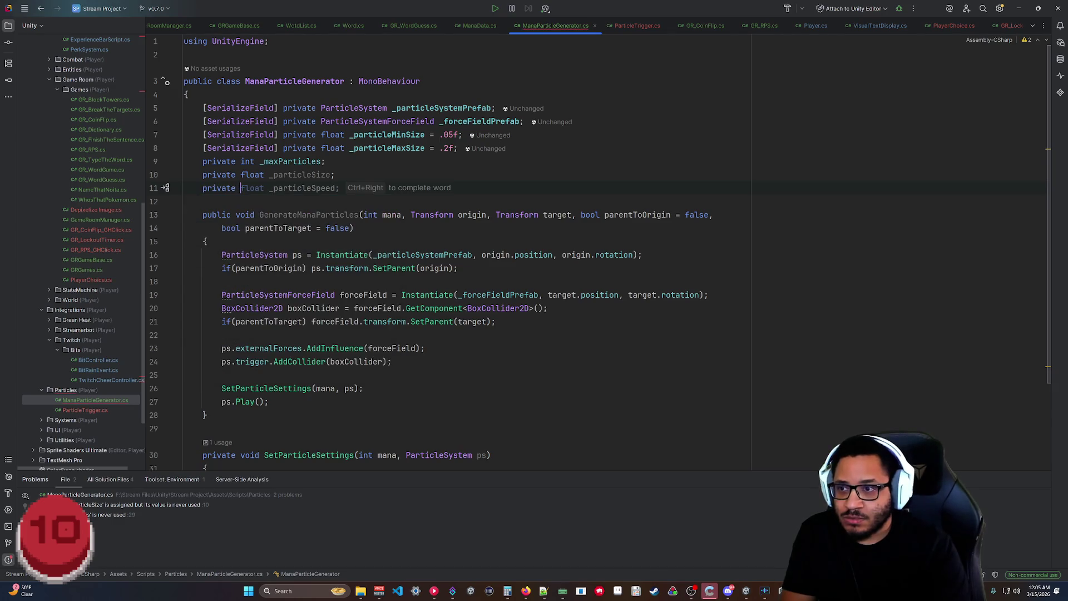
{"action": "key", "text": "BackSpace"}
{"action": "key", "text": "BackSpace"}
{"action": "key", "text": "BackSpace"}
{"action": "type", "text": "int[] "}
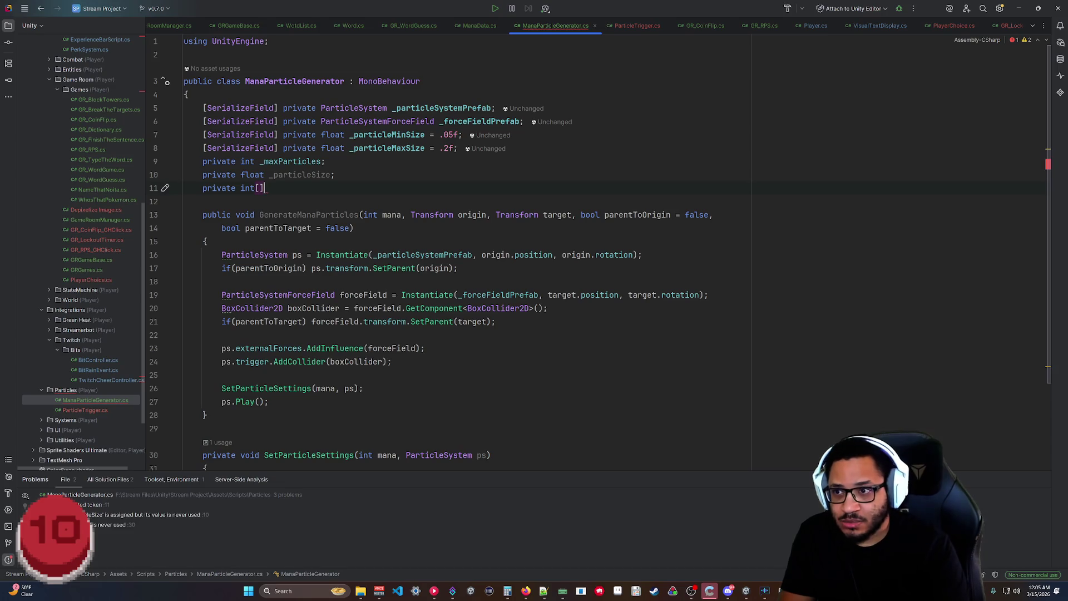
{"action": "type", "text": "_"}
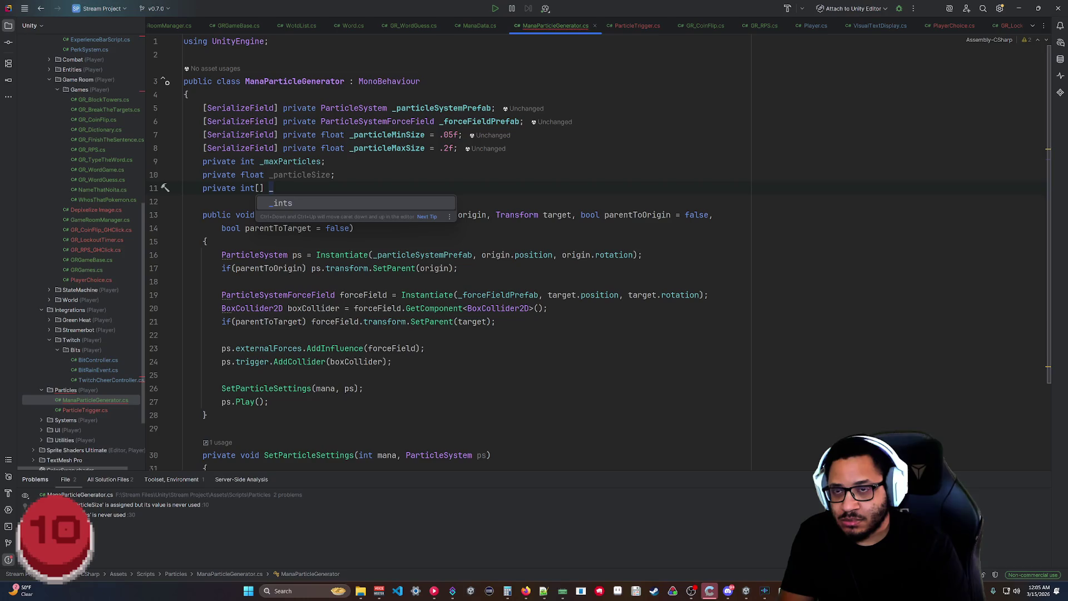
{"action": "type", "text": "particle"}
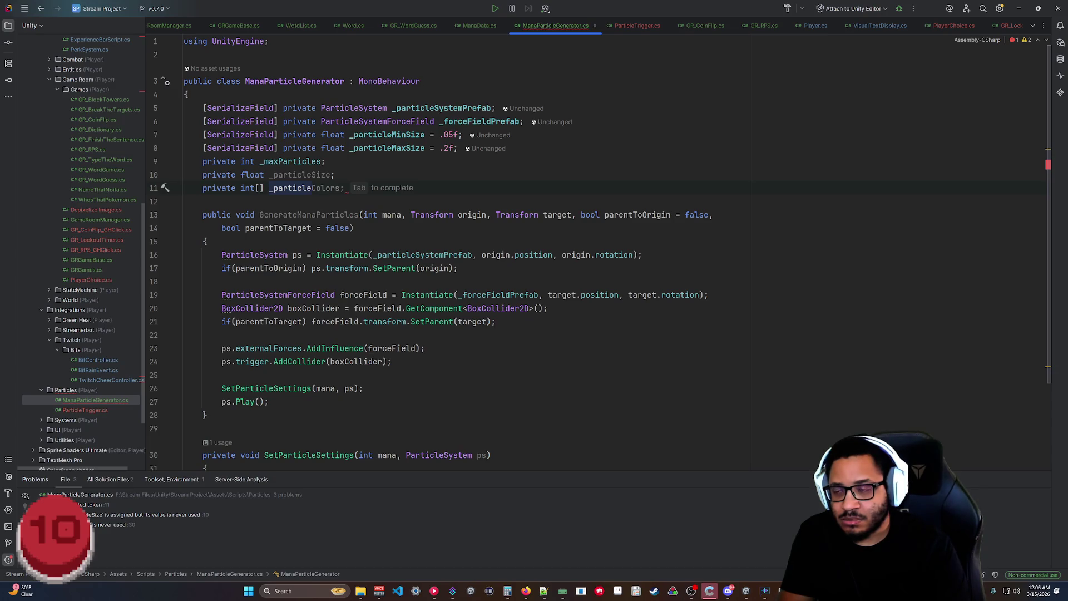
{"action": "type", "text": "Cmap"}
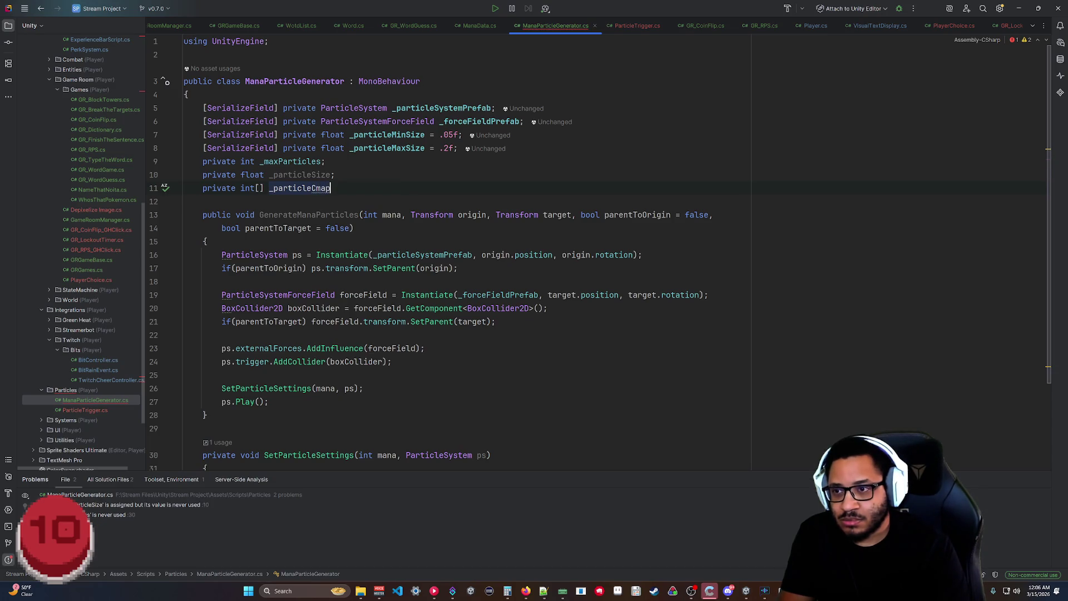
{"action": "key", "text": "BackSpace"}
{"action": "key", "text": "BackSpace"}
{"action": "key", "text": "BackSpace"}
{"action": "type", "text": "lampThresho"}
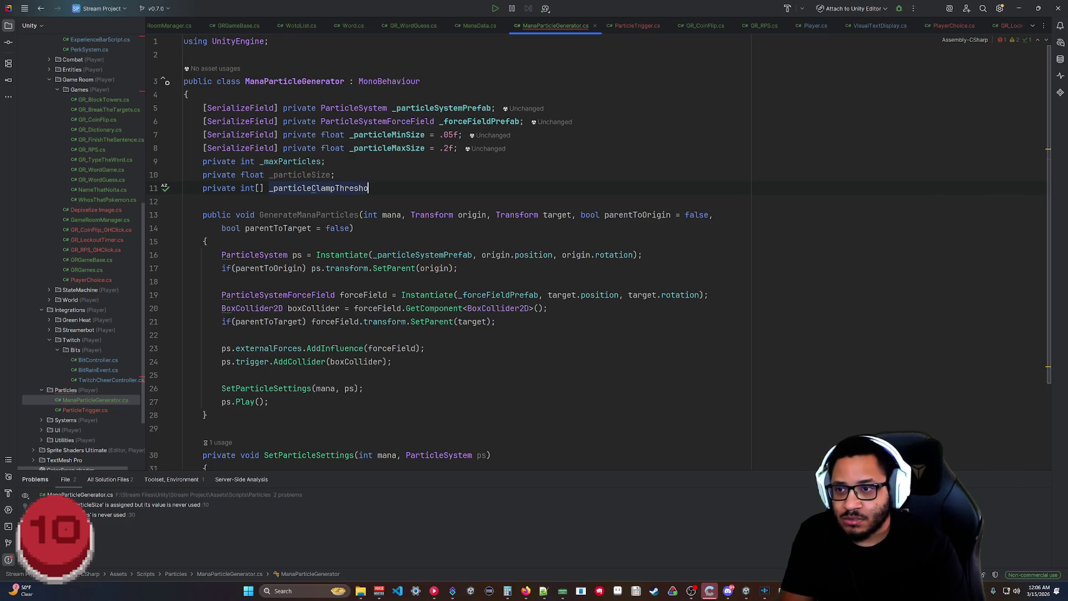
{"action": "type", "text": "ld = new"}
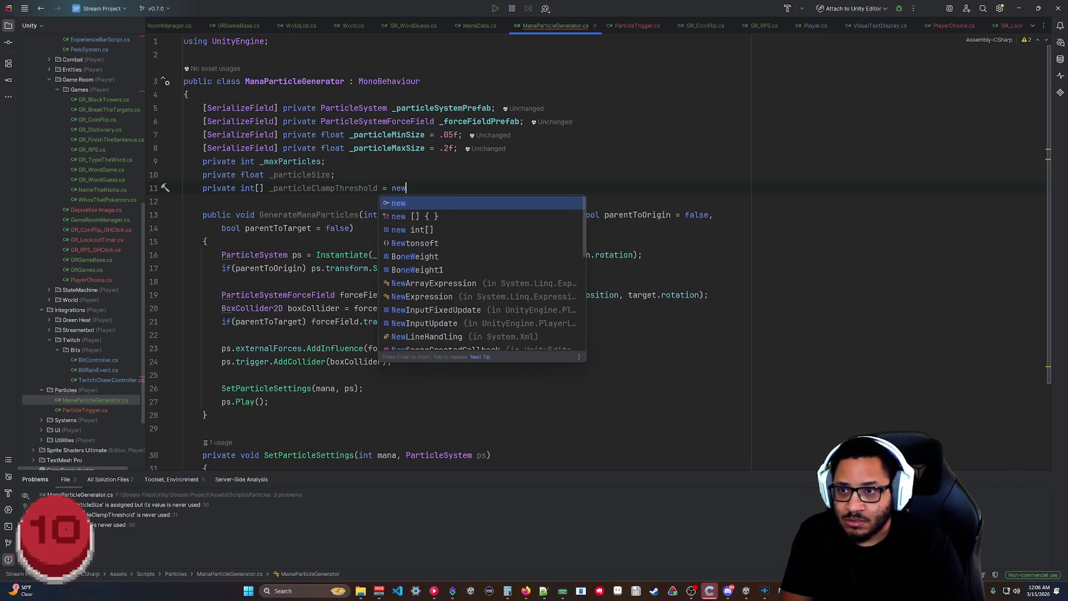
{"action": "type", "text": "[] "}
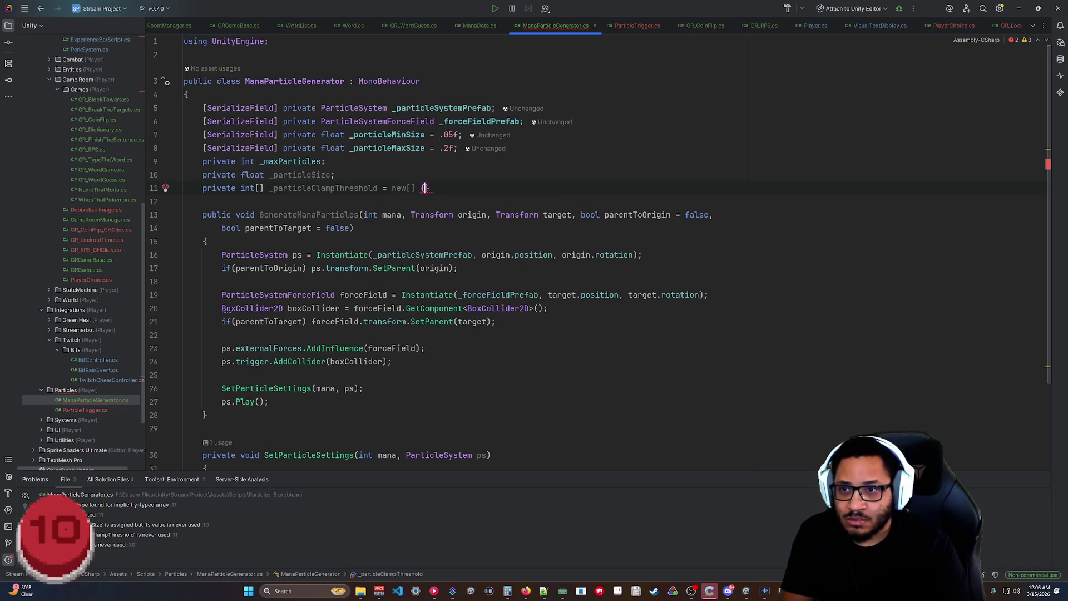
{"action": "type", "text": "{ };"}
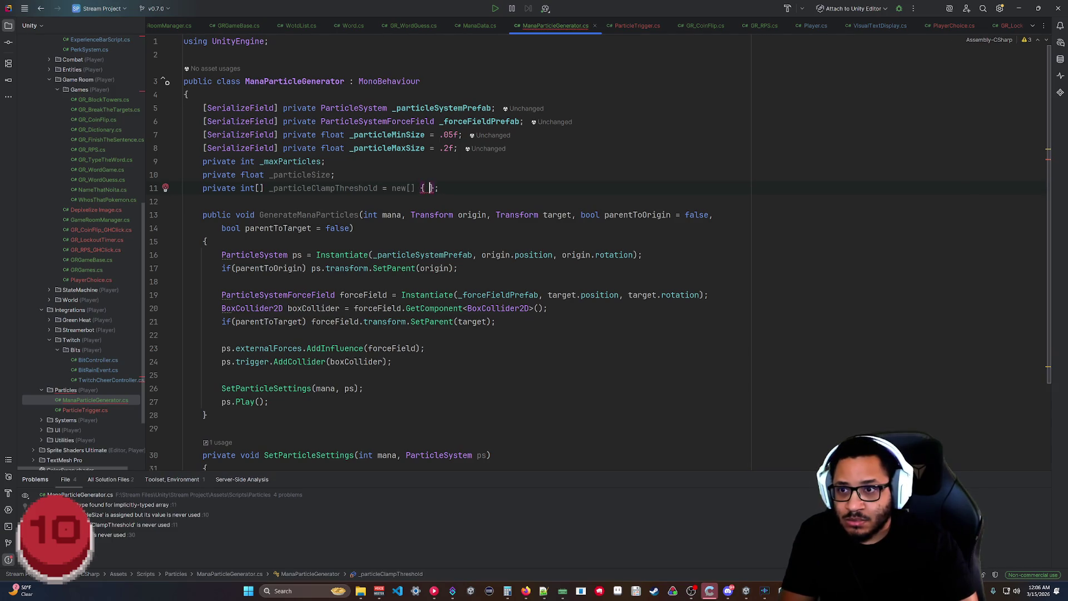
{"action": "key", "text": "Left"}
{"action": "key", "text": "Left"}
{"action": "type", "text": "1,"}
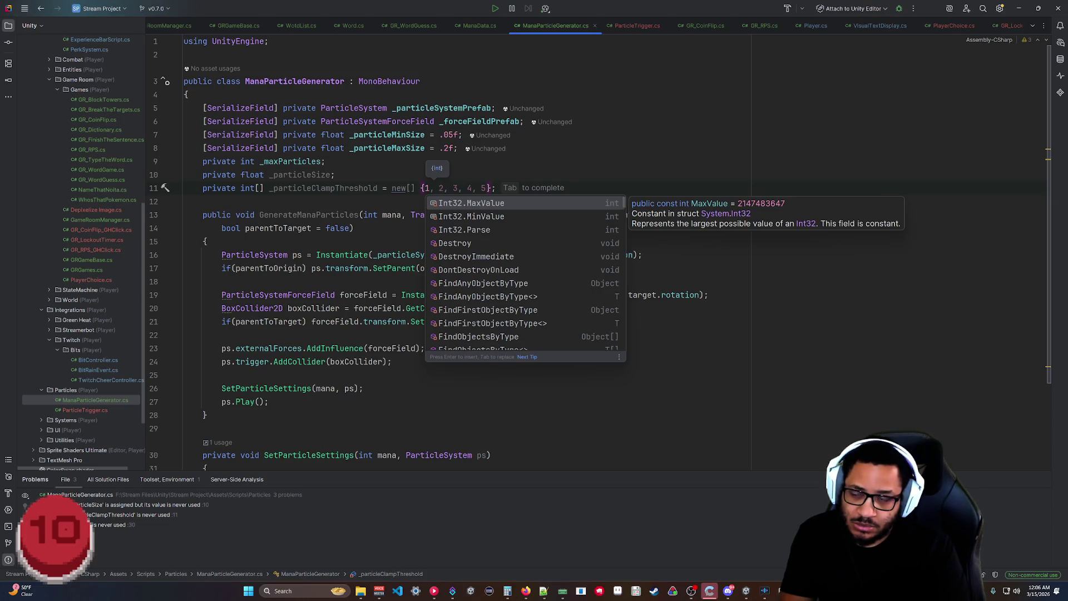
{"action": "type", "text": "1000"}
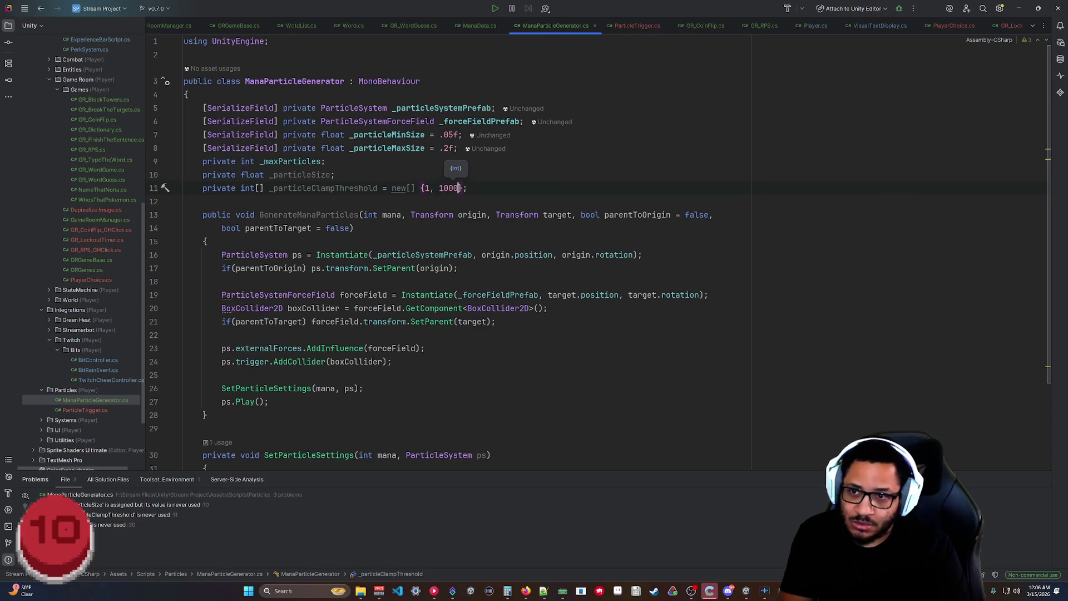
{"action": "left_click", "coordinate": [207, 415]}
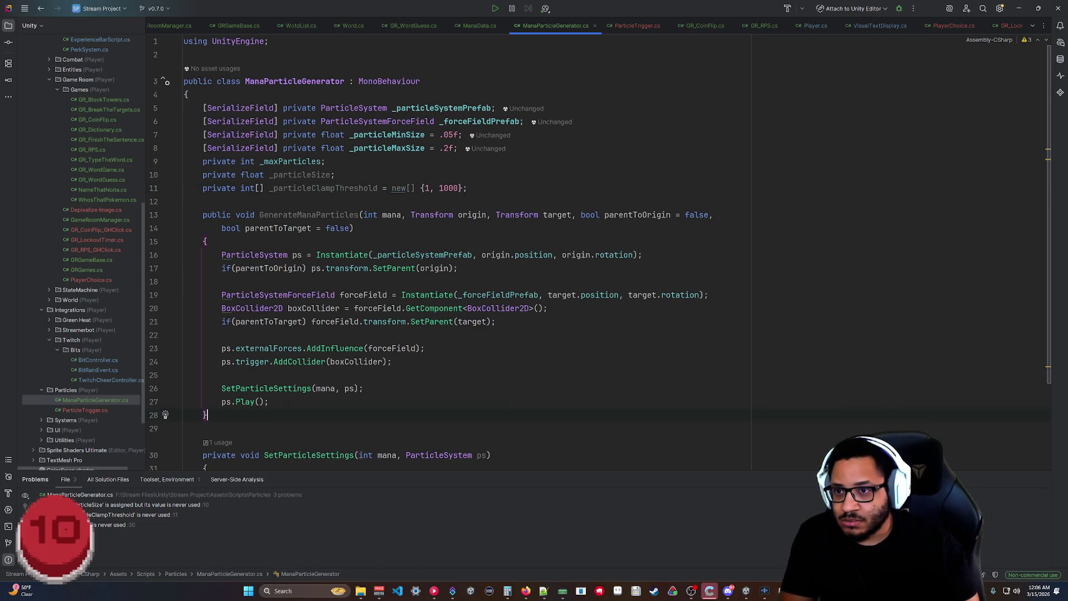
{"action": "scroll", "coordinate": [601, 253], "scroll_direction": "down", "scroll_amount": 3}
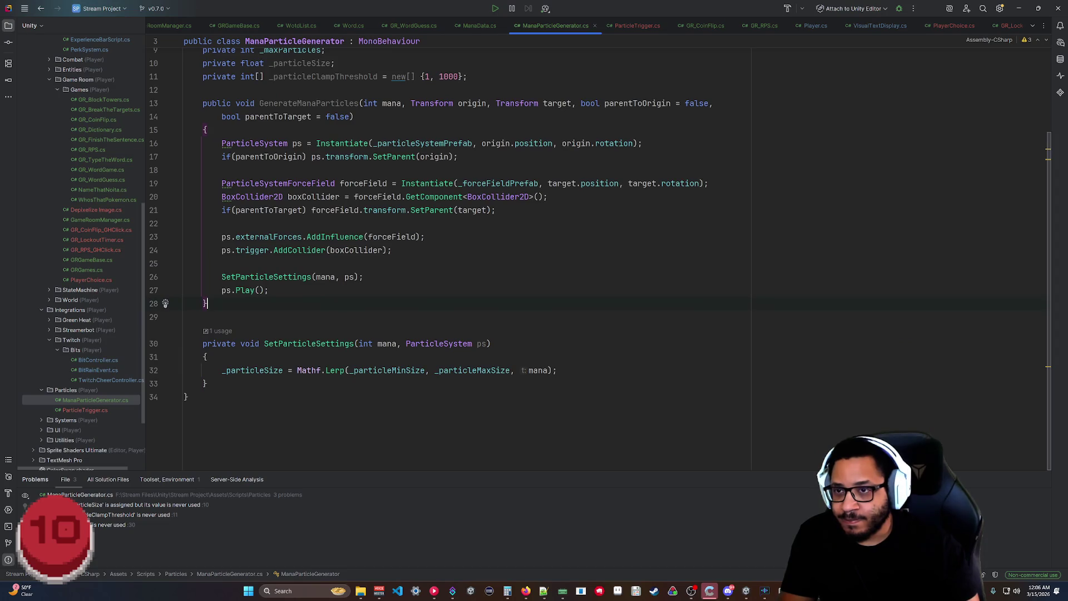
{"action": "left_click", "coordinate": [207, 356]}
{"action": "key", "text": "Return"}
{"action": "type", "text": "Mathf.Clamp("}
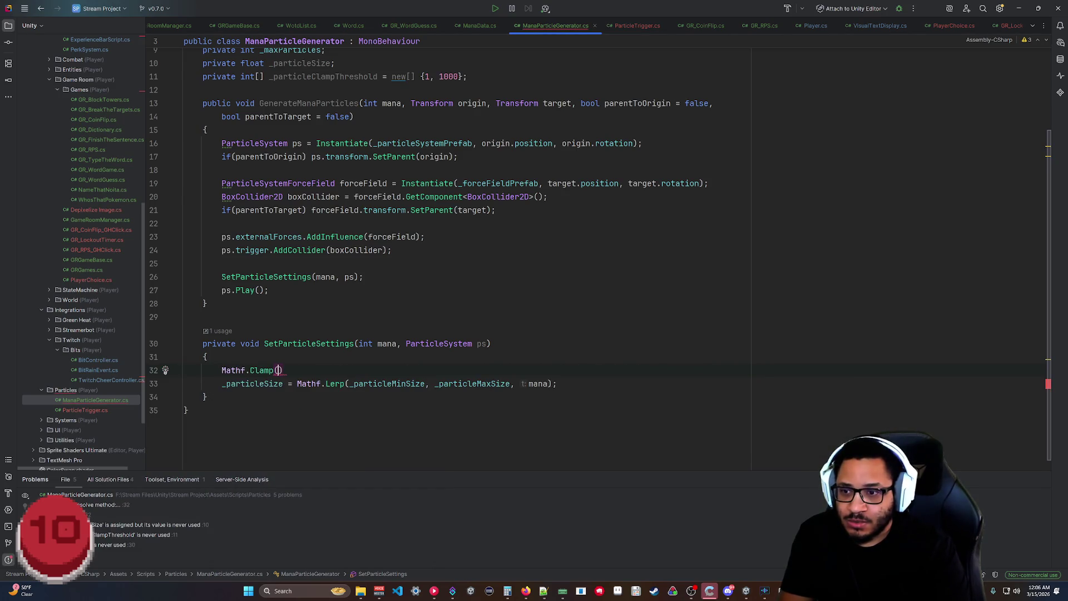
{"action": "type", "text": "mana, "}
{"action": "type", "text": "_"}
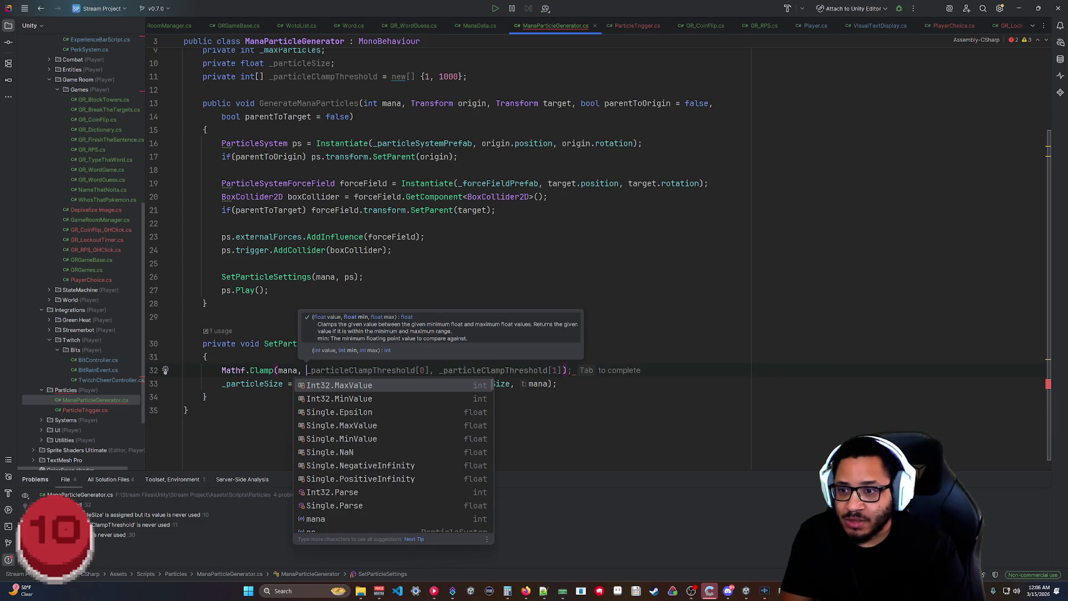
{"action": "key", "text": "Tab"}
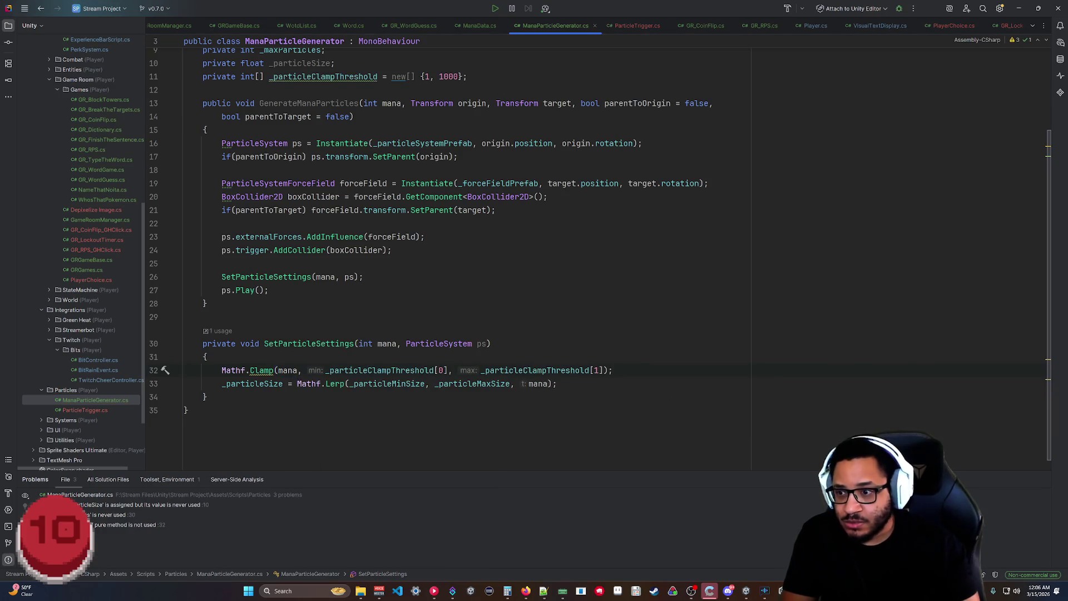
{"action": "key", "text": "Home"}
{"action": "type", "text": "var "}
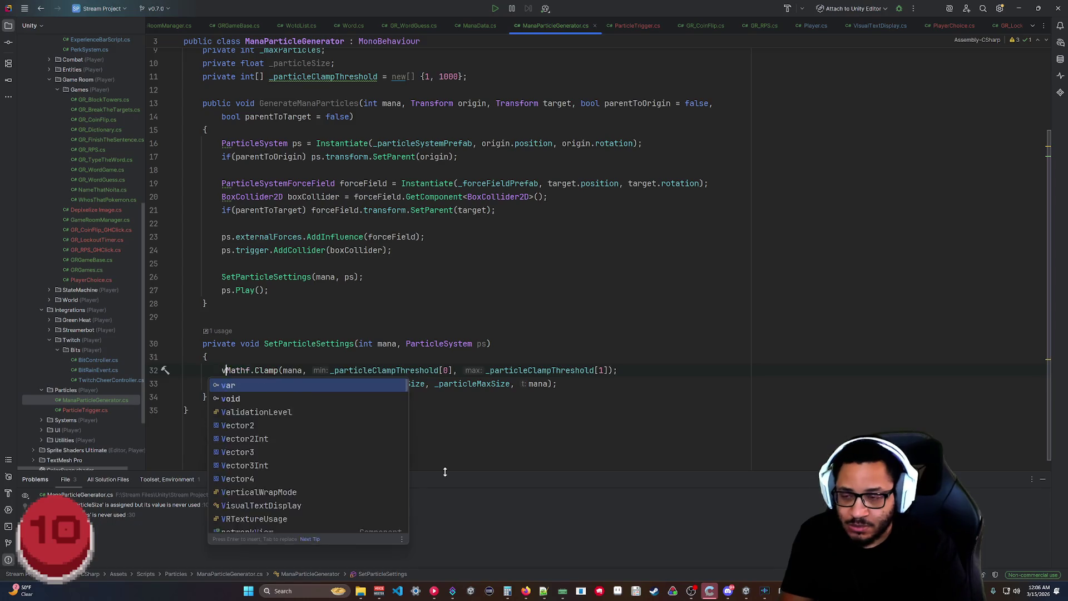
{"action": "type", "text": "clamped"}
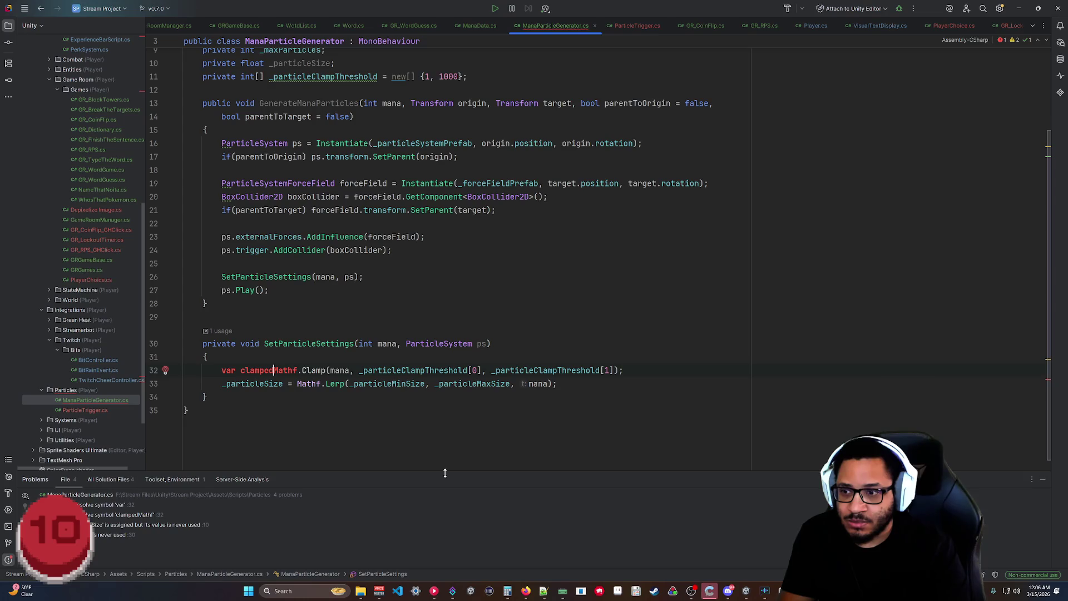
{"action": "type", "text": "Val ="}
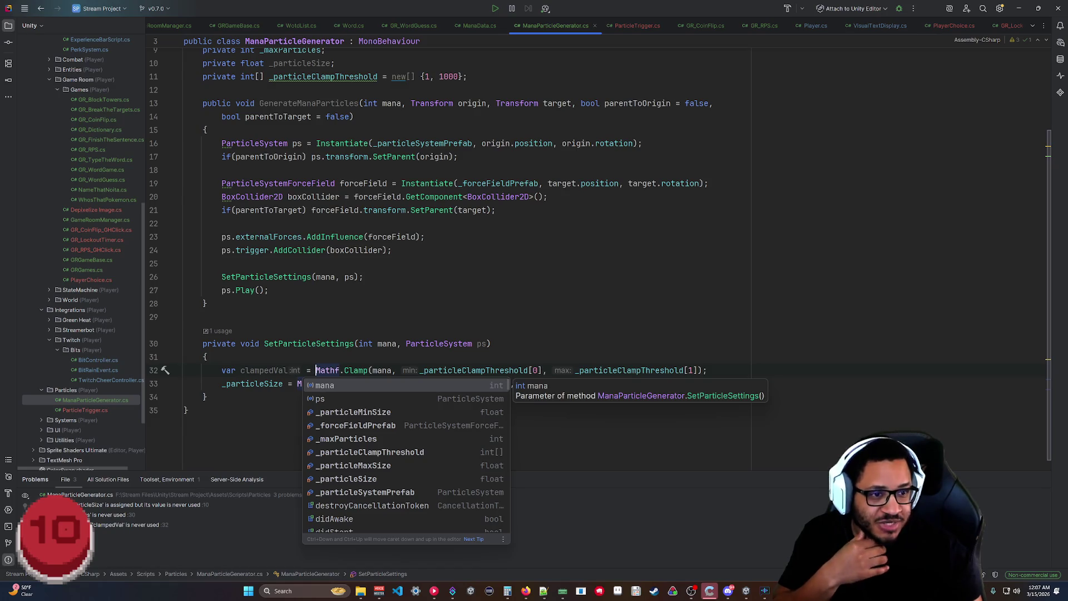
{"action": "key", "text": "Tab"}
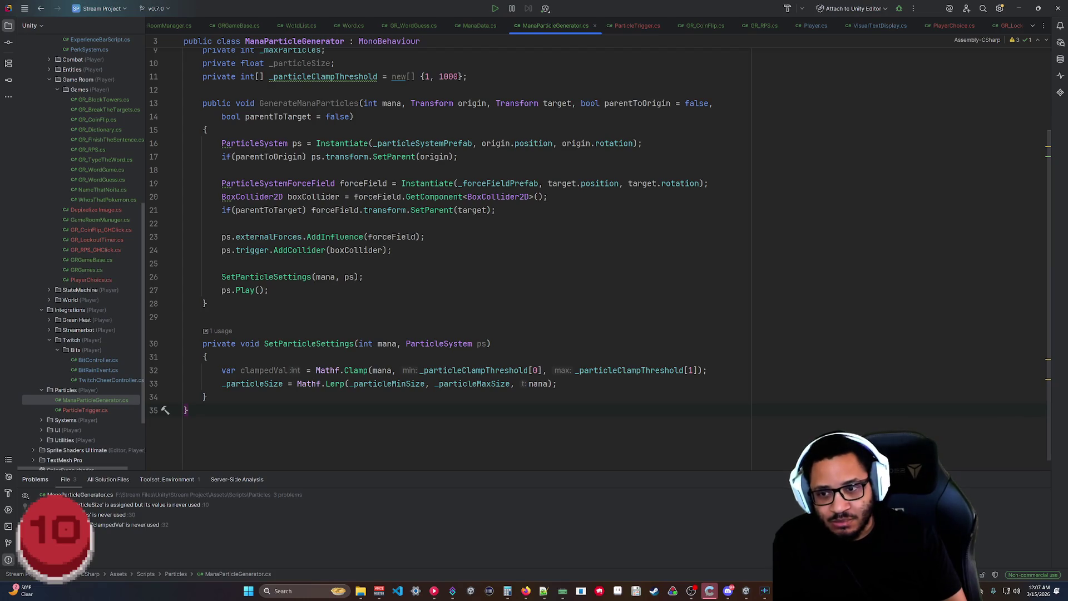
{"action": "left_click", "coordinate": [520, 384]}
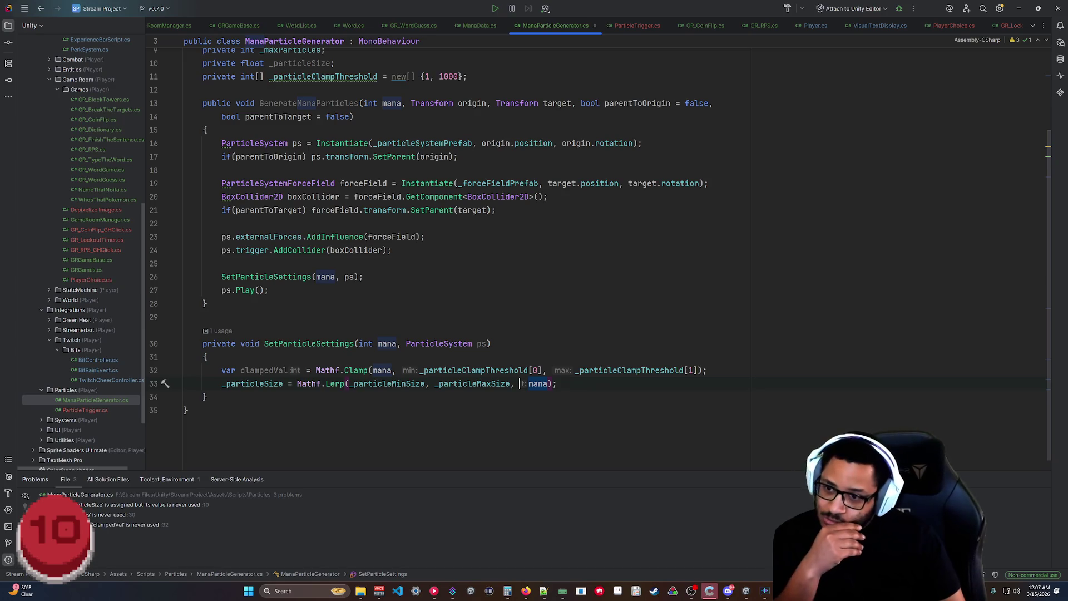
{"action": "left_click", "coordinate": [187, 410]}
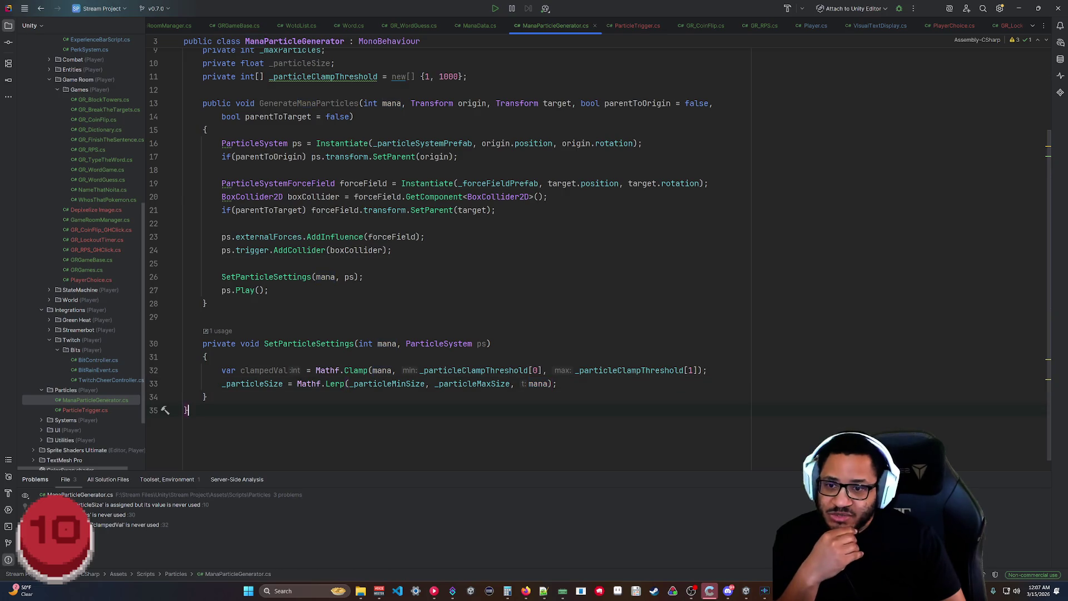
{"action": "left_click", "coordinate": [478, 370]}
{"action": "key", "text": "ctrl+w"}
{"action": "key", "text": "ctrl+w"}
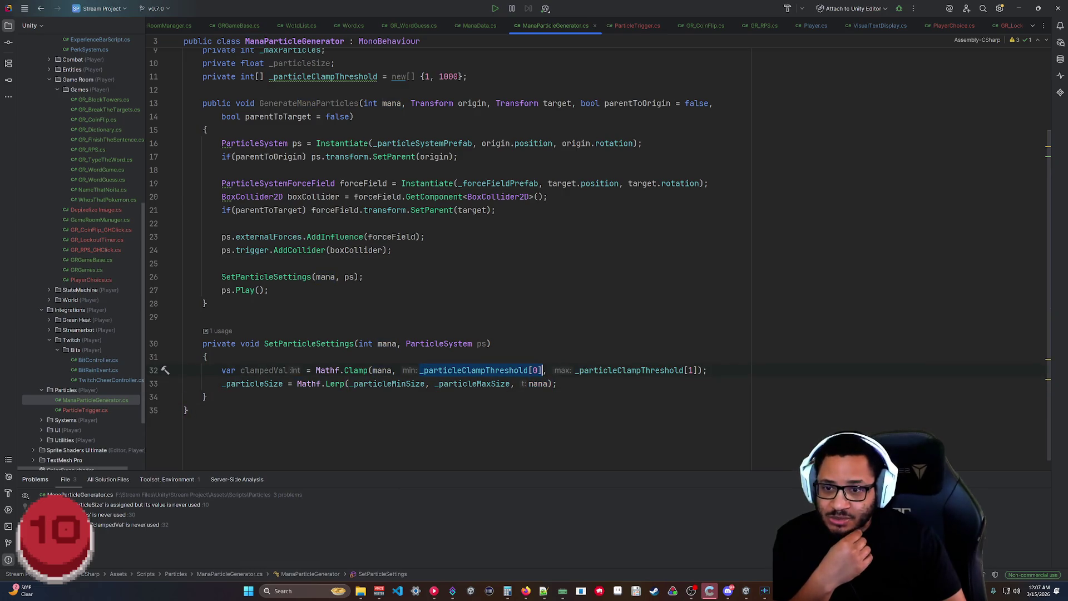
{"action": "left_click", "coordinate": [187, 410]}
{"action": "left_click", "coordinate": [451, 370]}
{"action": "key", "text": "ctrl+w"}
{"action": "key", "text": "ctrl+w"}
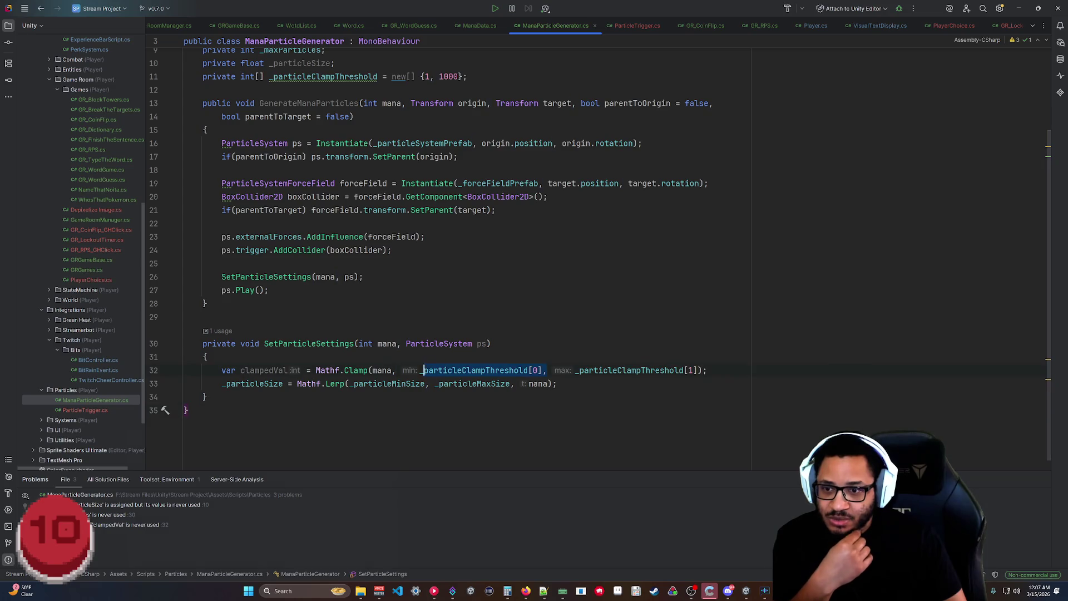
{"action": "left_click", "coordinate": [690, 370]}
{"action": "key", "text": "ctrl+w"}
{"action": "key", "text": "ctrl+w"}
{"action": "left_click", "coordinate": [187, 410]}
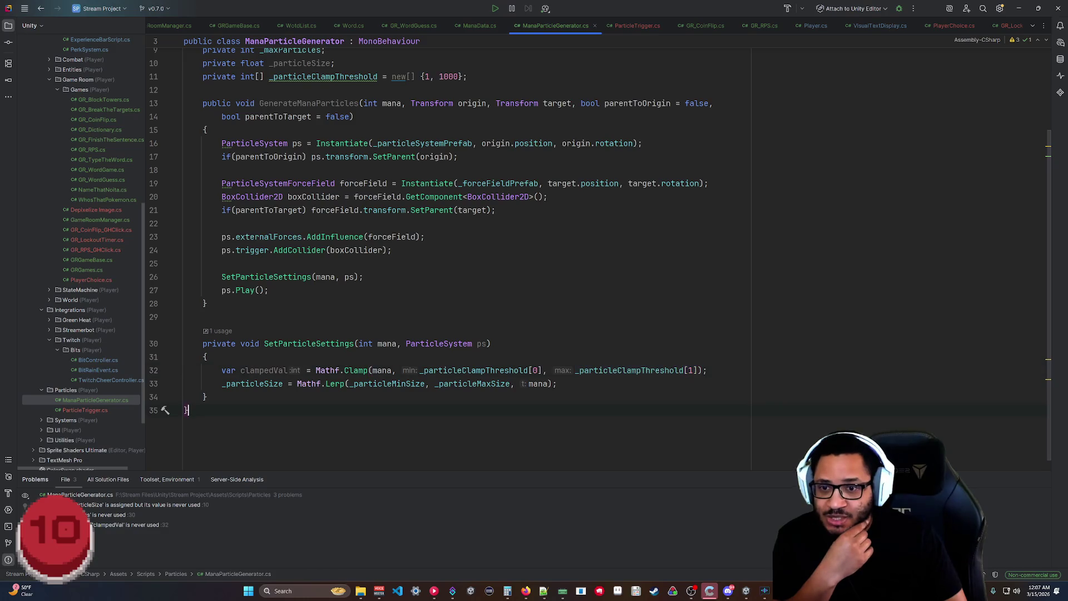
{"action": "left_click", "coordinate": [401, 343]}
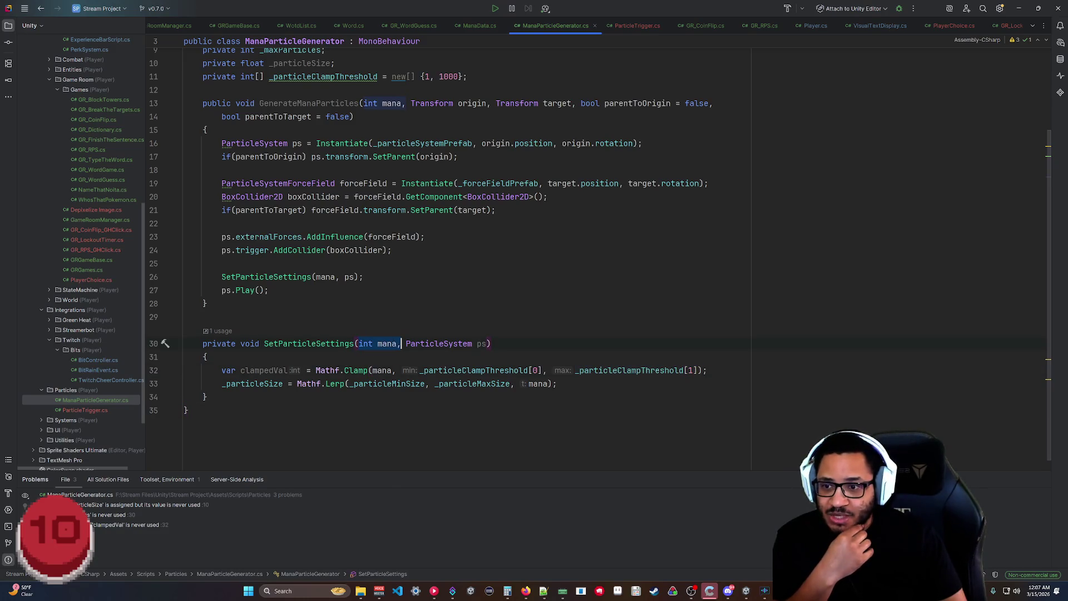
{"action": "left_click", "coordinate": [186, 410]}
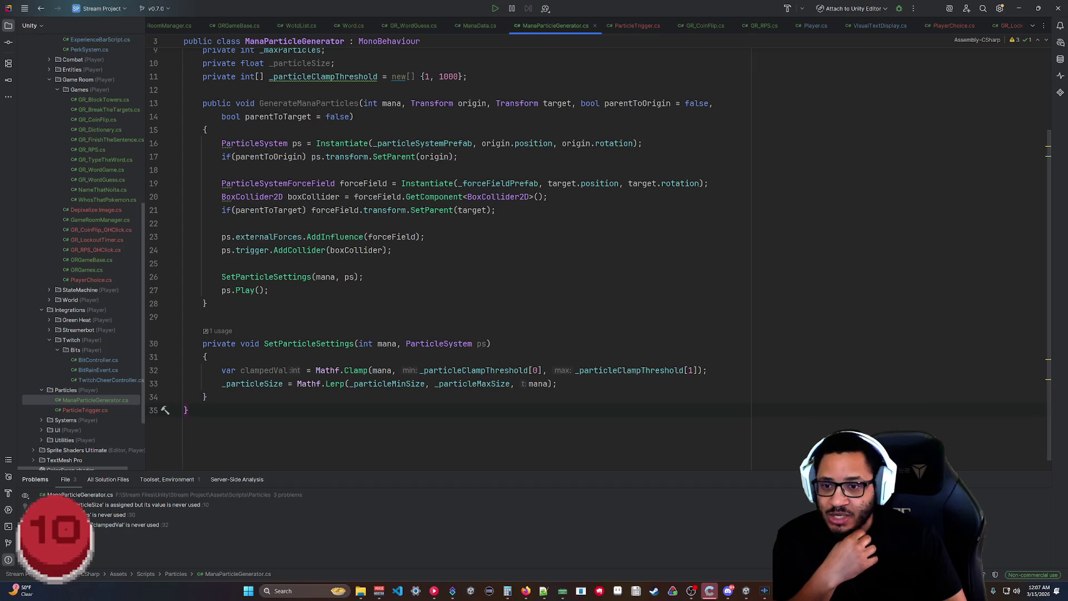
{"action": "left_click", "coordinate": [528, 384]}
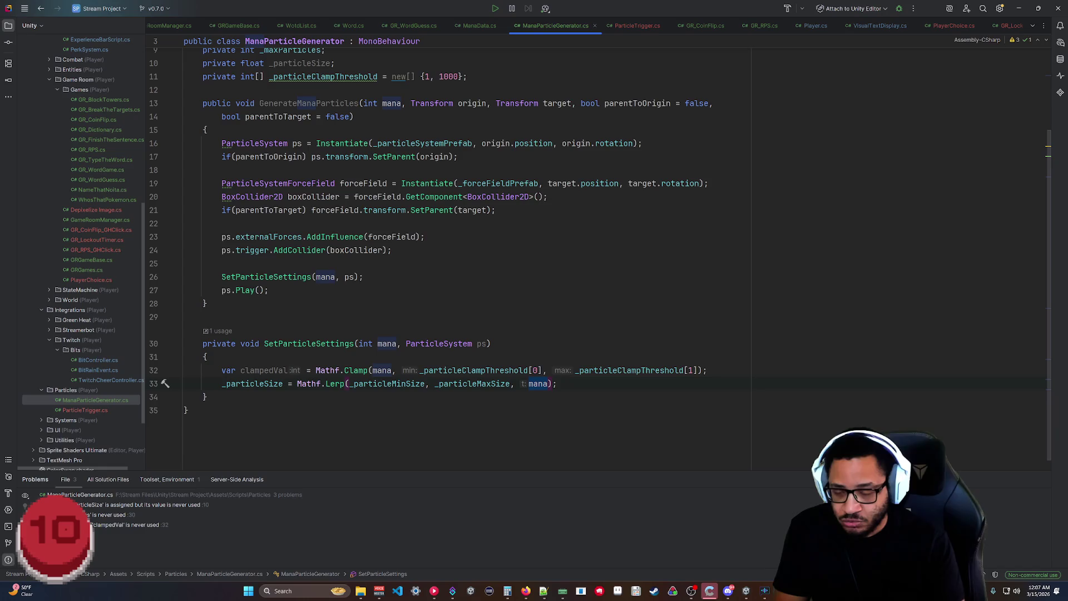
Replace mana with clampedVal as the third argument of Mathf.Lerp(_particleMinSize, _particleMaxSize, ...).
{"action": "type", "text": "clamp"}
{"action": "key", "text": "Return"}
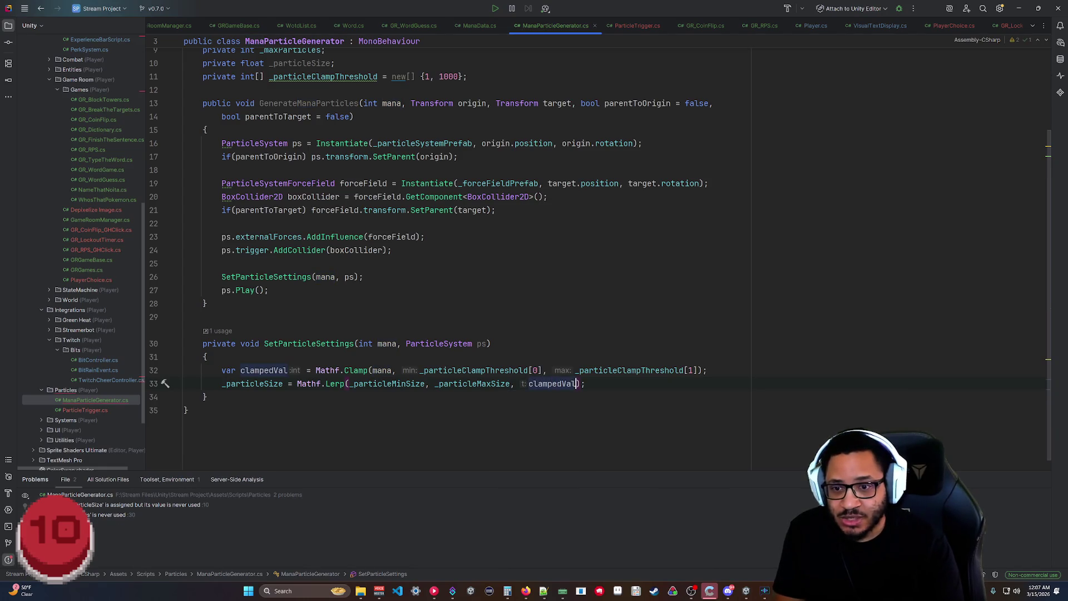
{"action": "left_click", "coordinate": [189, 410]}
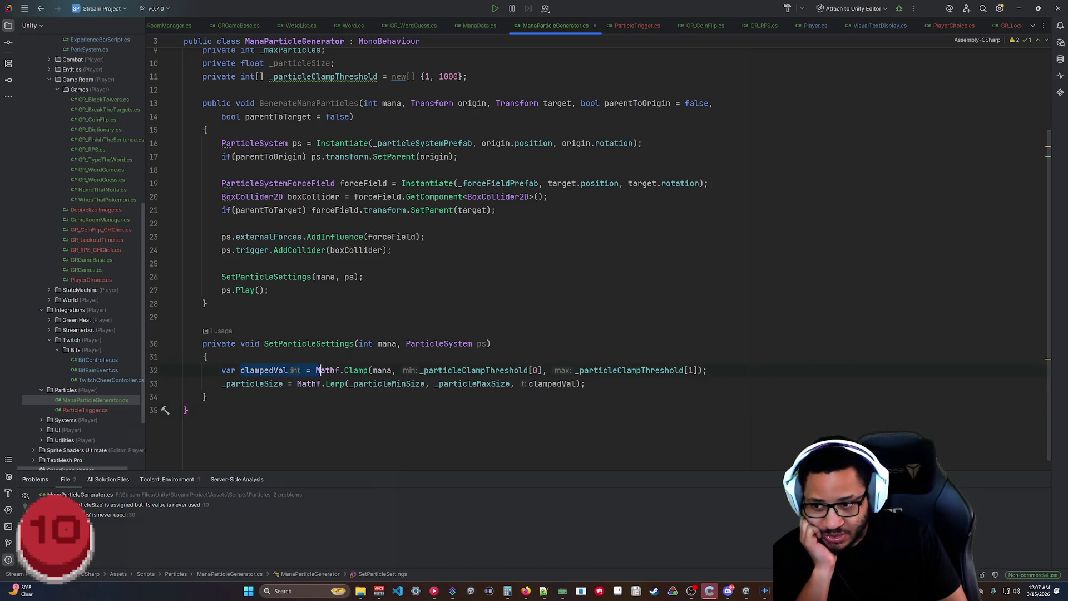
{"action": "left_click", "coordinate": [586, 384]}
{"action": "left_click", "coordinate": [189, 410]}
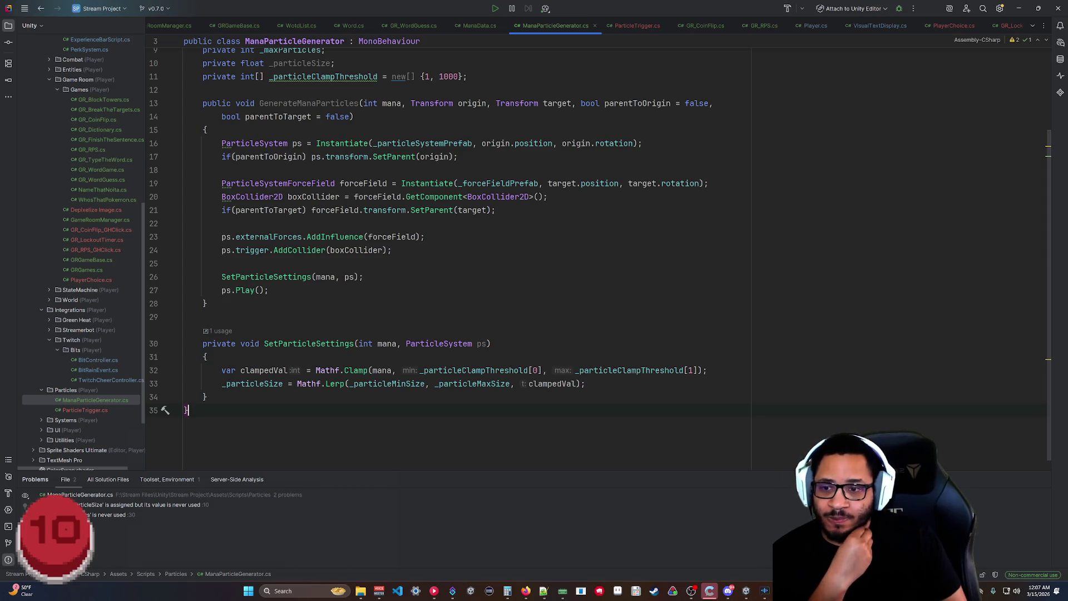
{"action": "left_click", "coordinate": [350, 383]}
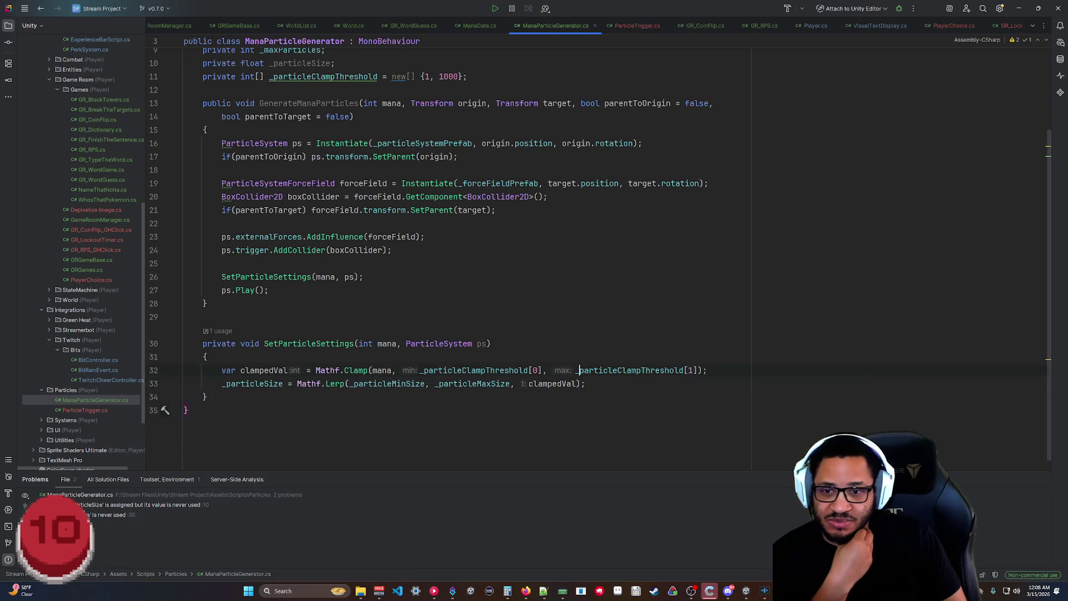
{"action": "left_click", "coordinate": [188, 410]}
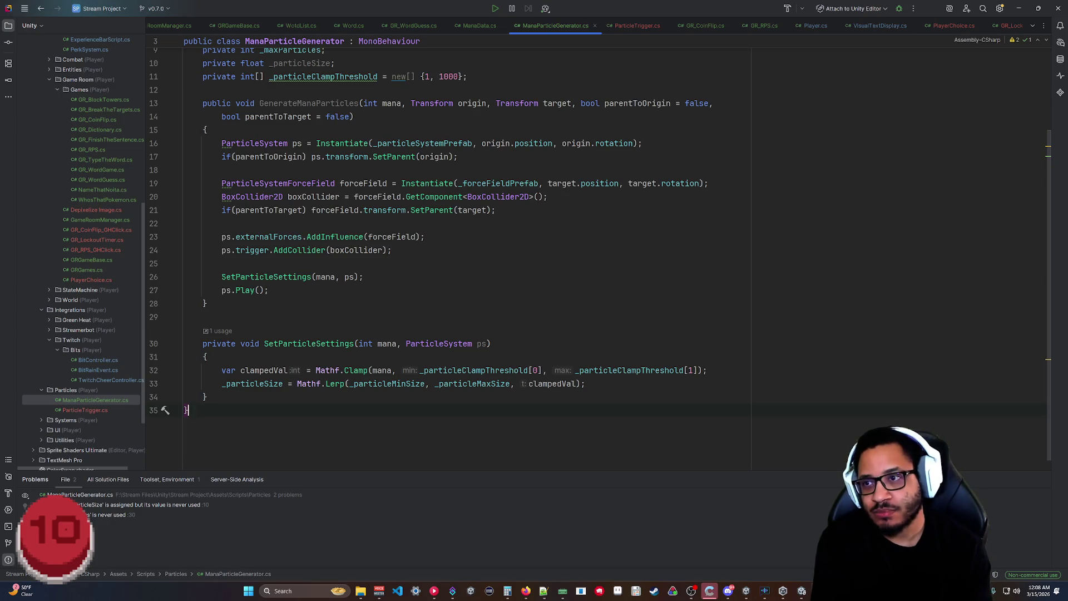
{"action": "mouse_move", "coordinate": [323, 77]}
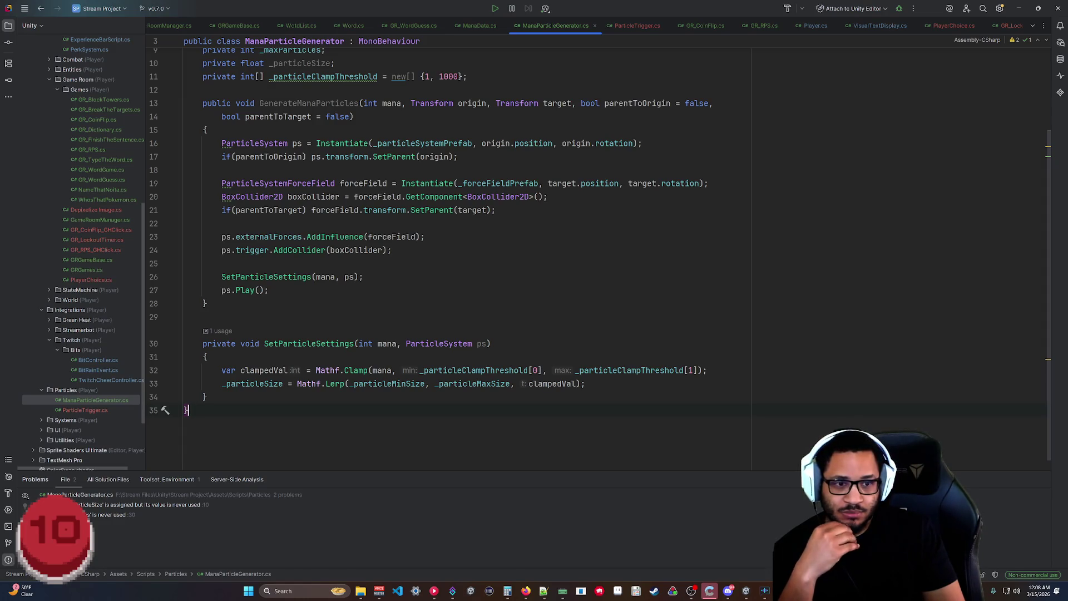
{"action": "scroll", "coordinate": [445, 251], "scroll_direction": "up", "scroll_amount": 2}
{"action": "scroll", "coordinate": [445, 251], "scroll_direction": "down", "scroll_amount": 1}
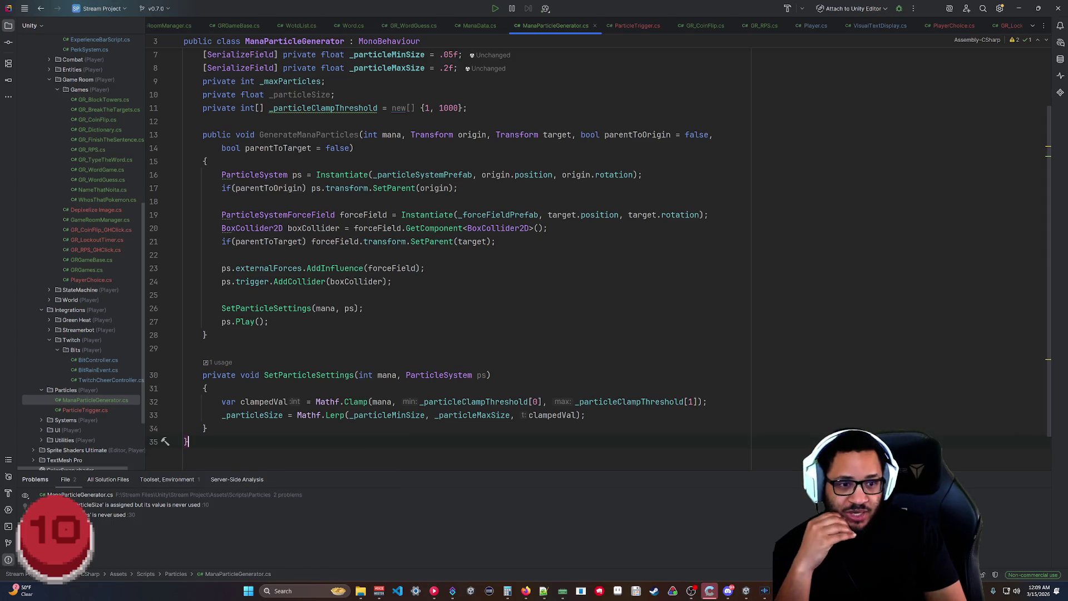
Change the lower _particleClampThreshold value from 1 to 100, giving {100, 1000}.
{"action": "left_click", "coordinate": [458, 108]}
{"action": "left_click", "coordinate": [468, 108]}
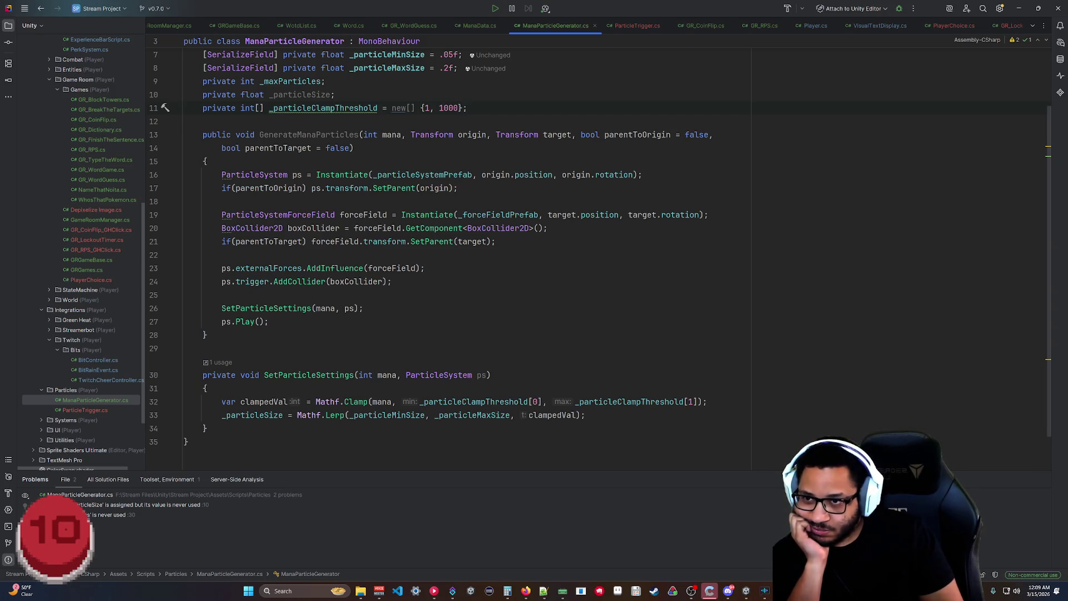
{"action": "left_click", "coordinate": [424, 108]}
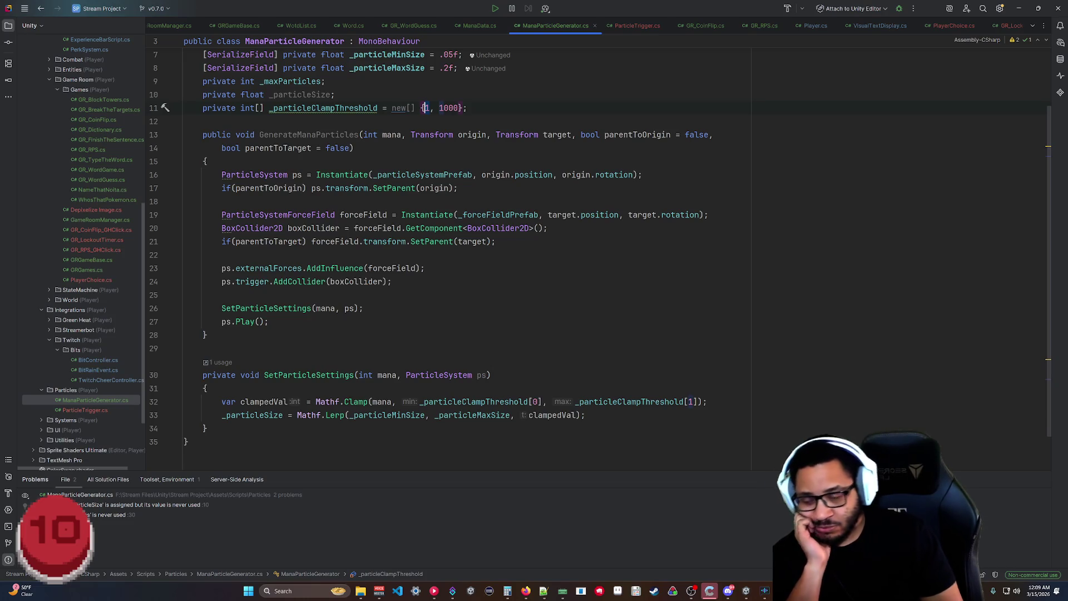
{"action": "key", "text": "Right"}
{"action": "type", "text": "00"}
{"action": "left_click", "coordinate": [495, 241]}
{"action": "left_click", "coordinate": [221, 295]}
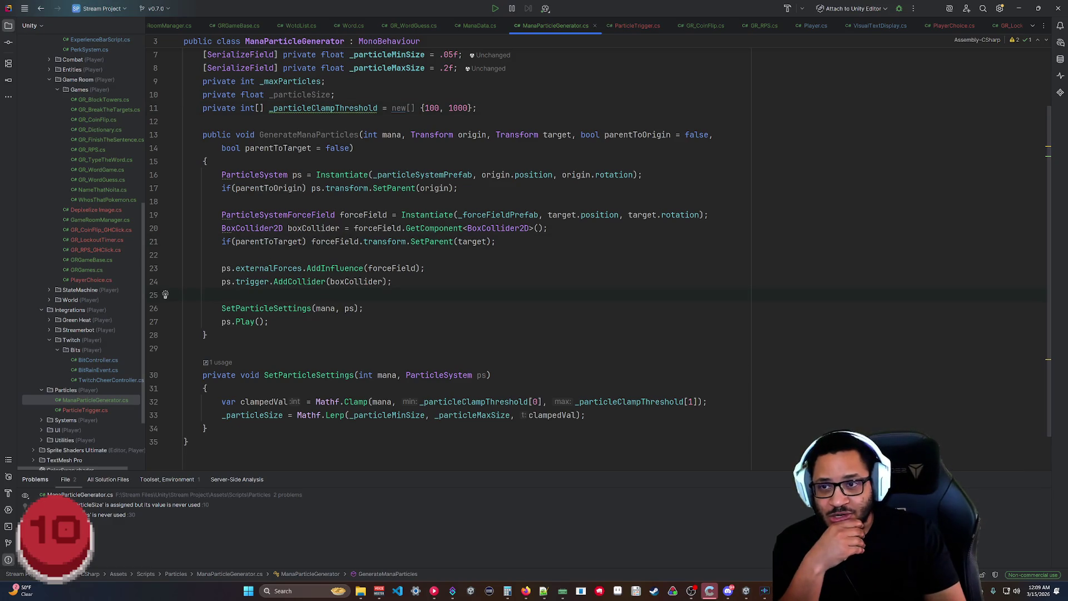
{"action": "left_click_drag", "start_coordinate": [548, 402], "coordinate": [301, 401]}
{"action": "left_click", "coordinate": [421, 108]}
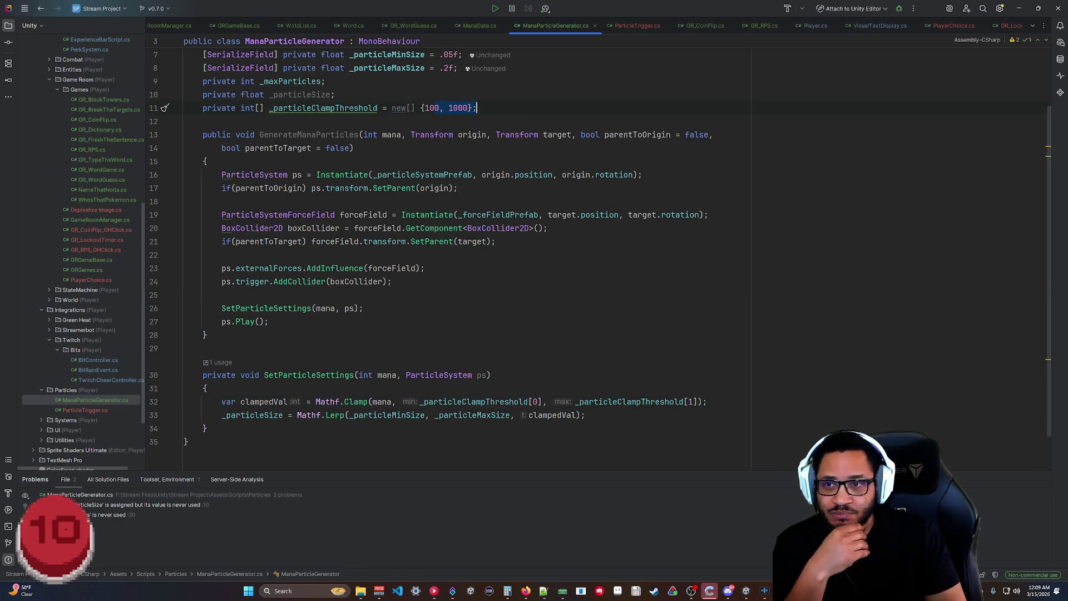
{"action": "left_click", "coordinate": [187, 441]}
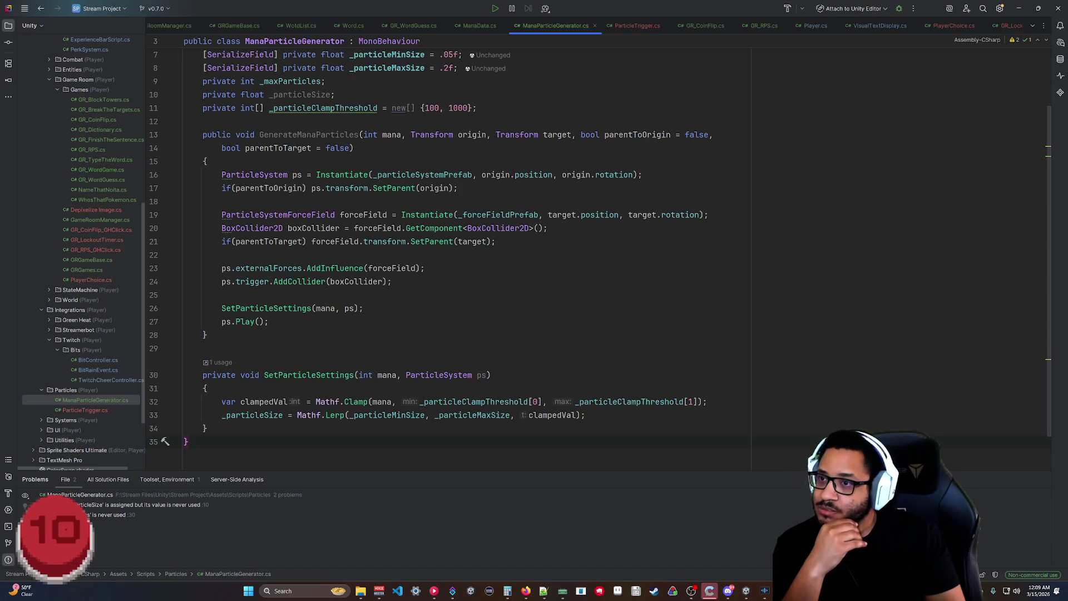
{"action": "scroll", "coordinate": [600, 259], "scroll_direction": "up", "scroll_amount": 3}
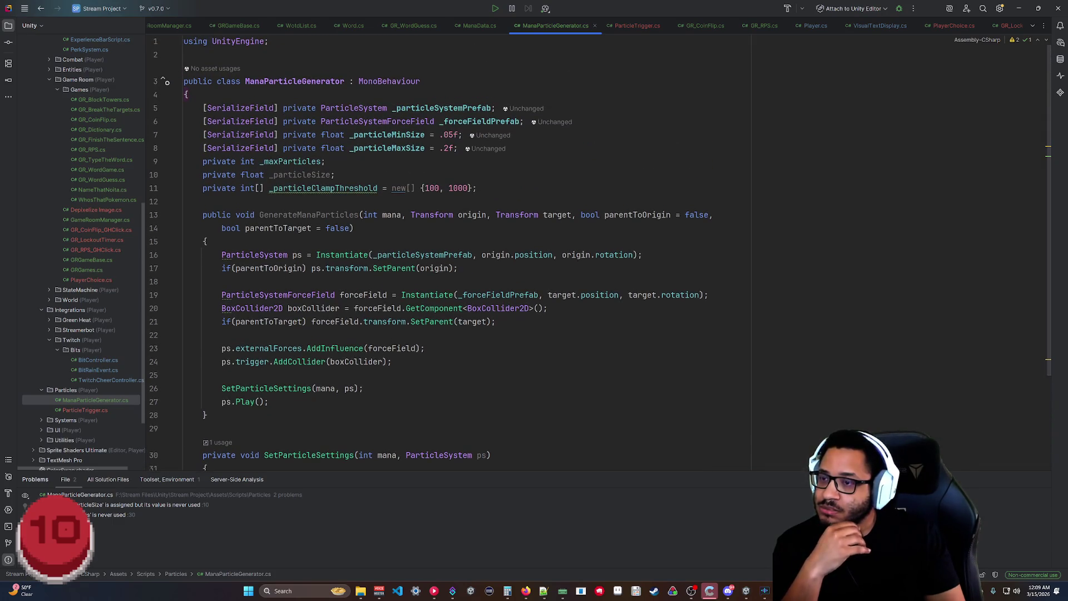
Turn the _particleSize assignment on line 33 into a new local 'var particleSize' holding the Mathf.Lerp result.
{"action": "scroll", "coordinate": [599, 251], "scroll_direction": "down", "scroll_amount": 3}
{"action": "scroll", "coordinate": [600, 250], "scroll_direction": "up", "scroll_amount": 3}
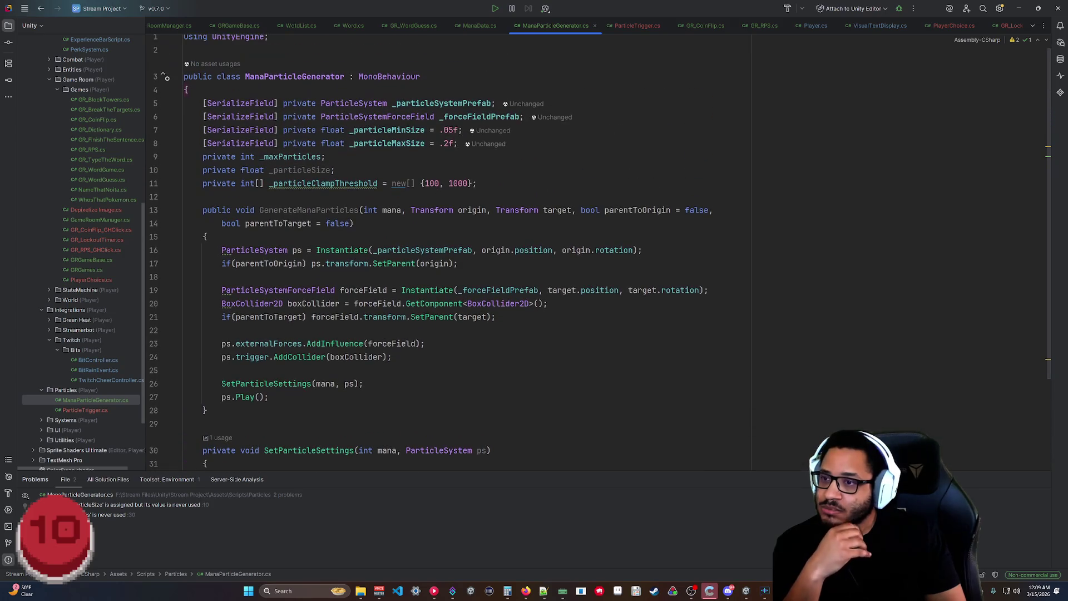
{"action": "scroll", "coordinate": [600, 251], "scroll_direction": "down", "scroll_amount": 3}
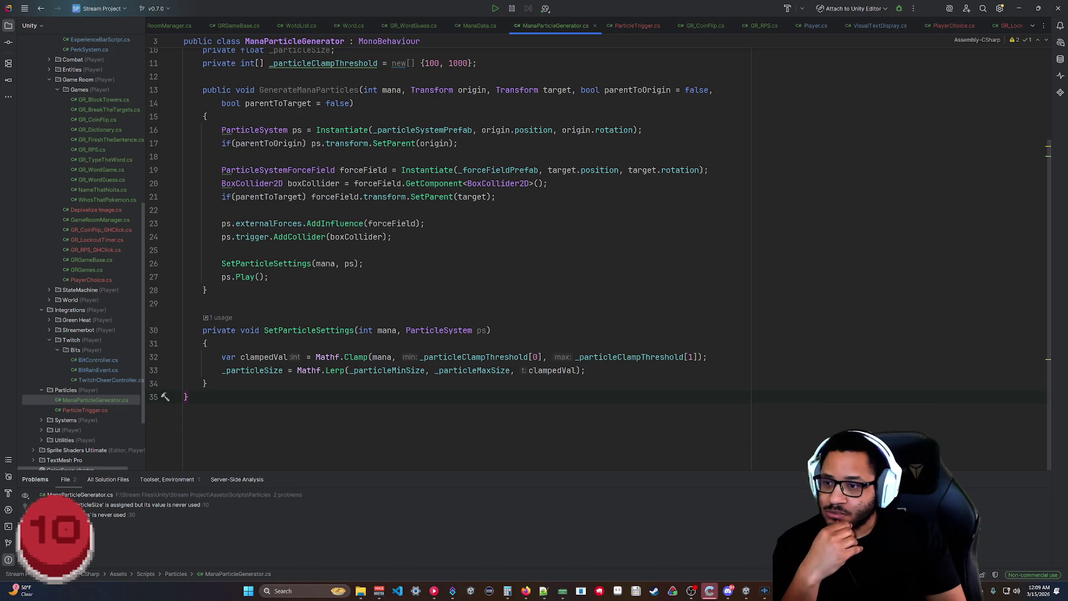
{"action": "left_click", "coordinate": [222, 370]}
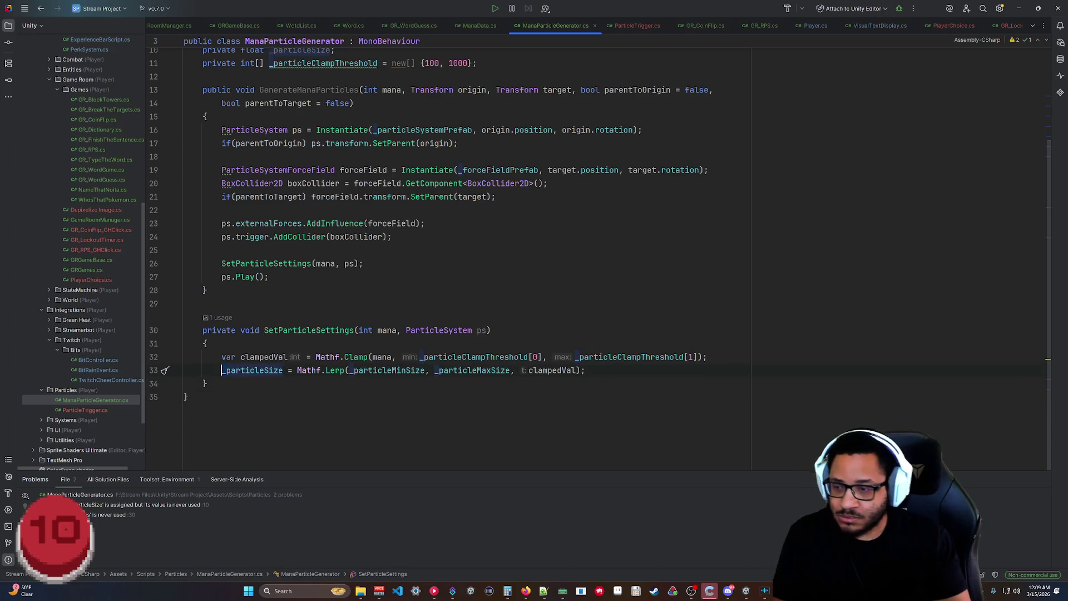
{"action": "key", "text": "alt+Return"}
{"action": "key", "text": "Return"}
{"action": "left_click", "coordinate": [188, 396]}
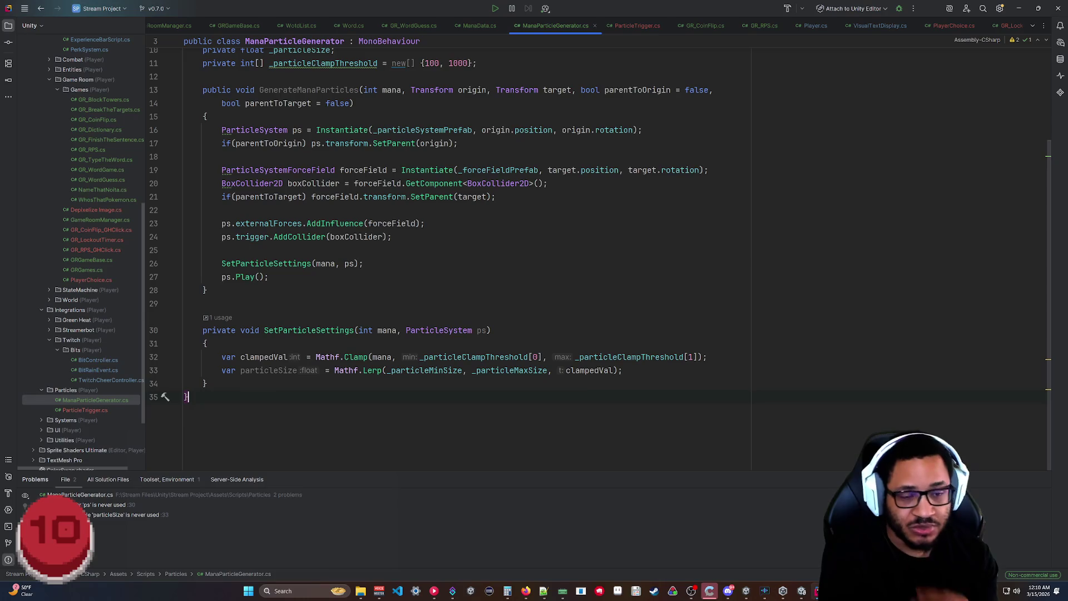
{"action": "left_click_drag", "start_coordinate": [707, 356], "coordinate": [218, 358]}
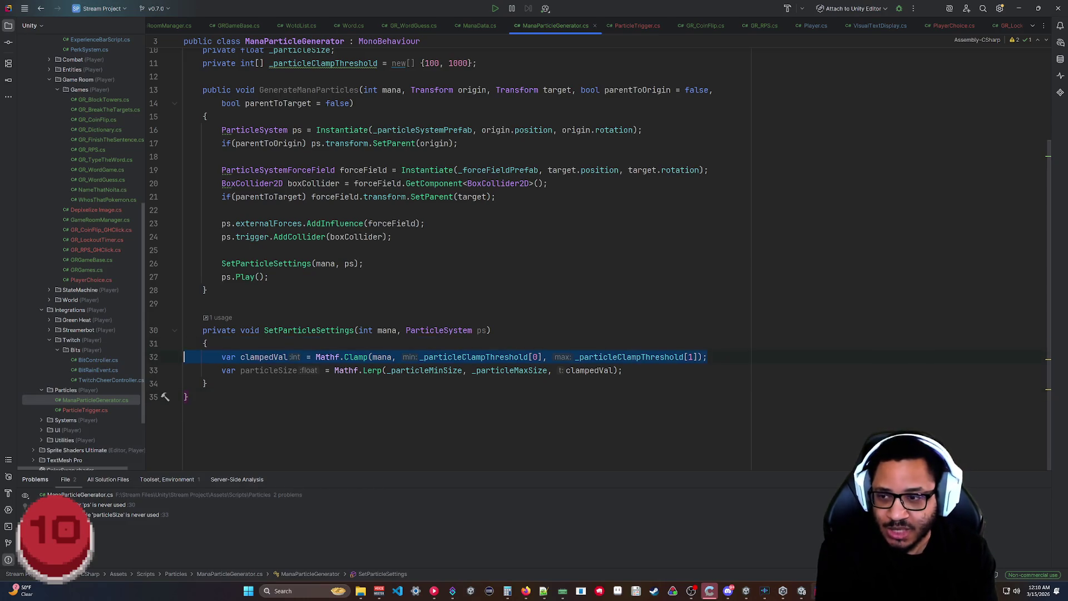
{"action": "left_click", "coordinate": [188, 397]}
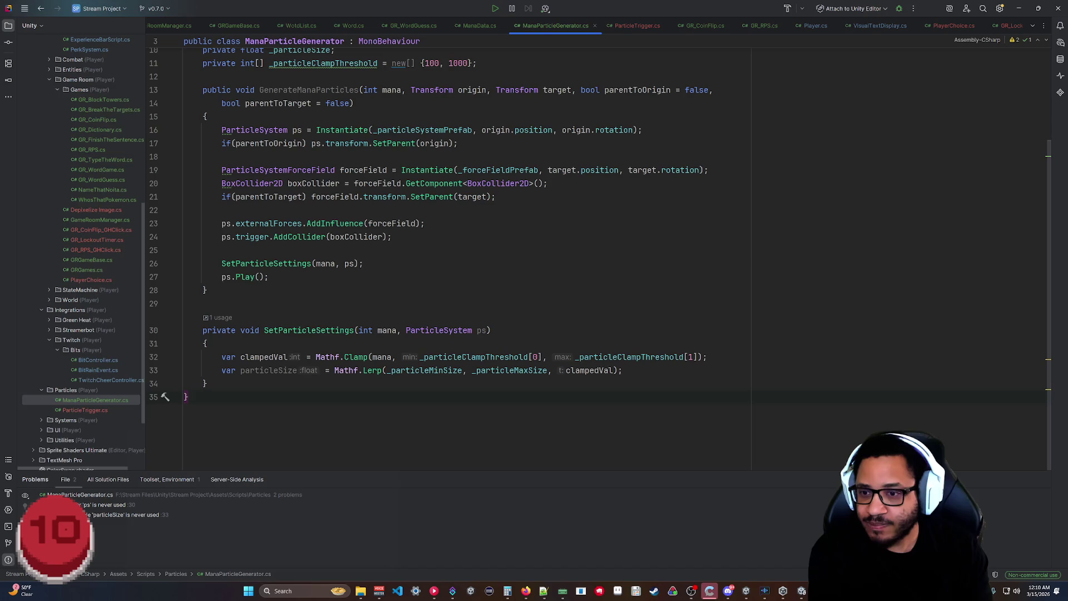
{"action": "left_click", "coordinate": [623, 370]}
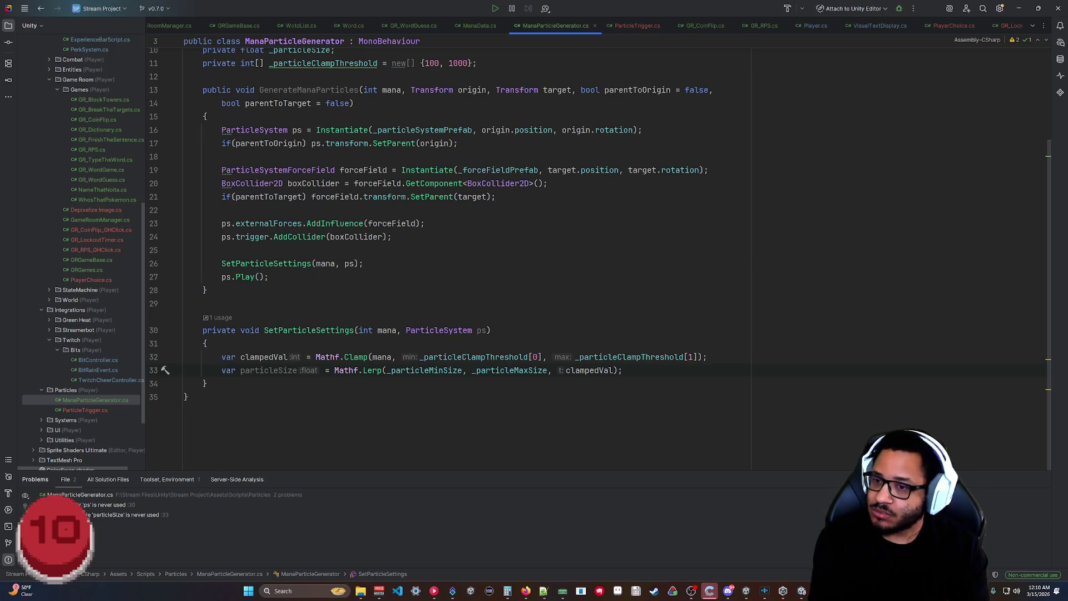
Insert blank lines below the particleSize line and start a // comment there.
{"action": "left_click", "coordinate": [207, 384]}
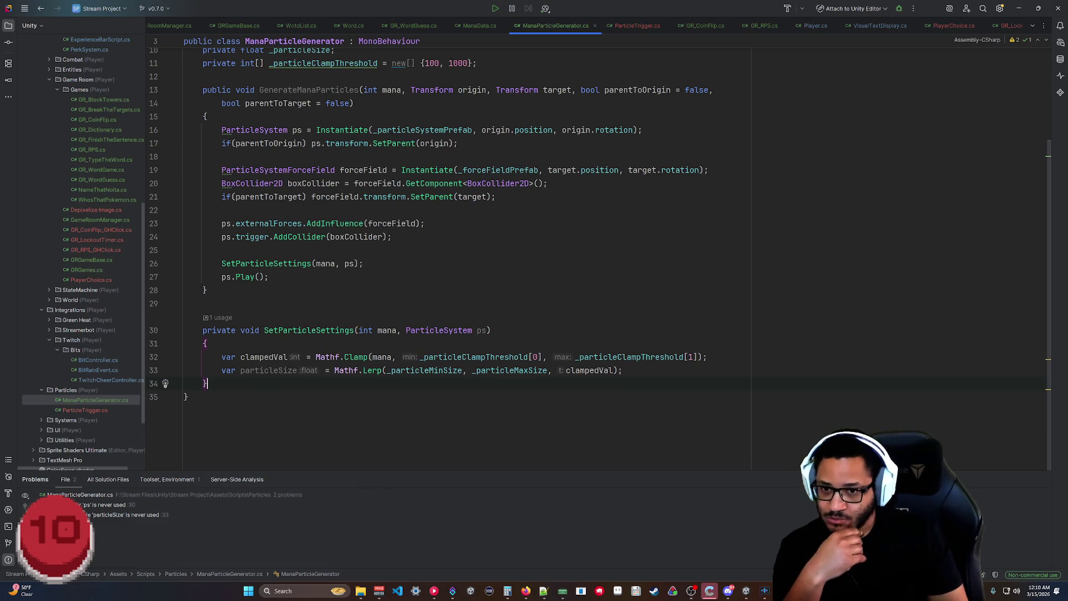
{"action": "key", "text": "Up"}
{"action": "key", "text": "ctrl+w"}
{"action": "key", "text": "ctrl+w"}
{"action": "key", "text": "ctrl+w"}
{"action": "key", "text": "Escape"}
{"action": "key", "text": "Return"}
{"action": "key", "text": "Return"}
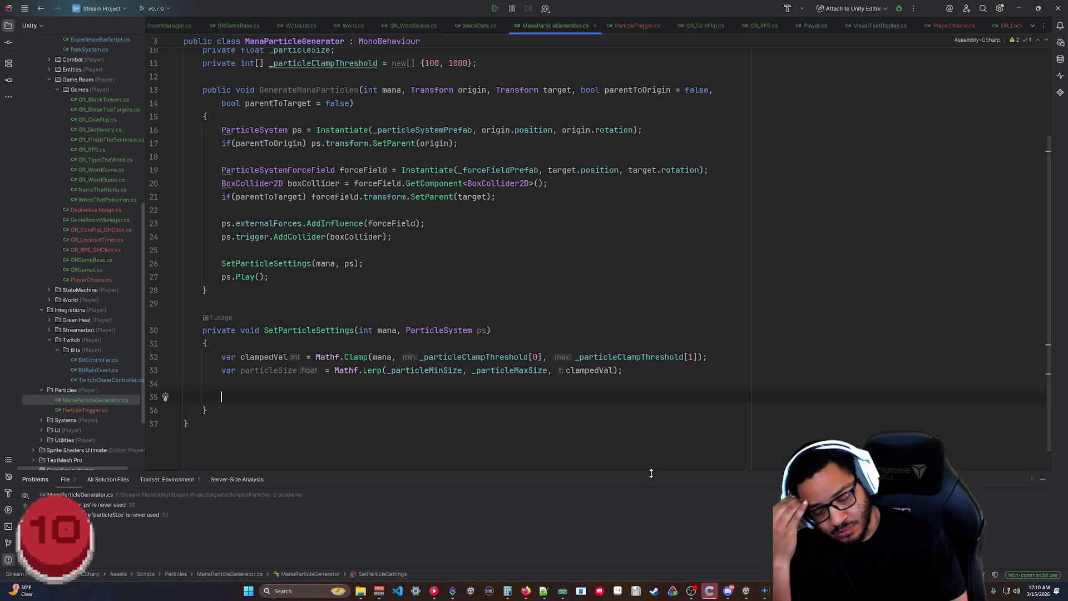
{"action": "type", "text": "//"}
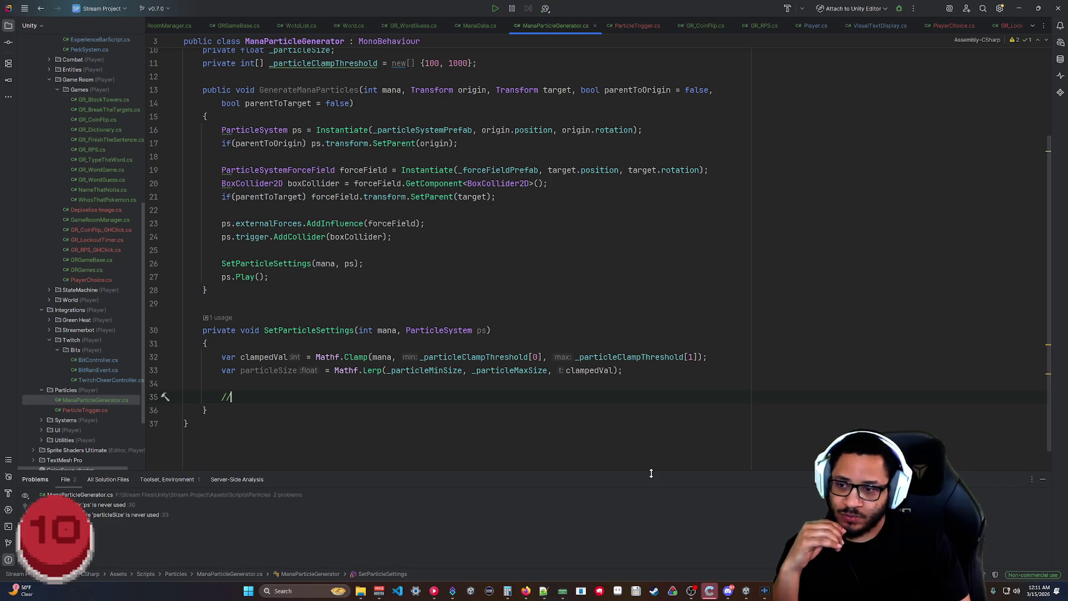
Delete the stray // on line 35 and work out 1000 ÷ 100 = 10 in Calculator.
{"action": "key", "text": "BackSpace"}
{"action": "key", "text": "BackSpace"}
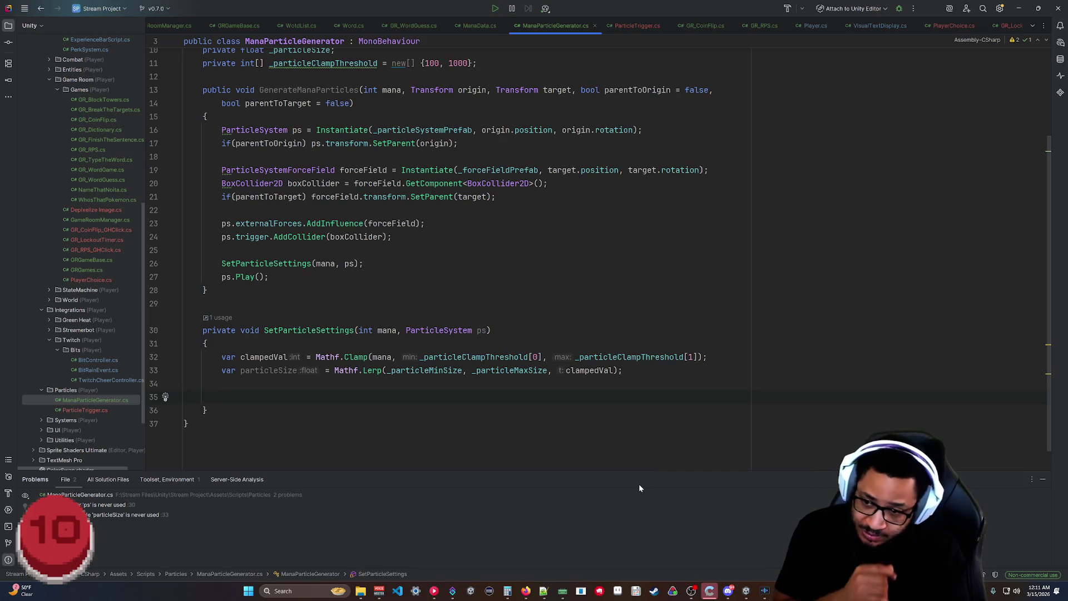
{"action": "left_click", "coordinate": [507, 592]}
{"action": "type", "text": "100"}
{"action": "left_click", "coordinate": [718, 445]}
{"action": "left_click", "coordinate": [798, 419]}
{"action": "left_click", "coordinate": [676, 419]}
{"action": "left_click", "coordinate": [717, 444]}
{"action": "left_click", "coordinate": [717, 444]}
{"action": "left_click", "coordinate": [792, 446]}
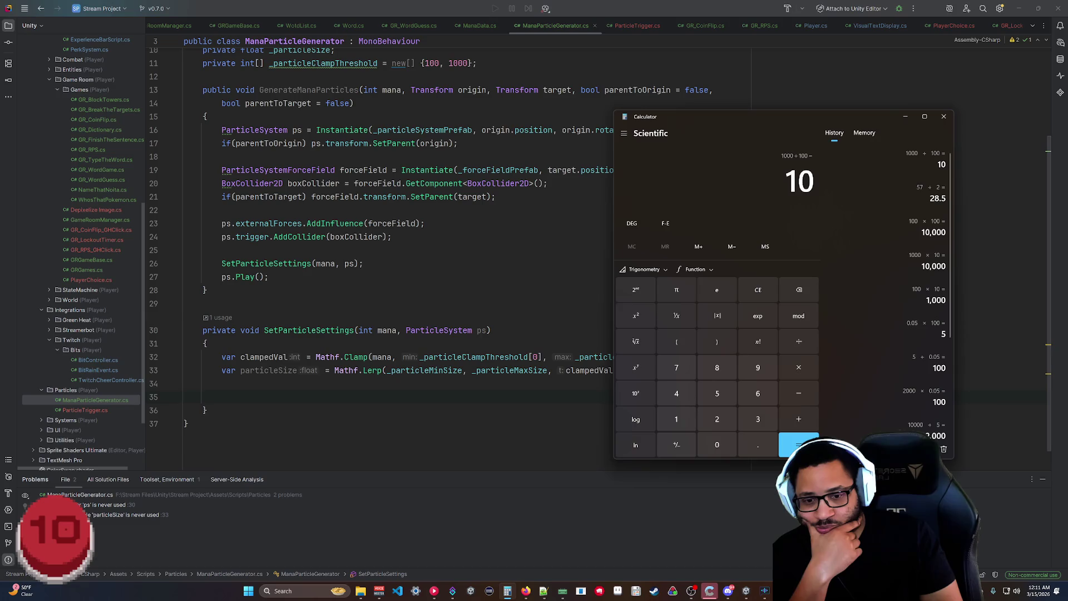
In Unity, select Mana and expand its Emission module to check the single burst at time 0.000.
{"action": "key", "text": "alt+Tab"}
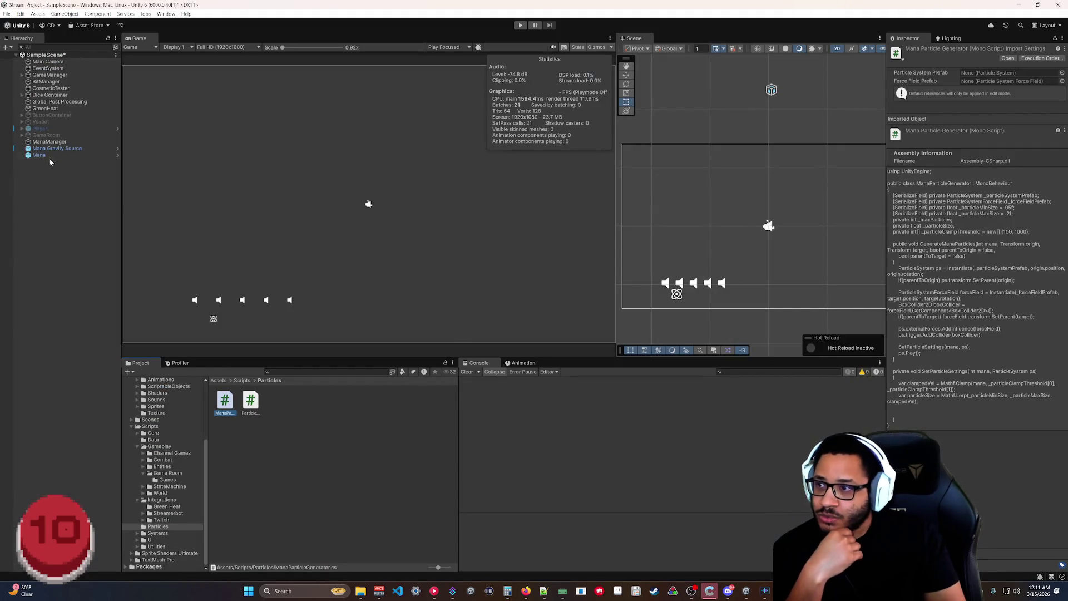
{"action": "left_click", "coordinate": [40, 156]}
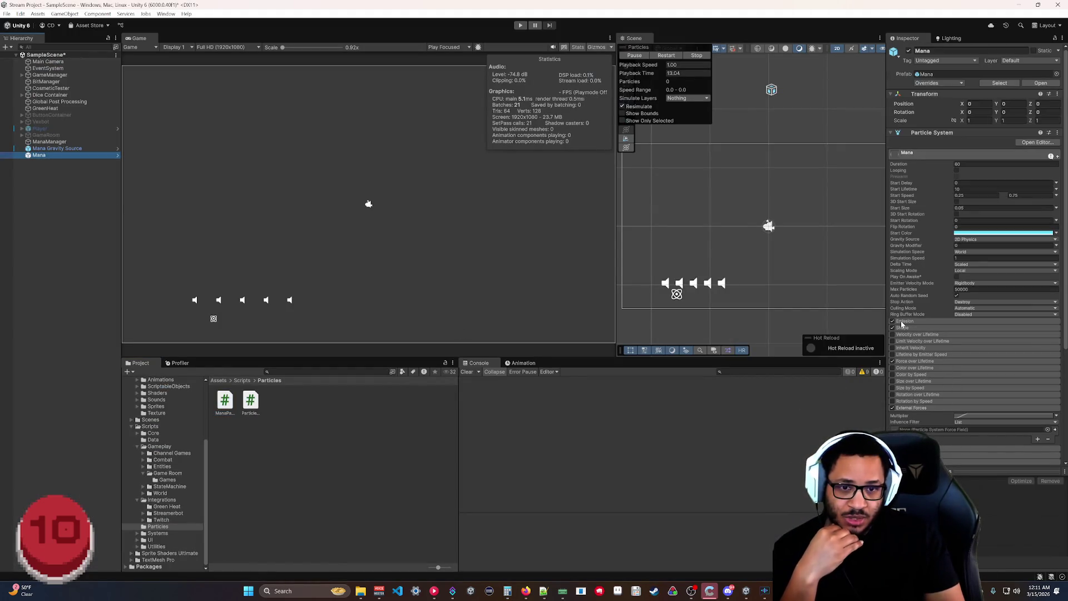
{"action": "left_click", "coordinate": [903, 322]}
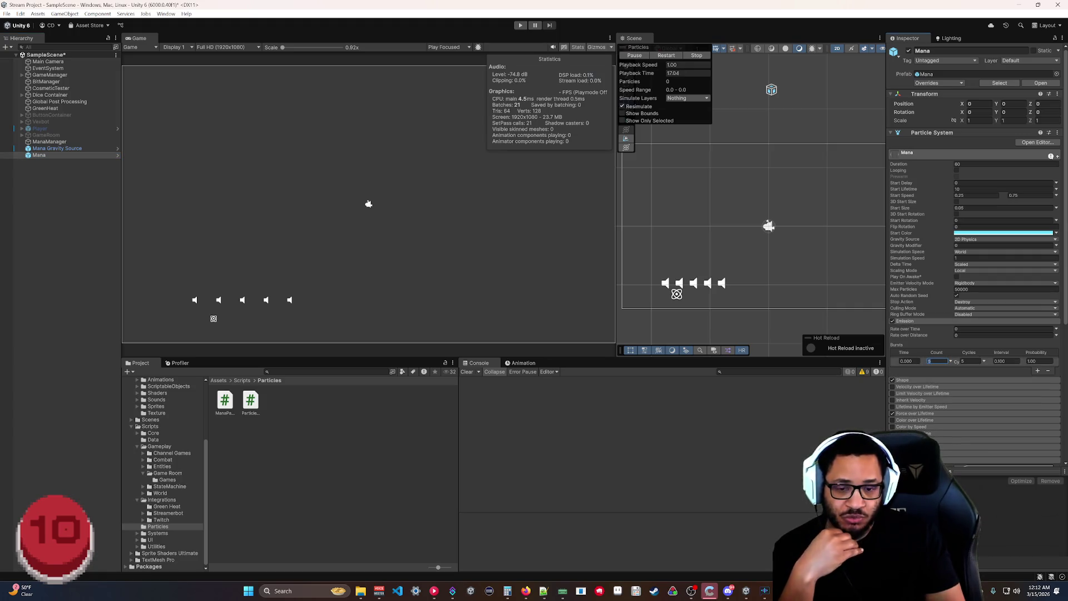
{"action": "key", "text": "alt+Tab"}
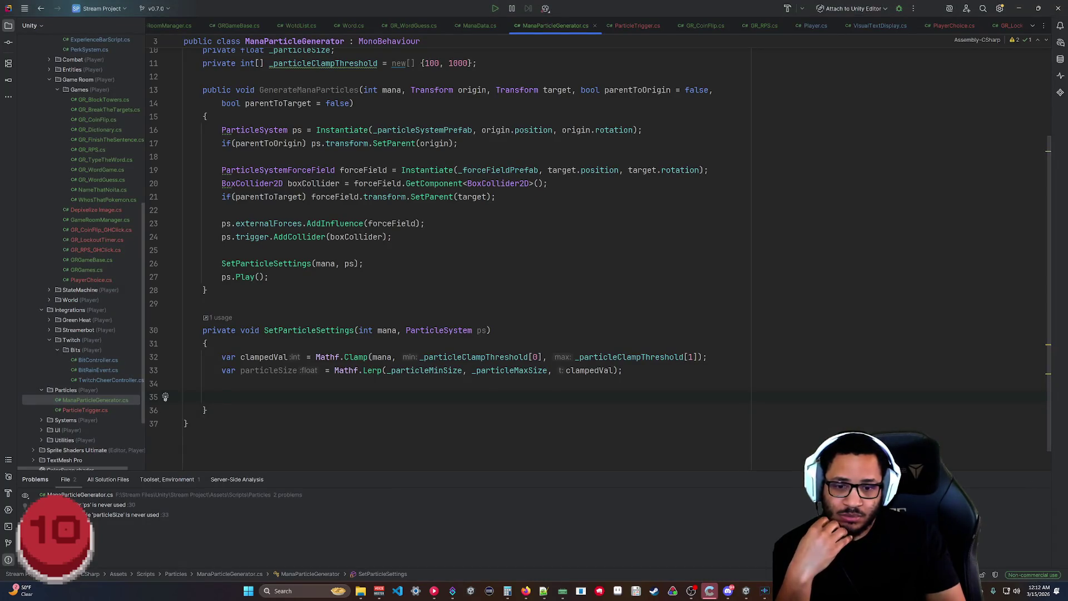
{"action": "key", "text": "alt+Tab"}
{"action": "key", "text": "Tab"}
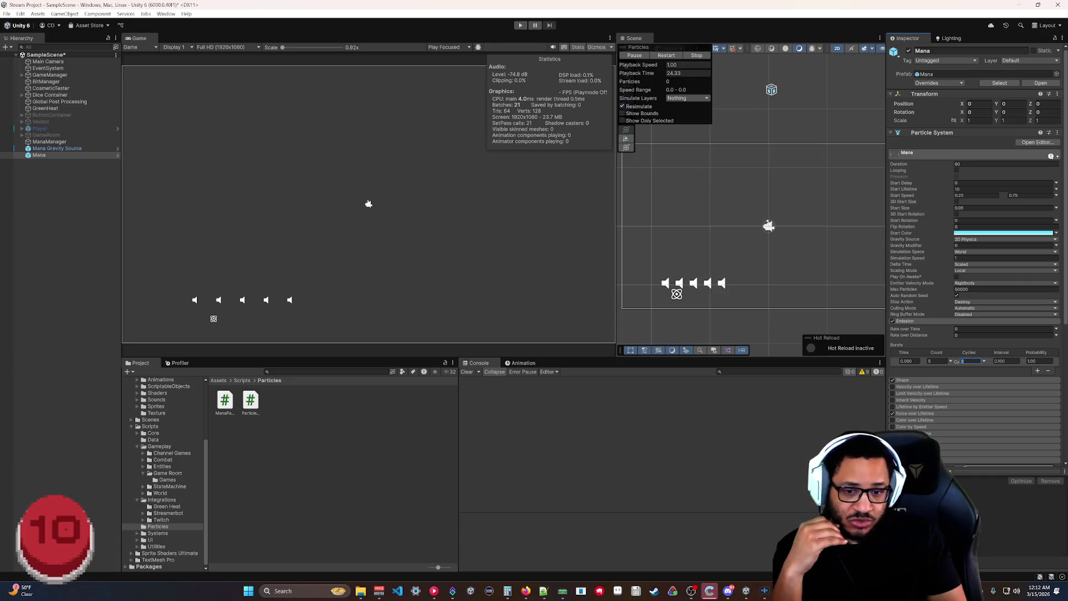
{"action": "key", "text": "alt+Tab"}
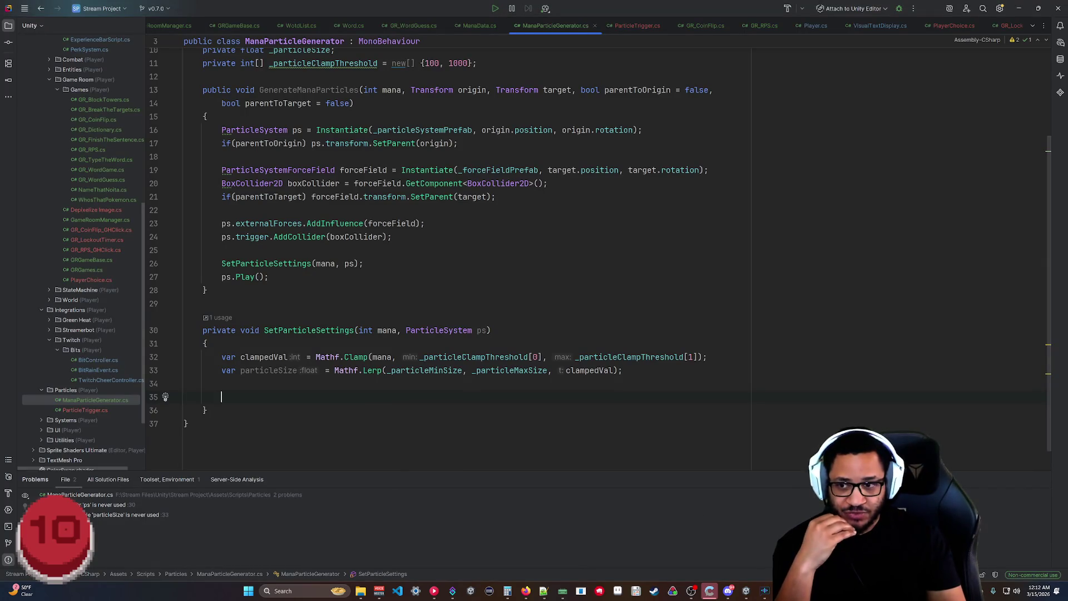
Add var particleCount = Mathf.RoundToInt(clampedVal / 100); on line 35, dropping the suggested Stop/Clear/Emit lines.
{"action": "mouse_move", "coordinate": [185, 328]}
{"action": "left_mouse_down"}
{"action": "mouse_move", "coordinate": [269, 277]}
{"action": "mouse_move", "coordinate": [290, 183]}
{"action": "mouse_move", "coordinate": [269, 277]}
{"action": "left_mouse_up"}
{"action": "left_click", "coordinate": [265, 329]}
{"action": "key", "text": "Up"}
{"action": "key", "text": "Up"}
{"action": "key", "text": "Up"}
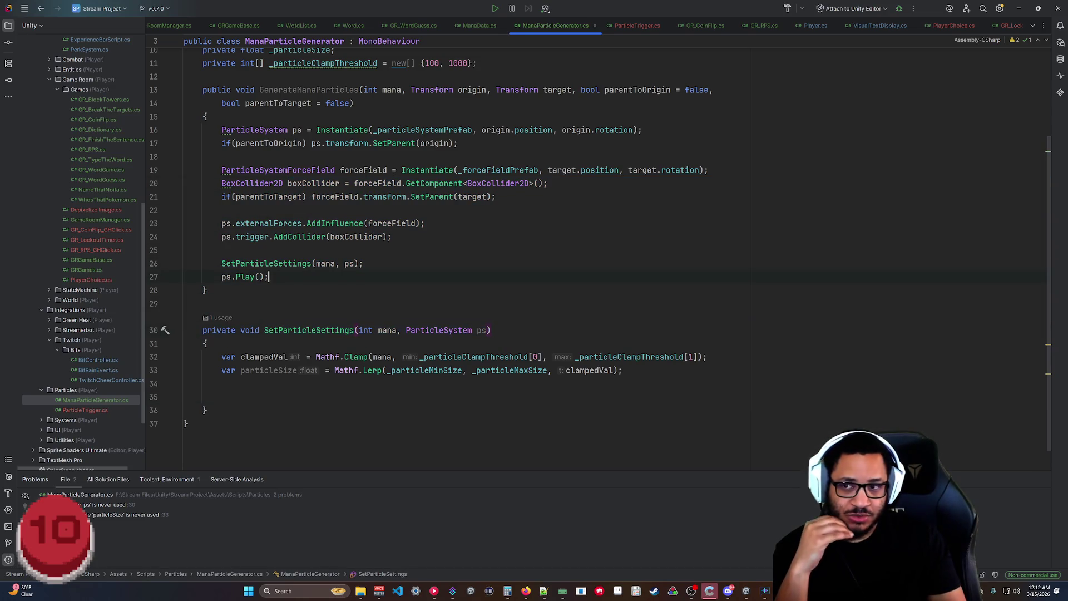
{"action": "key", "text": "Down"}
{"action": "key", "text": "Down"}
{"action": "key", "text": "Down"}
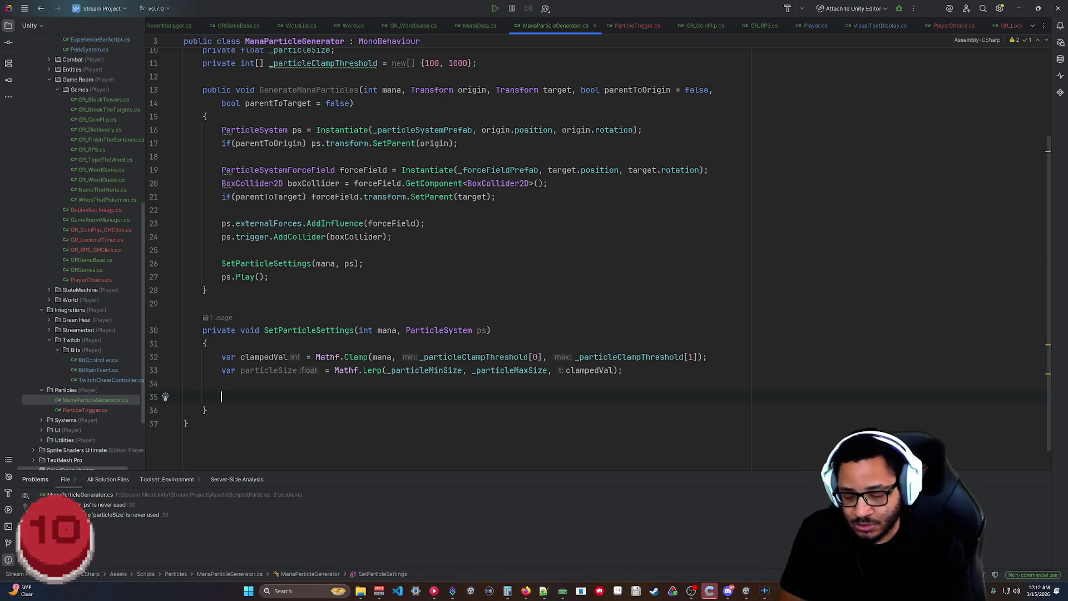
{"action": "type", "text": "var "}
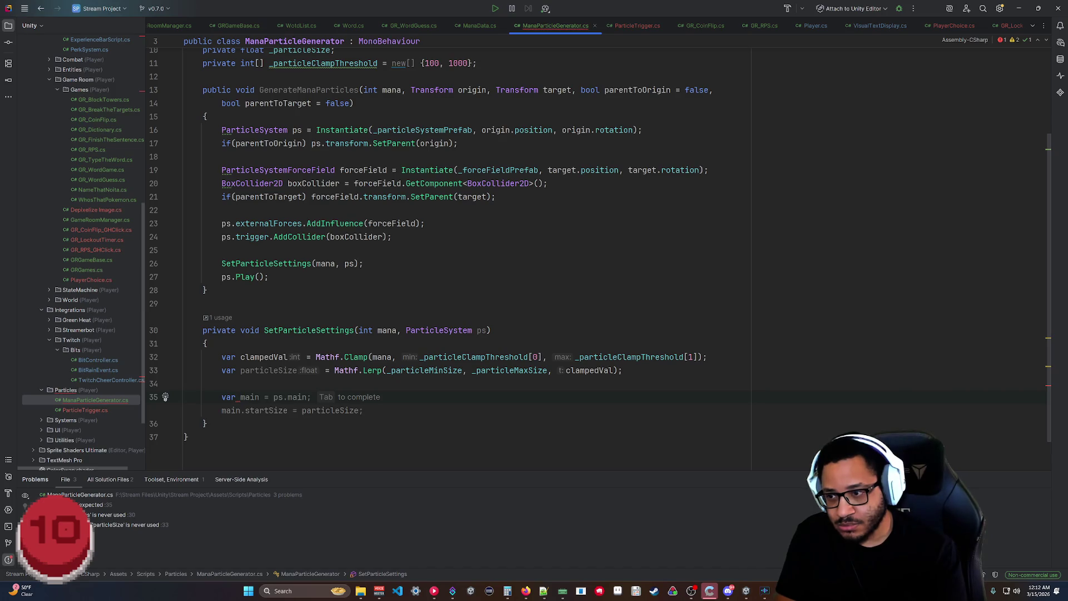
{"action": "type", "text": "particleCount"}
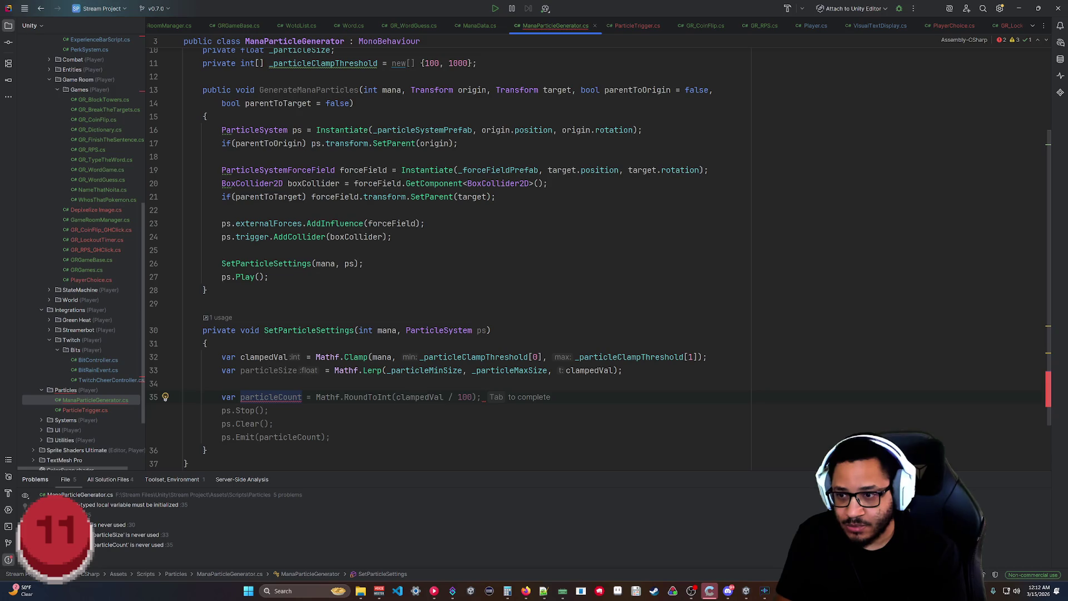
{"action": "key", "text": "Tab"}
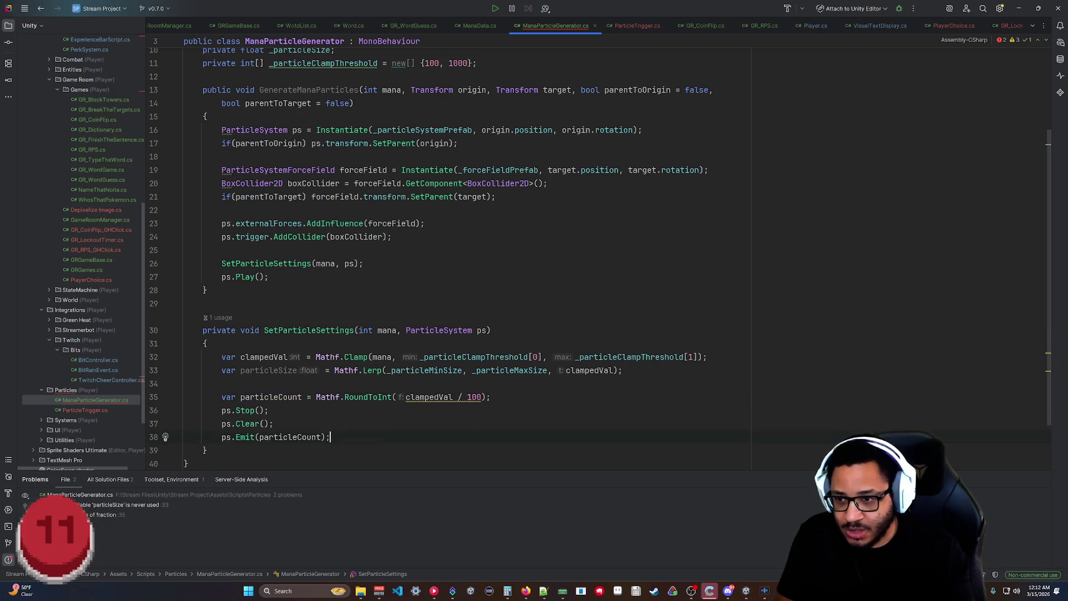
{"action": "key", "text": "Tab"}
{"action": "key", "text": "BackSpace"}
{"action": "left_click", "coordinate": [188, 423]}
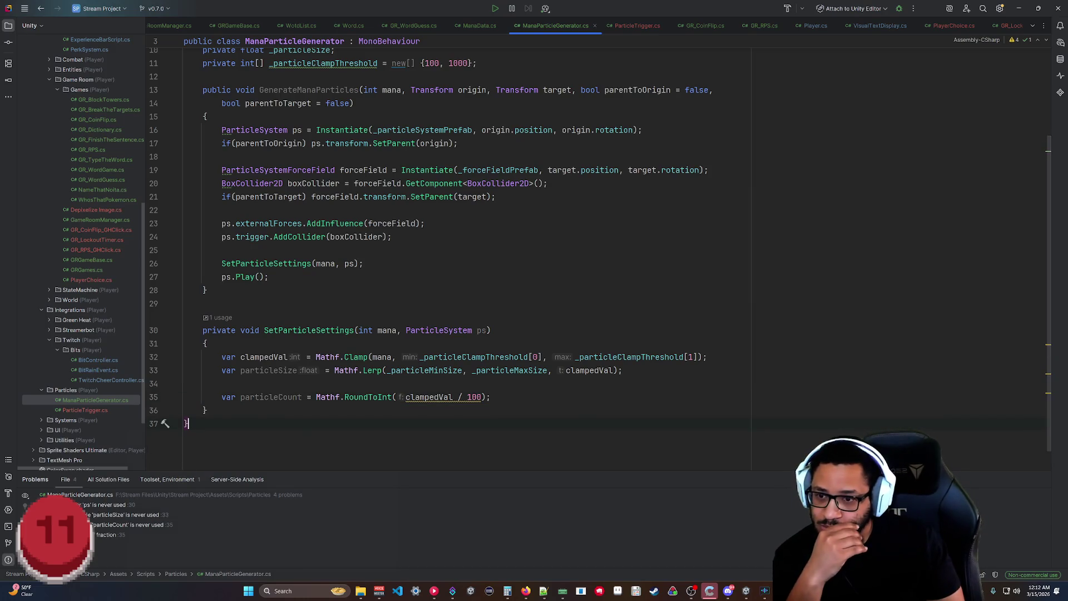
Begin replacing the Mathf.RoundToInt call on line 35 with Convert.ToInt32.
{"action": "mouse_move", "coordinate": [442, 397]}
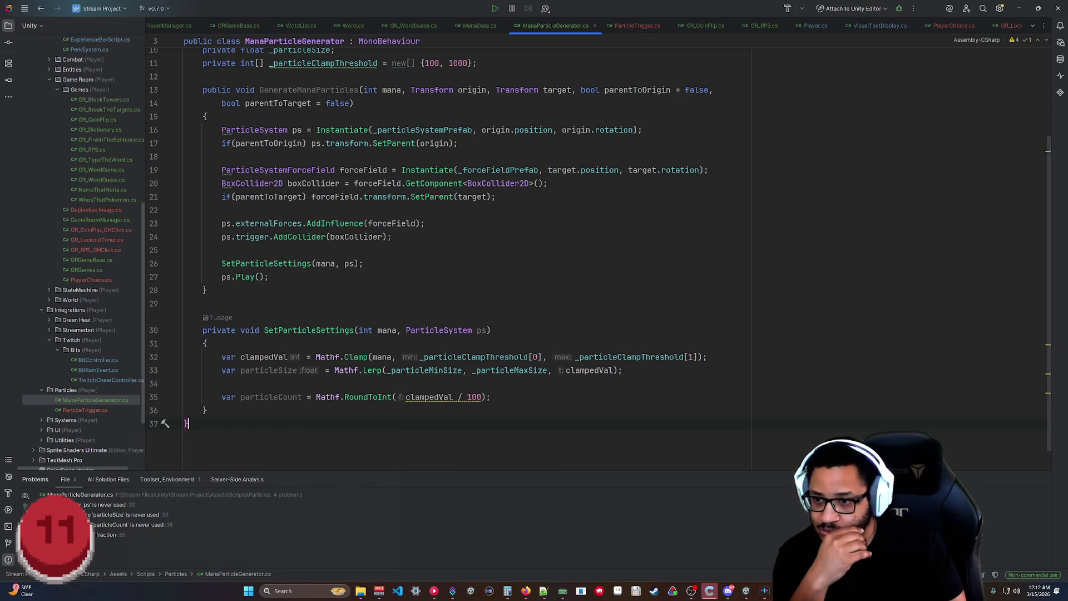
{"action": "left_click", "coordinate": [325, 396]}
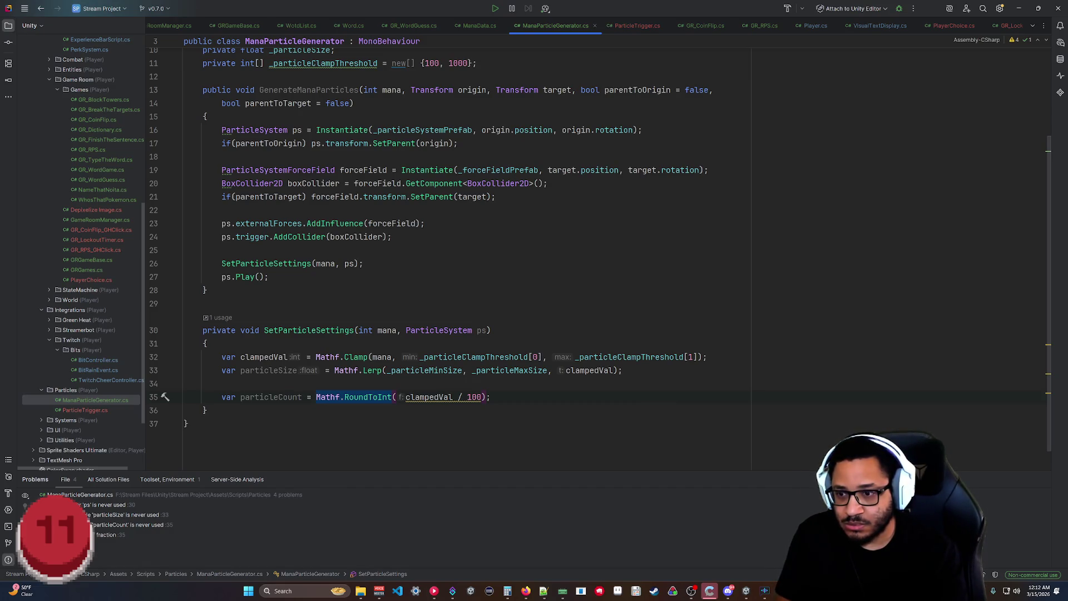
{"action": "type", "text": "Convert.ToInt"}
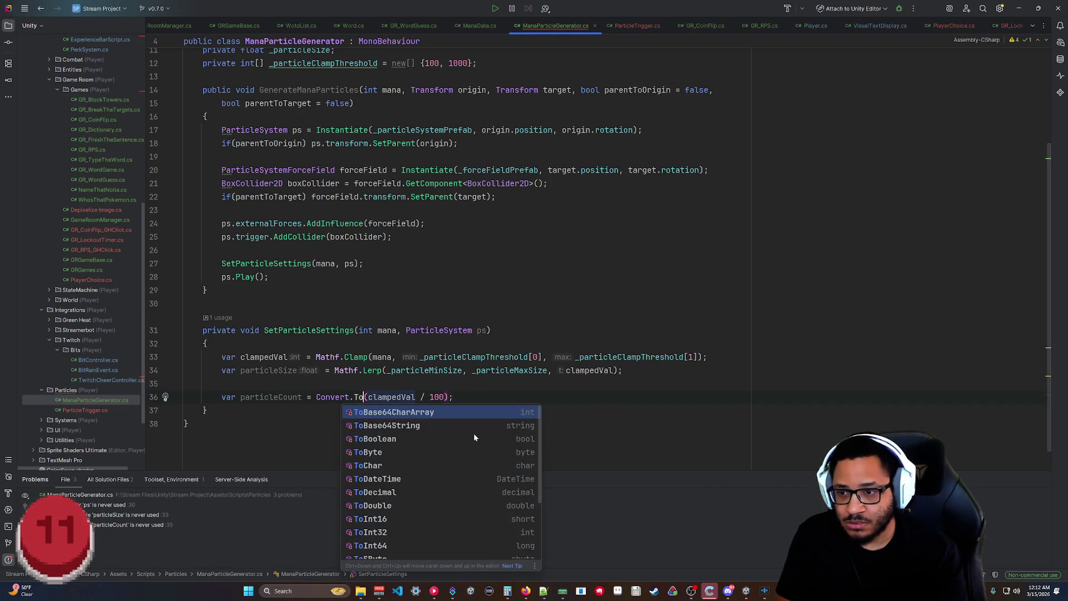
{"action": "type", "text": "32"}
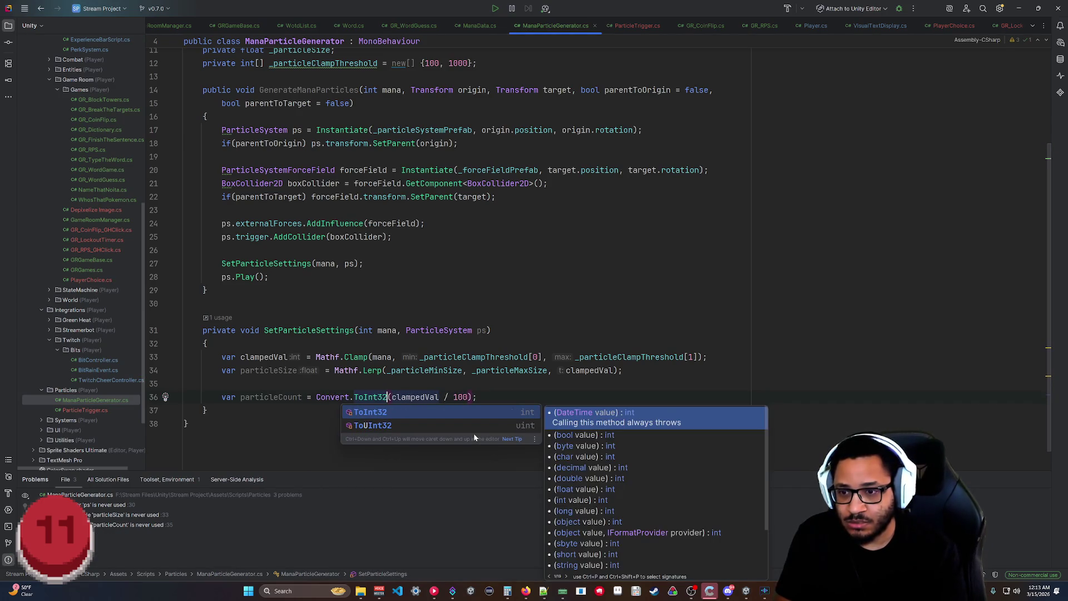
Dismiss the completion suggestions and select the Convert.ToInt32 particleCount line.
{"action": "left_click", "coordinate": [473, 433]}
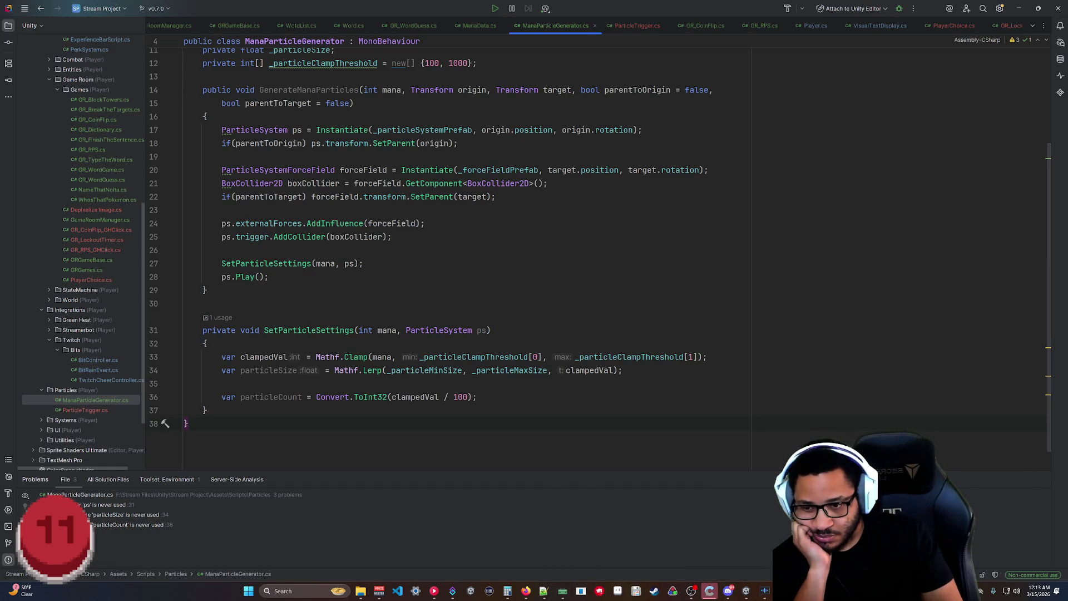
{"action": "key", "text": "Up"}
{"action": "key", "text": "Up"}
{"action": "key", "text": "End"}
{"action": "key", "text": "shift+Home"}
{"action": "left_click", "coordinate": [508, 591]}
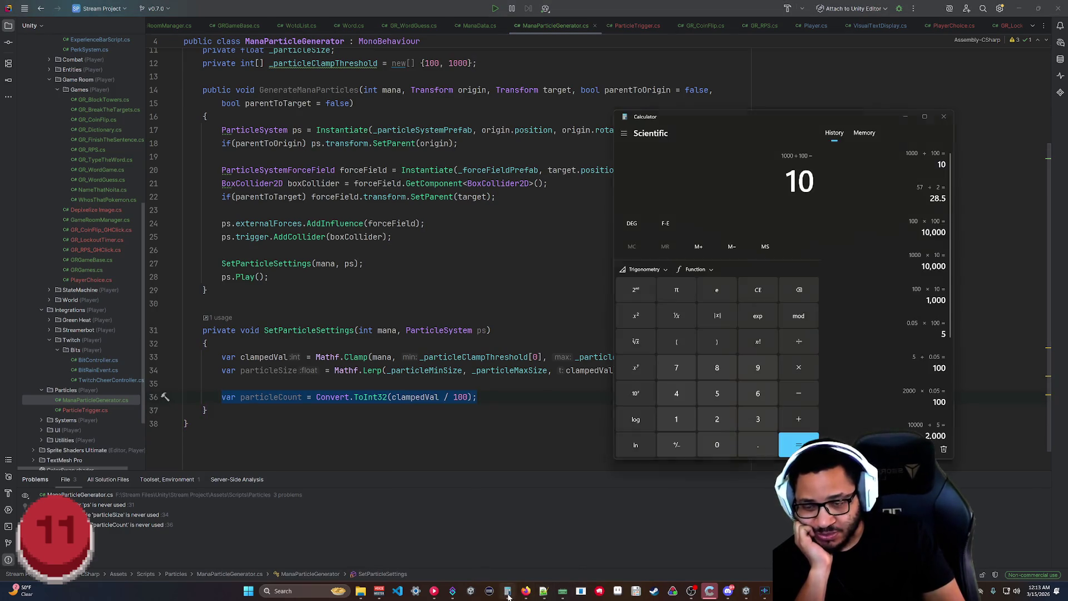
{"action": "left_click", "coordinate": [754, 290]}
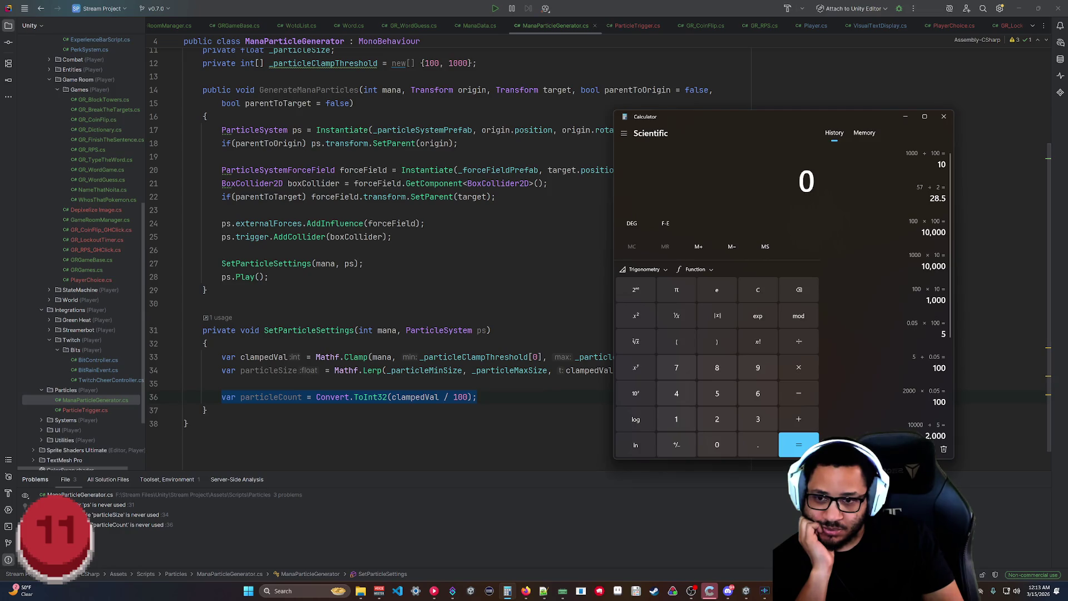
{"action": "left_click", "coordinate": [477, 397]}
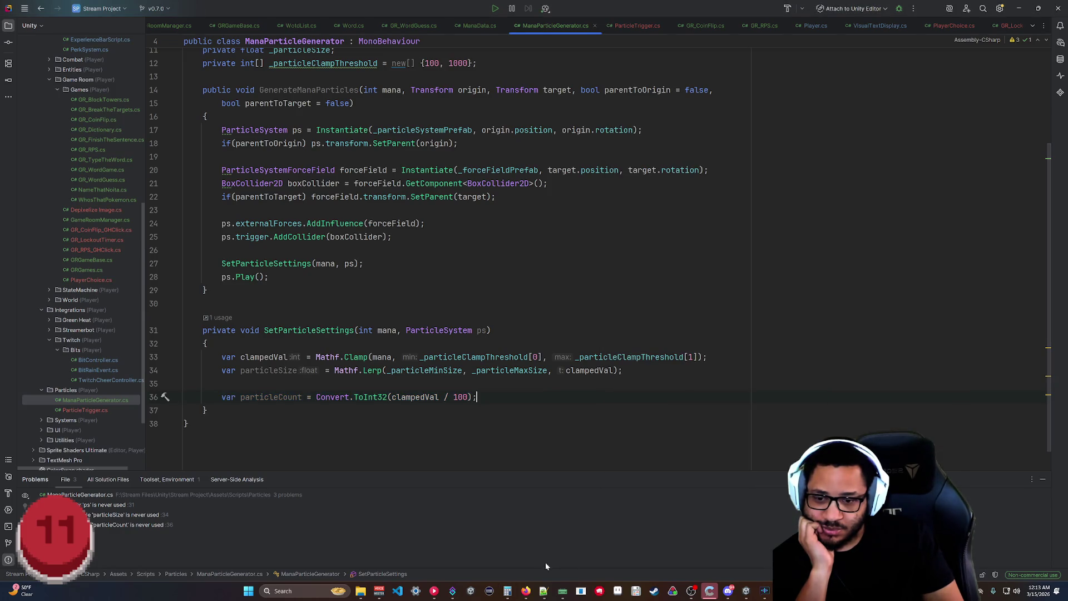
{"action": "left_click", "coordinate": [507, 591]}
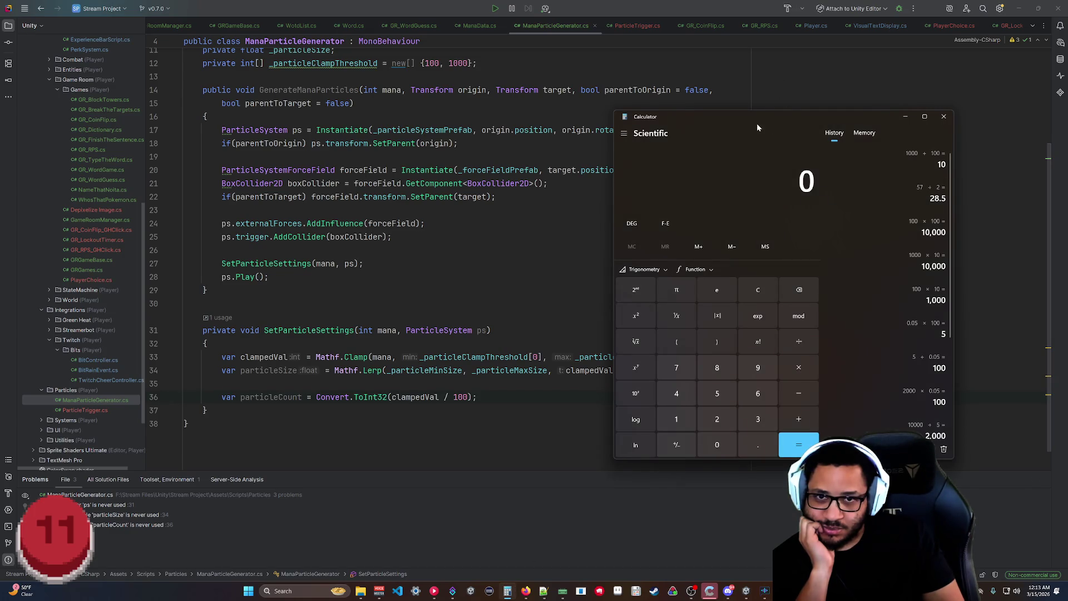
{"action": "mouse_move", "coordinate": [747, 116]}
{"action": "left_mouse_down"}
{"action": "mouse_move", "coordinate": [793, 89]}
{"action": "mouse_move", "coordinate": [765, 86]}
{"action": "left_mouse_up"}
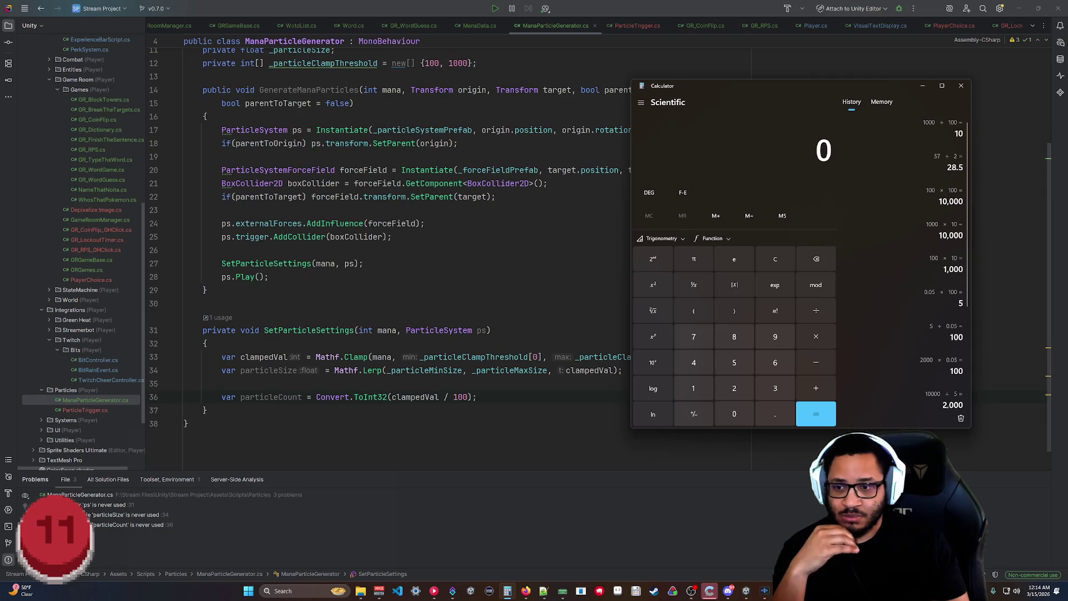
{"action": "left_click", "coordinate": [318, 397]}
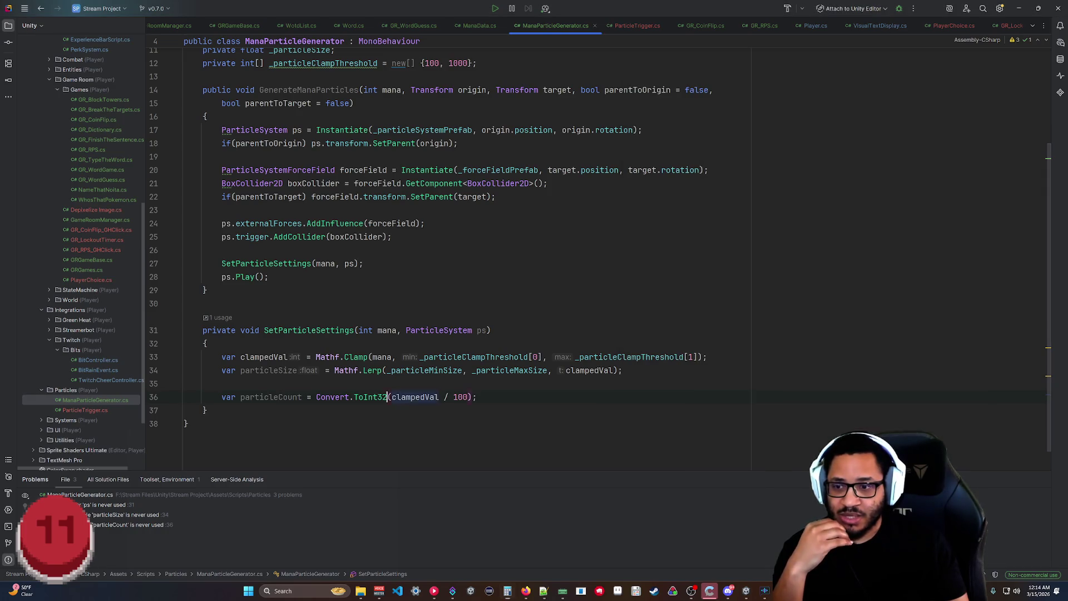
Swap Convert.ToInt32 for an (int) cast on clampedVal / 100, removing the extra parentheses.
{"action": "type", "text": "(int)"}
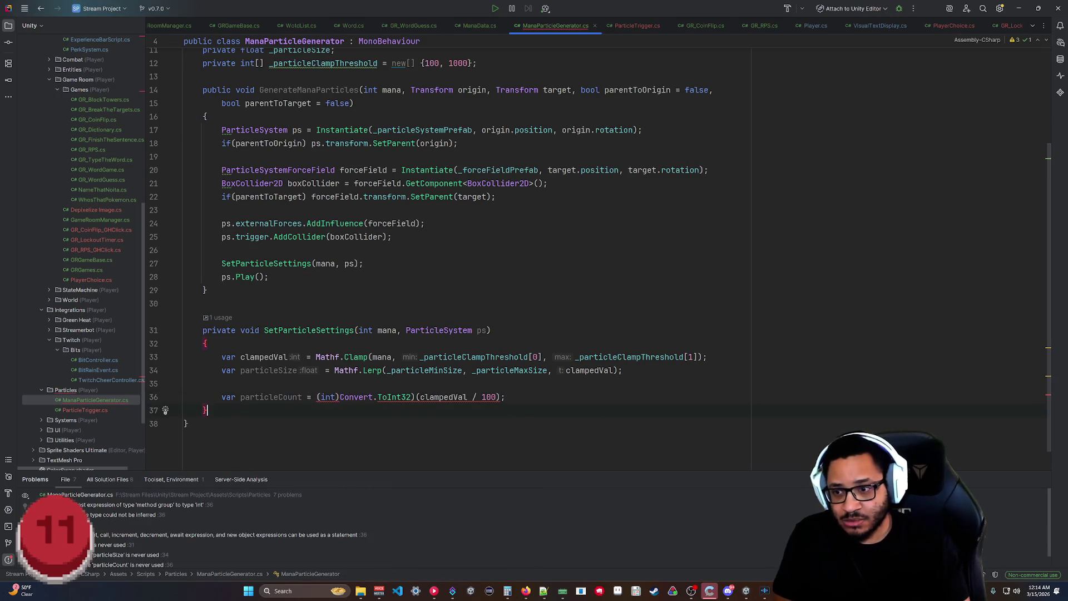
{"action": "key", "text": "ctrl+shift+Left"}
{"action": "key", "text": "ctrl+shift+Left"}
{"action": "key", "text": "ctrl+shift+Left"}
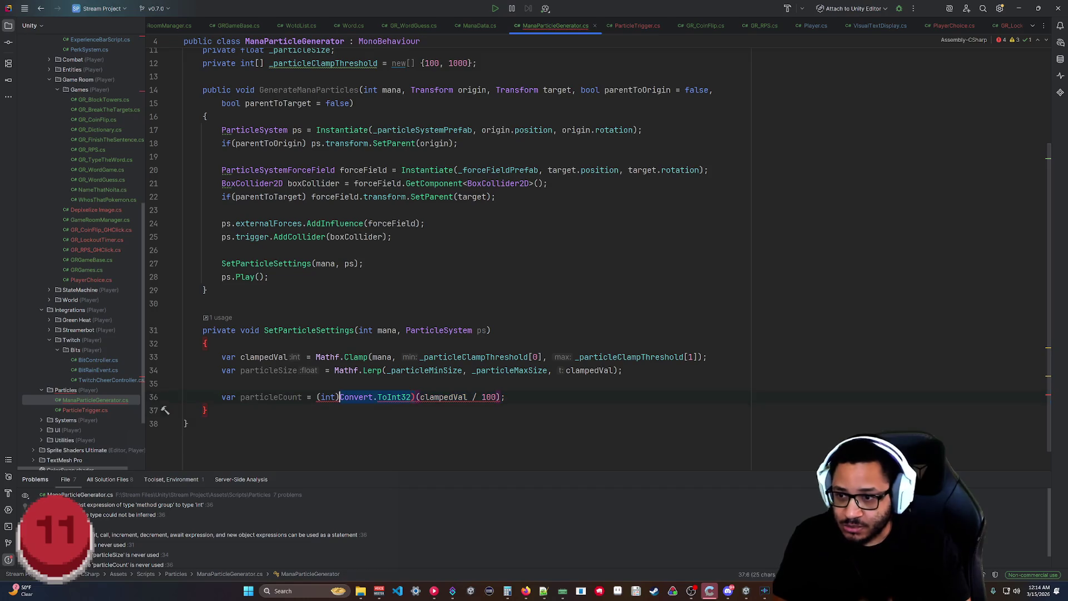
{"action": "key", "text": "Delete"}
{"action": "left_click", "coordinate": [187, 424]}
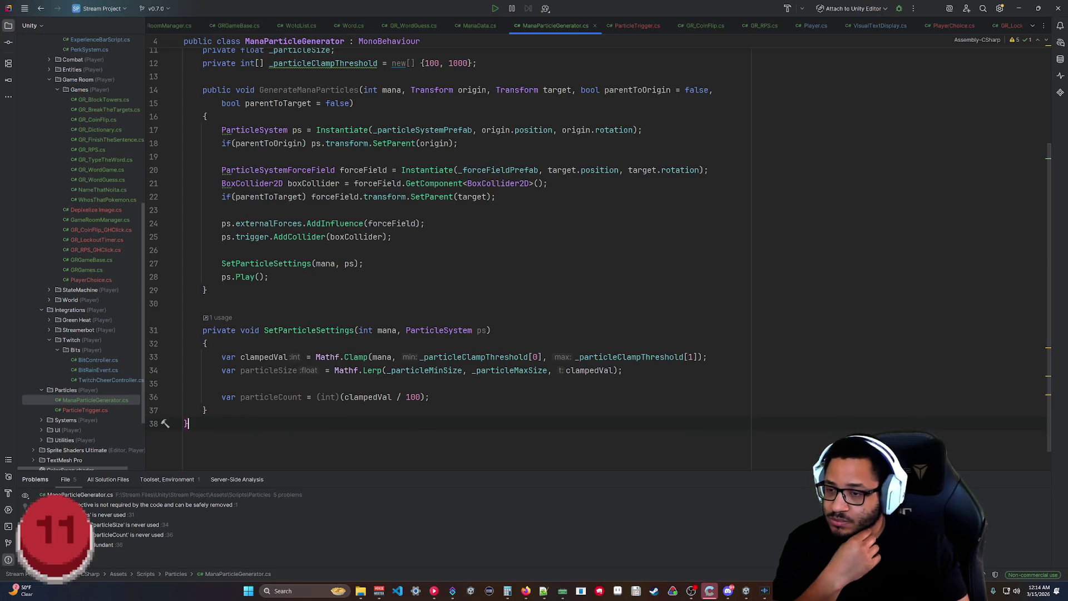
{"action": "left_click", "coordinate": [345, 397]}
{"action": "key", "text": "BackSpace"}
{"action": "key", "text": "BackSpace"}
{"action": "left_click", "coordinate": [188, 424]}
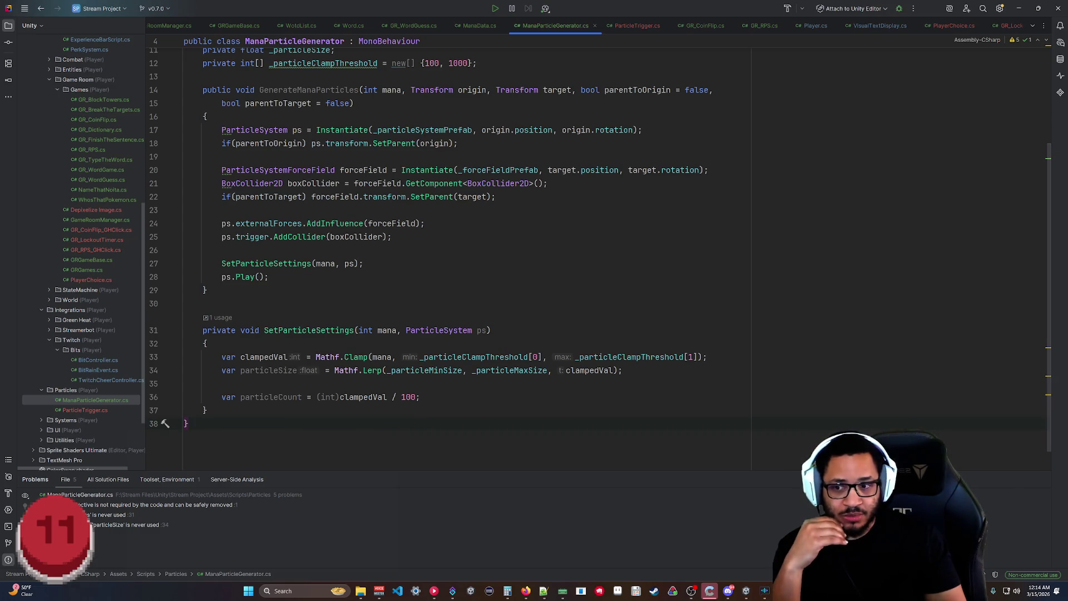
Wrap the division back in Convert.ToInt32(clampedVal / 100) in place of the (int) cast.
{"action": "left_click", "coordinate": [330, 397]}
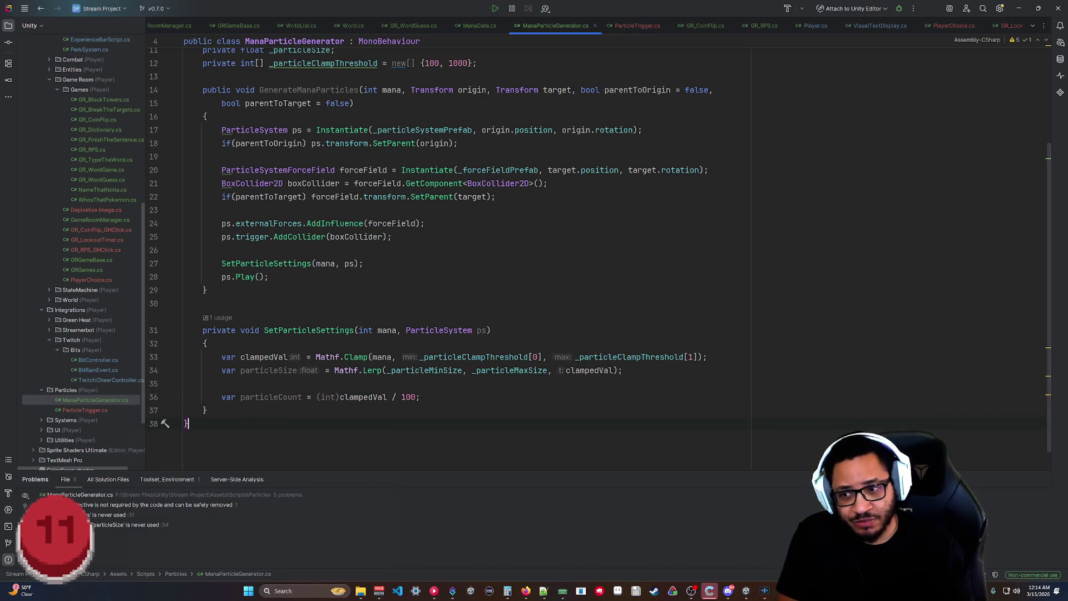
{"action": "left_click", "coordinate": [317, 396]}
{"action": "left_click", "coordinate": [187, 423]}
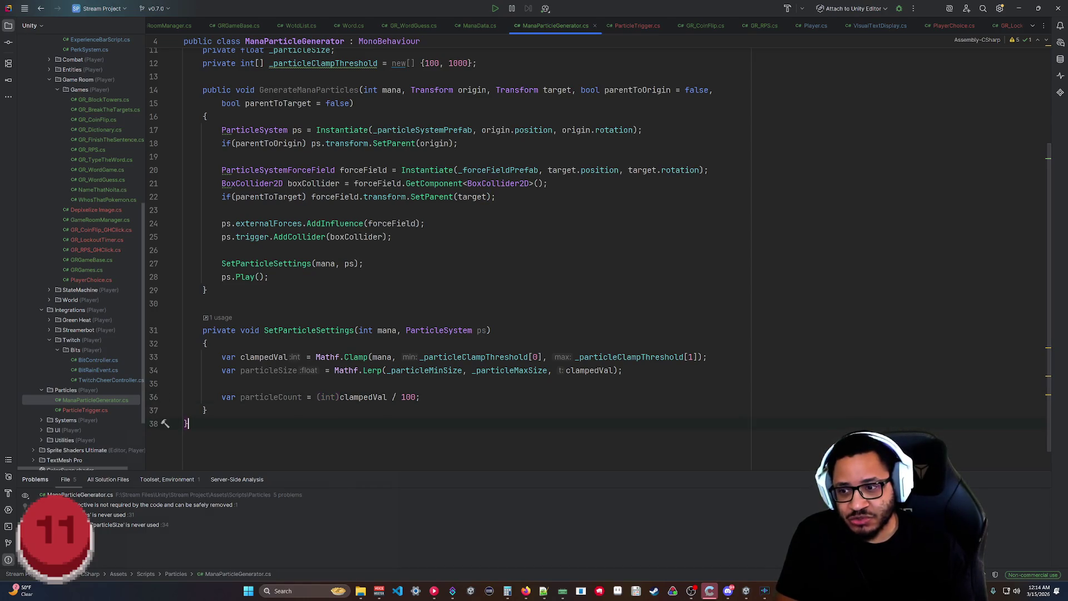
{"action": "left_click", "coordinate": [318, 397]}
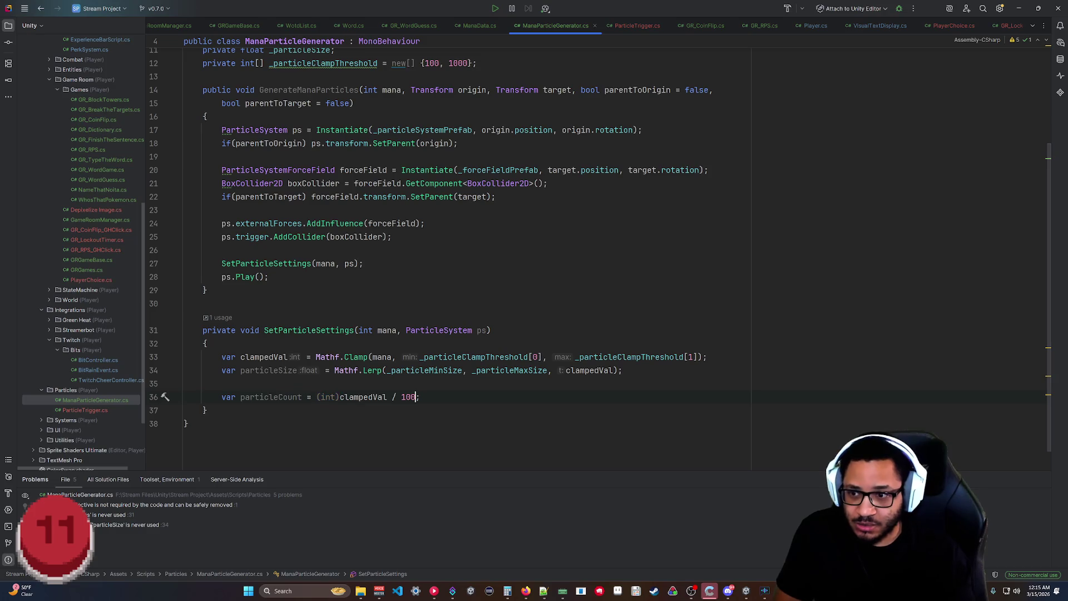
{"action": "type", "text": "Convert.ToInt32("}
{"action": "key", "text": "BackSpace"}
{"action": "key", "text": "BackSpace"}
{"action": "key", "text": "BackSpace"}
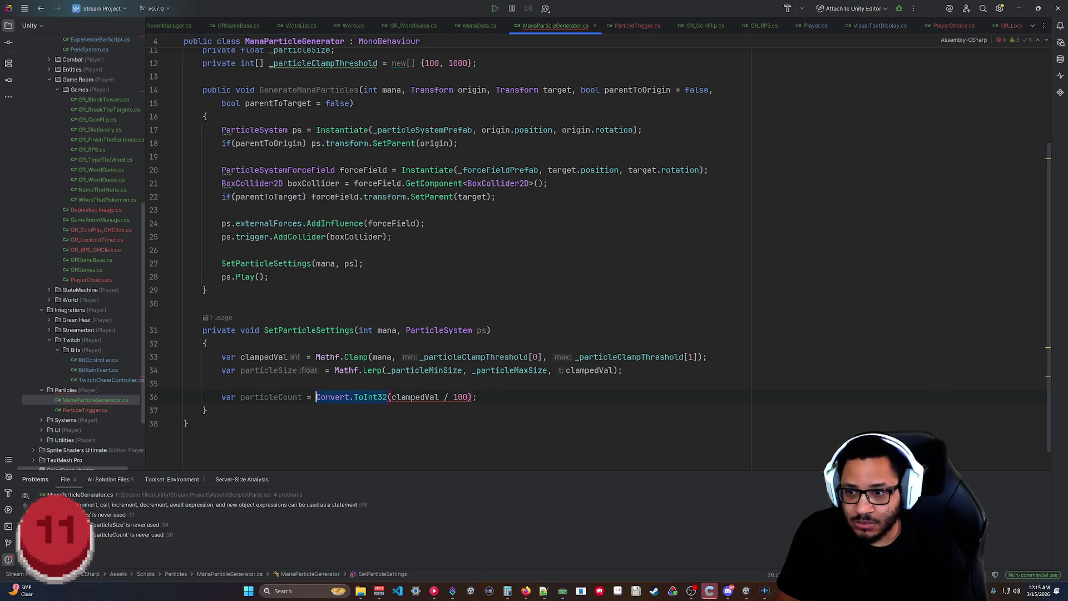
{"action": "left_click", "coordinate": [188, 423]}
{"action": "left_click", "coordinate": [477, 397]}
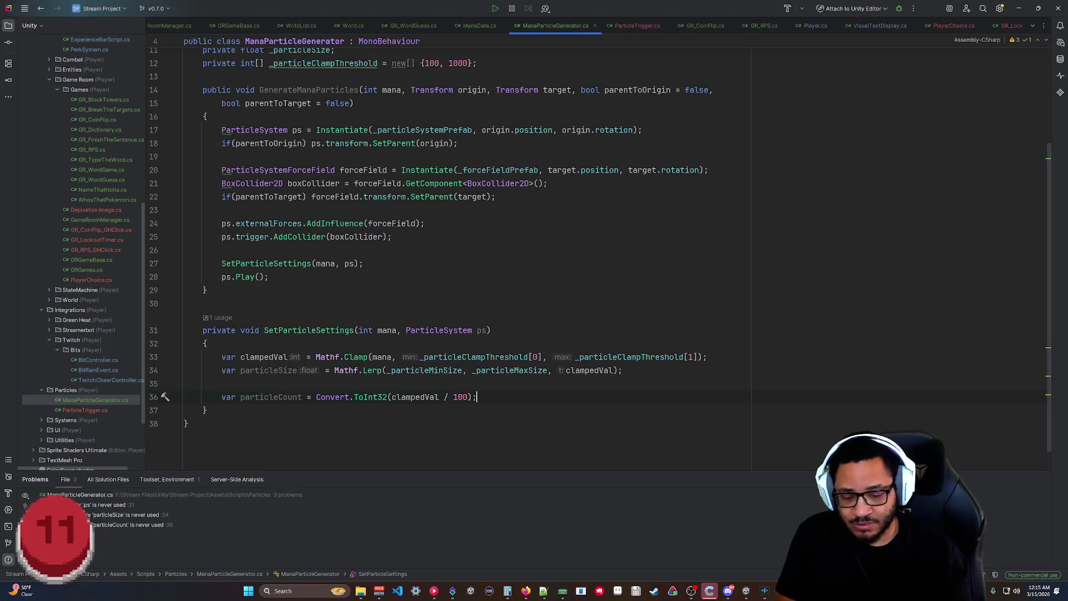
Enter 200 ÷ in Calculator, nudge its window down-left, and keep it in front of the code.
{"action": "left_click", "coordinate": [508, 591]}
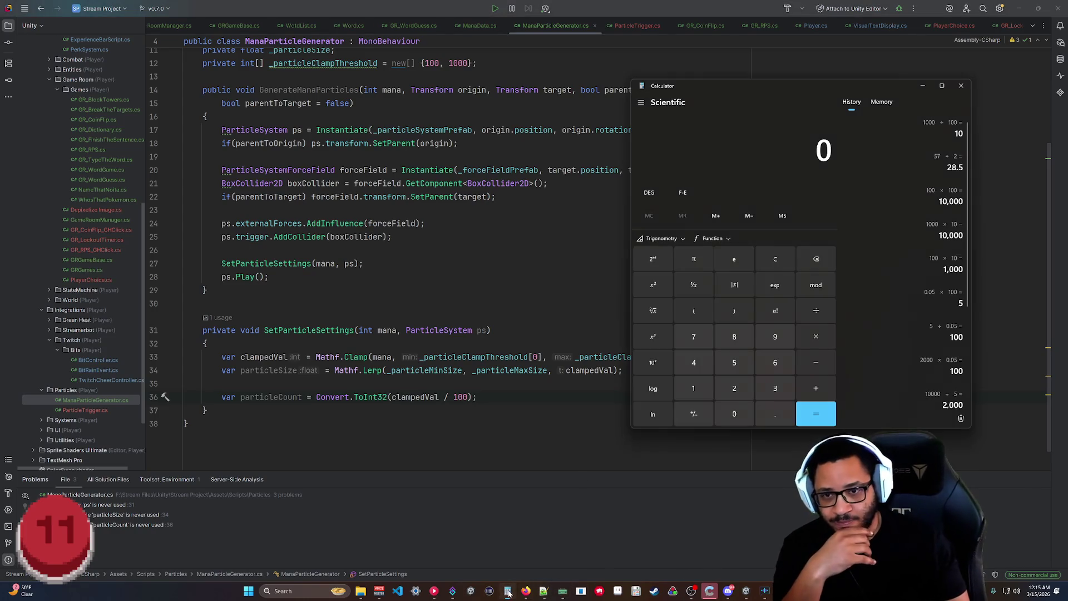
{"action": "left_click", "coordinate": [734, 388]}
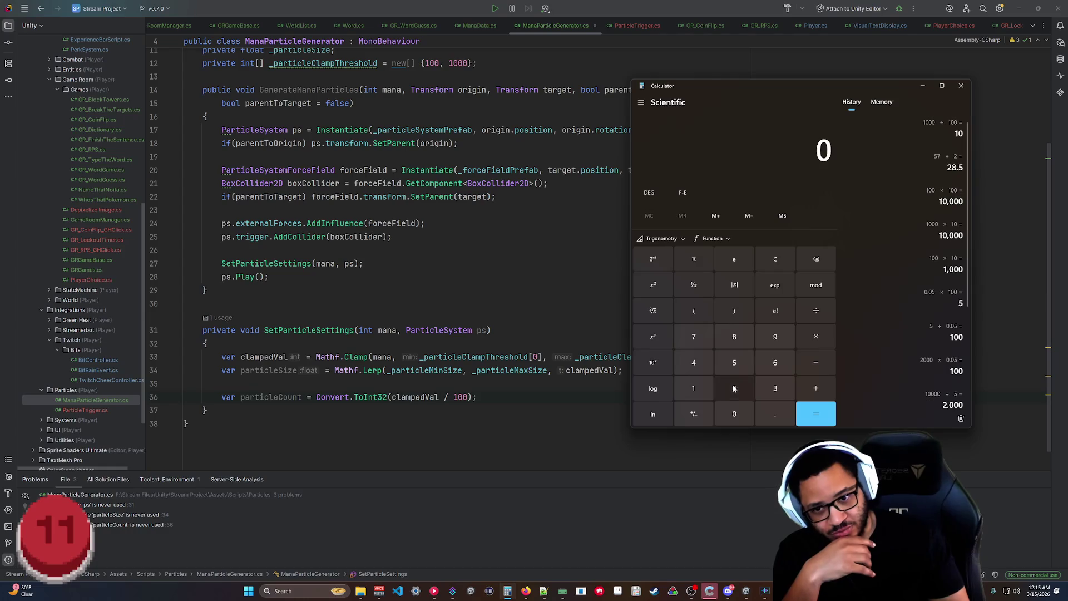
{"action": "left_click", "coordinate": [734, 413]}
{"action": "left_click", "coordinate": [733, 414]}
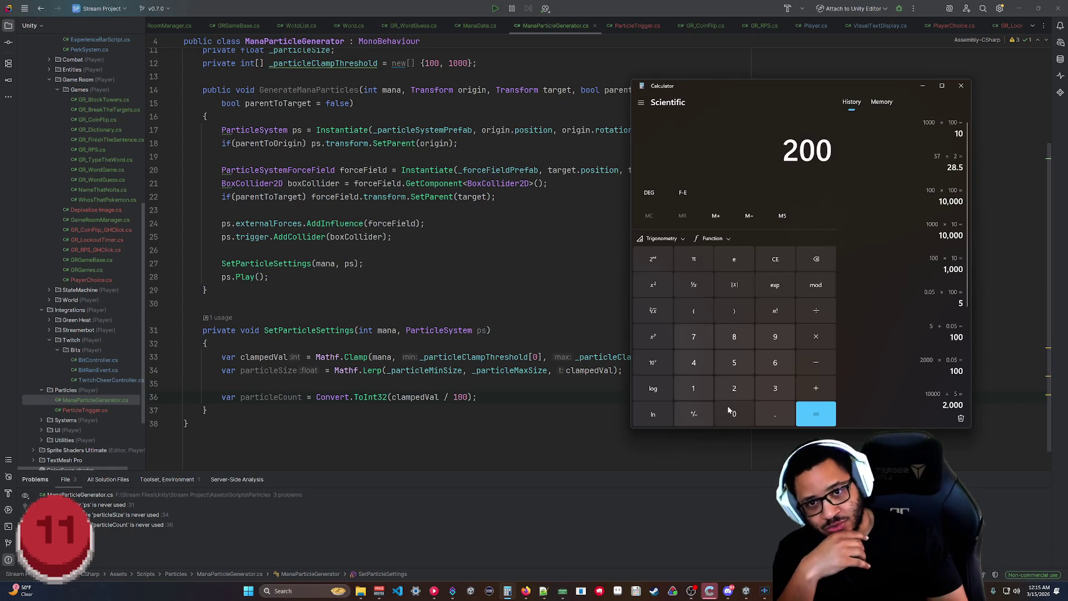
{"action": "left_click", "coordinate": [808, 312]}
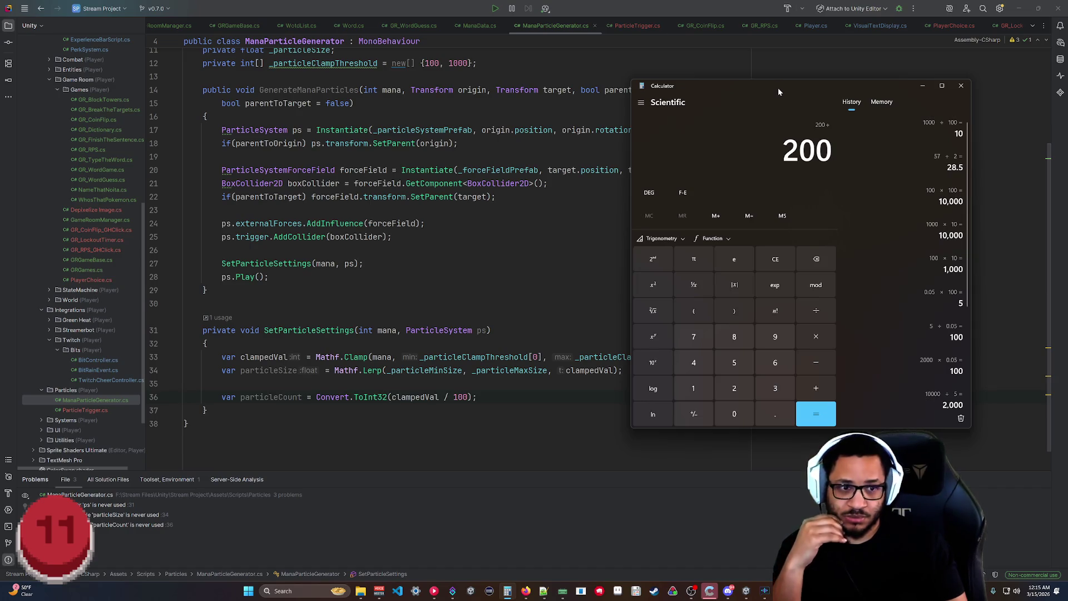
{"action": "left_click_drag", "start_coordinate": [777, 88], "coordinate": [768, 103]}
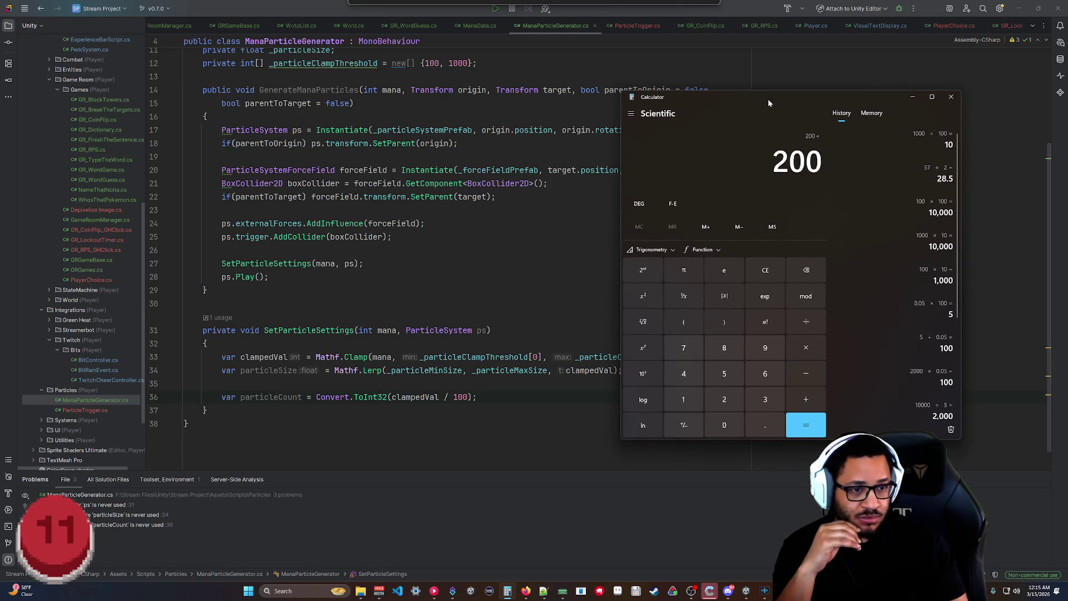
{"action": "left_click_drag", "start_coordinate": [769, 102], "coordinate": [769, 102]}
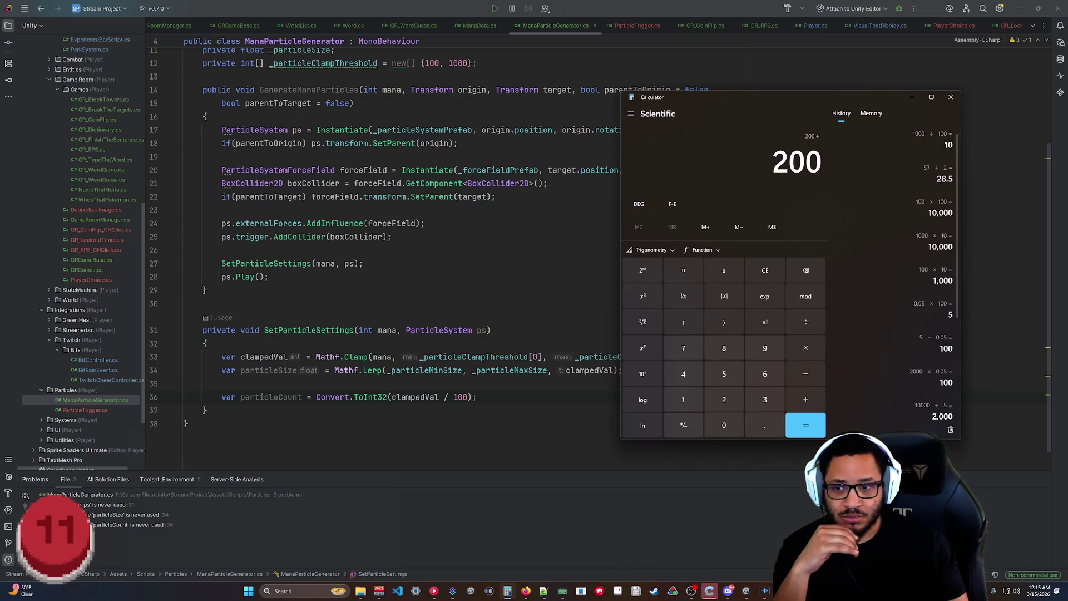
{"action": "left_click", "coordinate": [315, 397]}
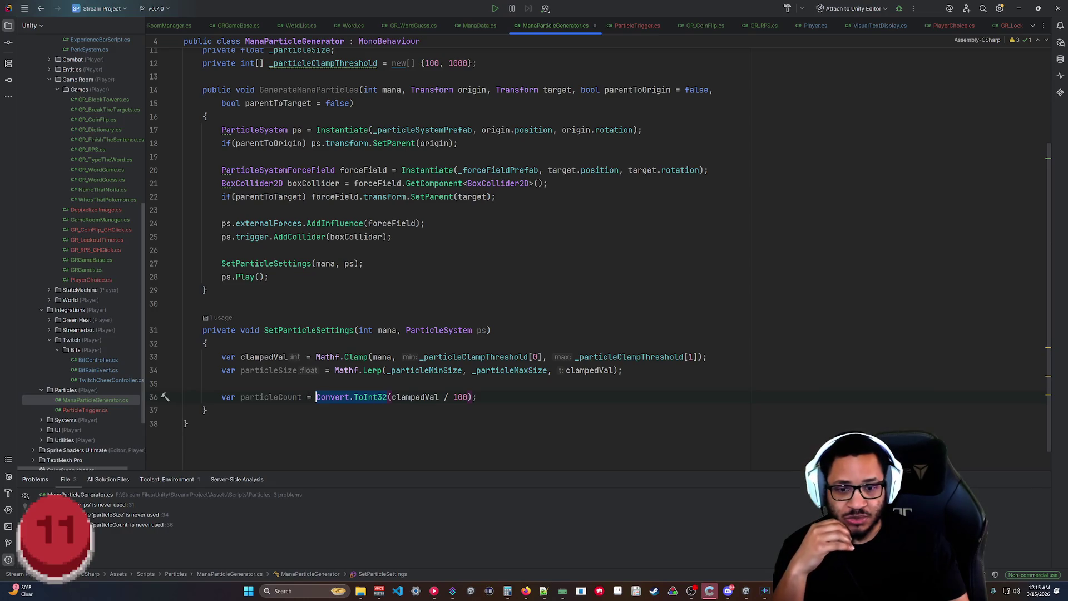
{"action": "left_click", "coordinate": [508, 591]}
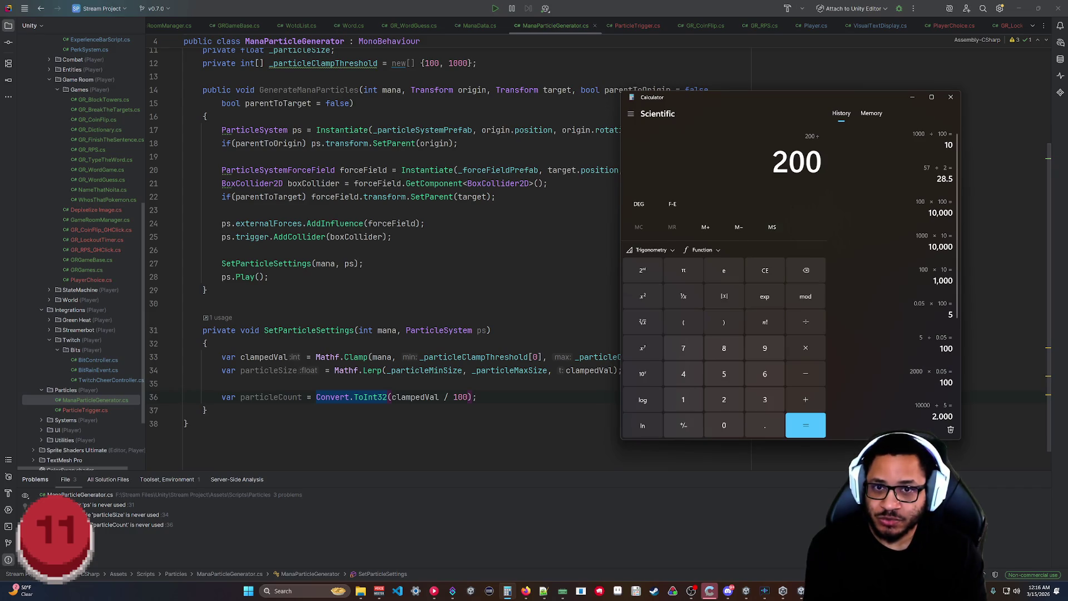
Compute 200 ÷ 100 = 2 in Calculator.
{"action": "key", "text": "ctrl+c"}
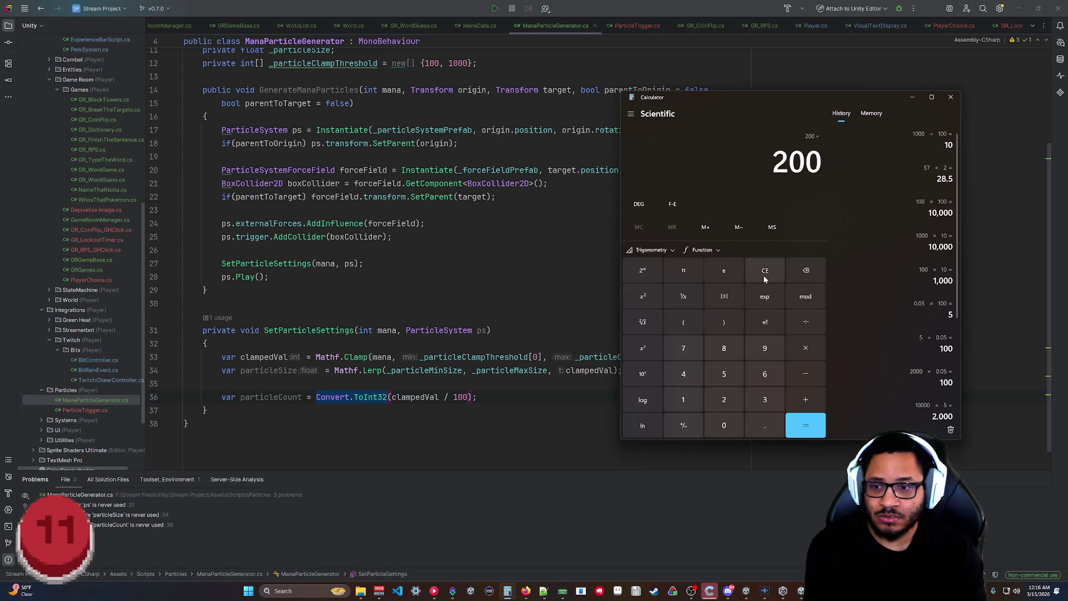
{"action": "left_click", "coordinate": [688, 401]}
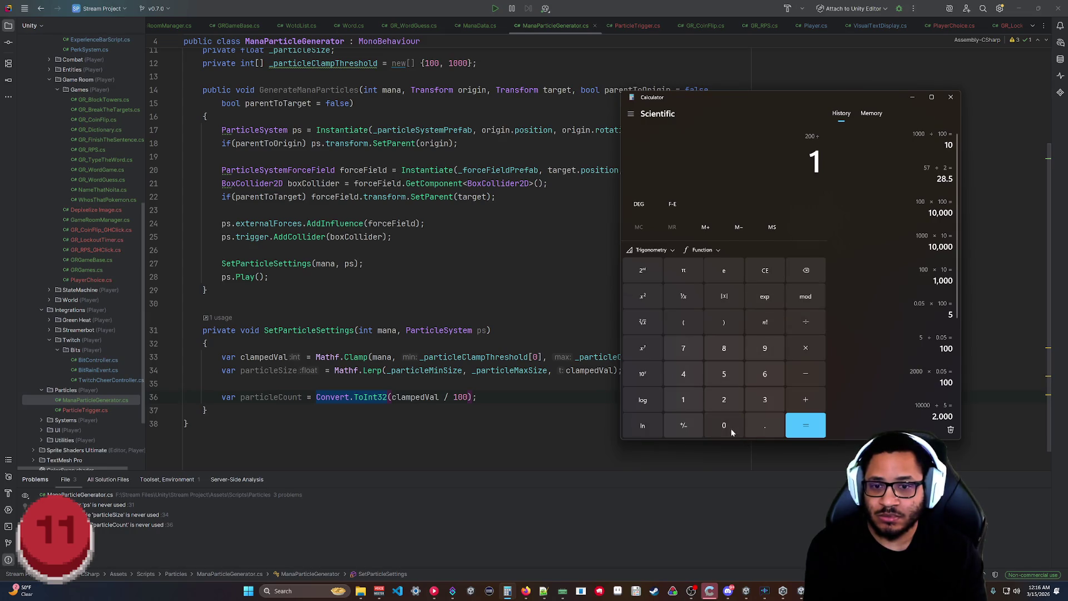
{"action": "left_click", "coordinate": [724, 425]}
{"action": "left_click", "coordinate": [724, 426]}
{"action": "left_click", "coordinate": [806, 426]}
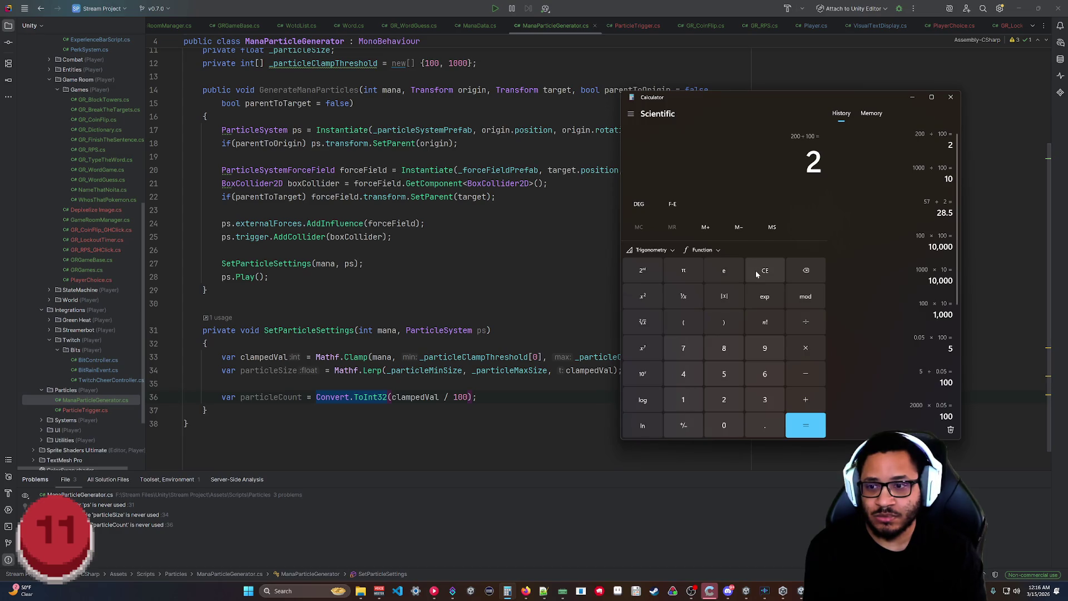
Compute 200 ÷ 2 = 100, copy the result, and return to the code.
{"action": "left_click", "coordinate": [756, 270]}
{"action": "left_click", "coordinate": [724, 400]}
{"action": "left_click", "coordinate": [724, 425]}
{"action": "left_click", "coordinate": [724, 425]}
{"action": "left_click", "coordinate": [806, 322]}
{"action": "left_click", "coordinate": [739, 394]}
{"action": "left_click", "coordinate": [805, 425]}
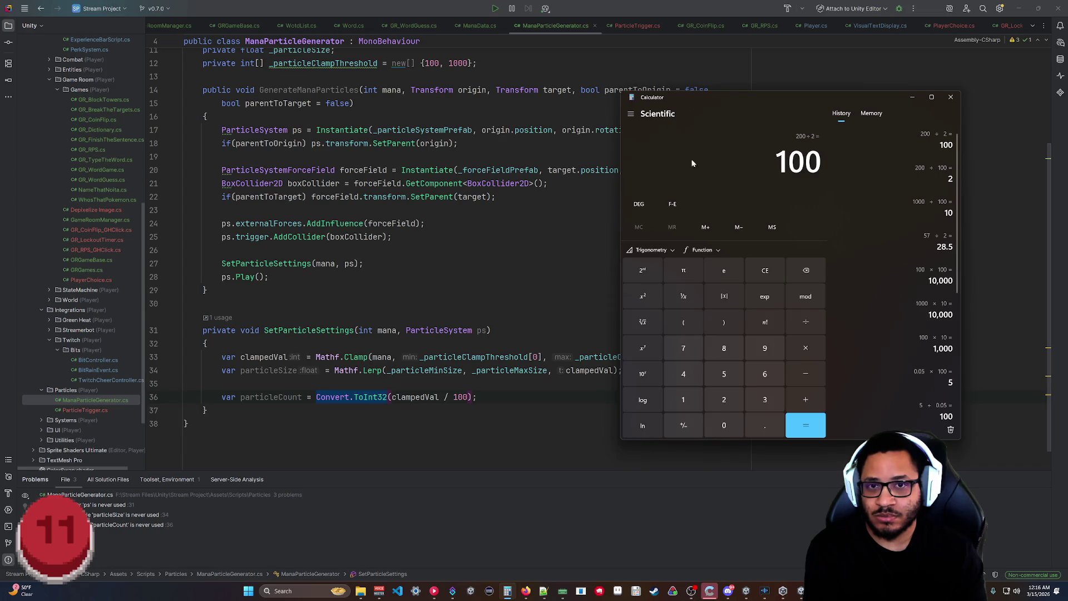
{"action": "key", "text": "ctrl+c"}
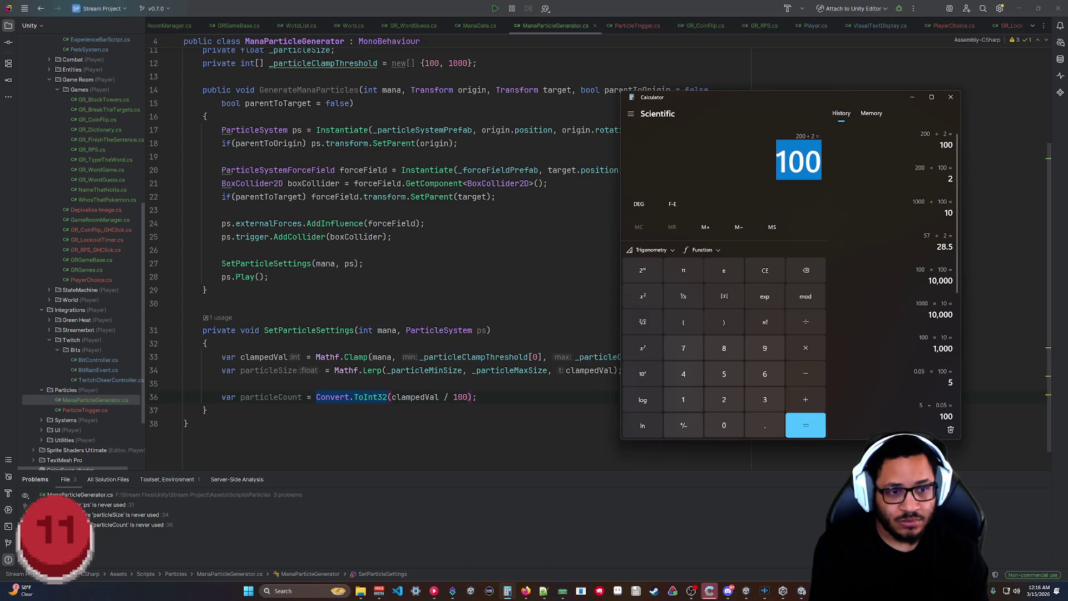
{"action": "left_click", "coordinate": [372, 396]}
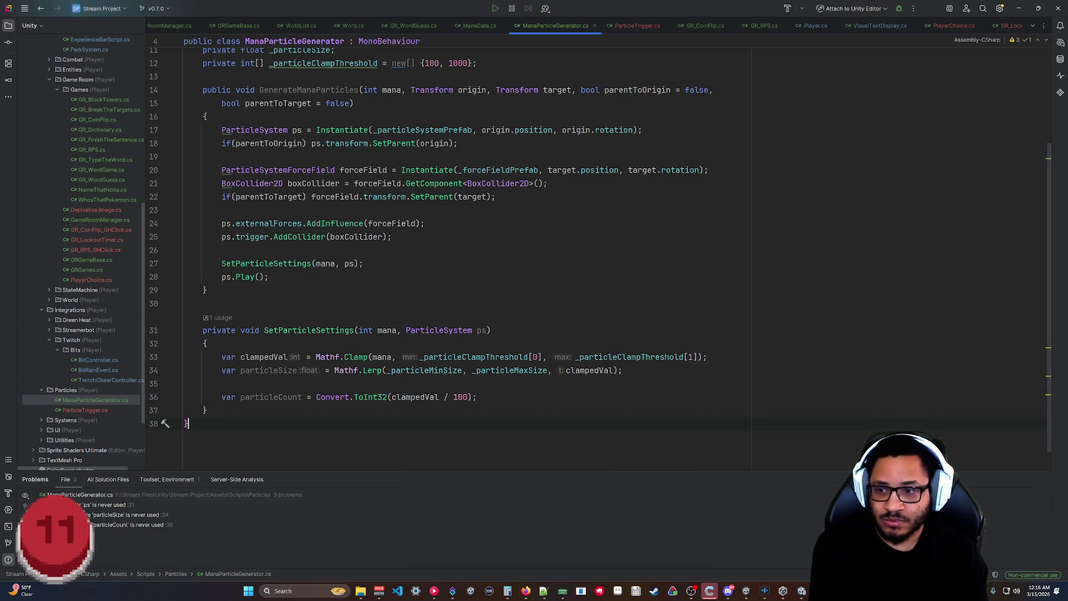
Open the docs.microsoft.com page for Convert.ToInt32 from its quick documentation popup.
{"action": "right_click", "coordinate": [373, 397]}
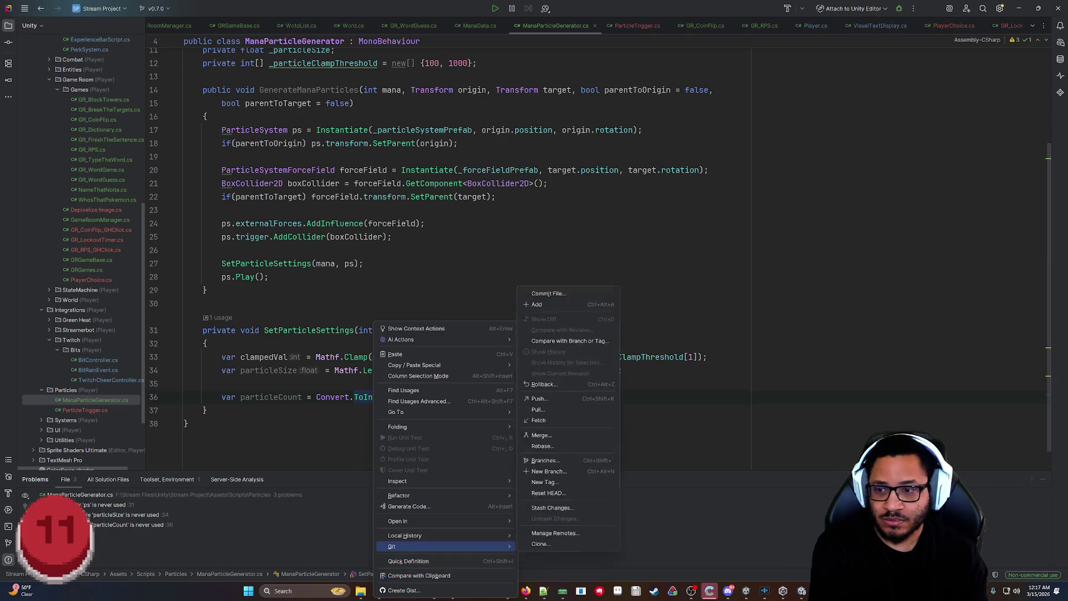
{"action": "left_click", "coordinate": [188, 424]}
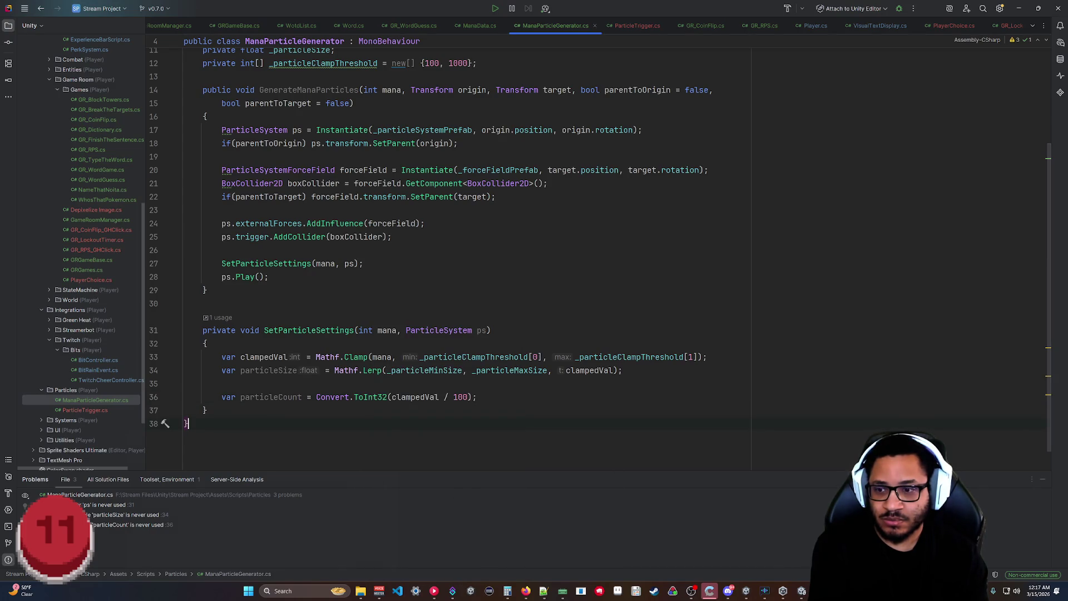
{"action": "mouse_move", "coordinate": [372, 397]}
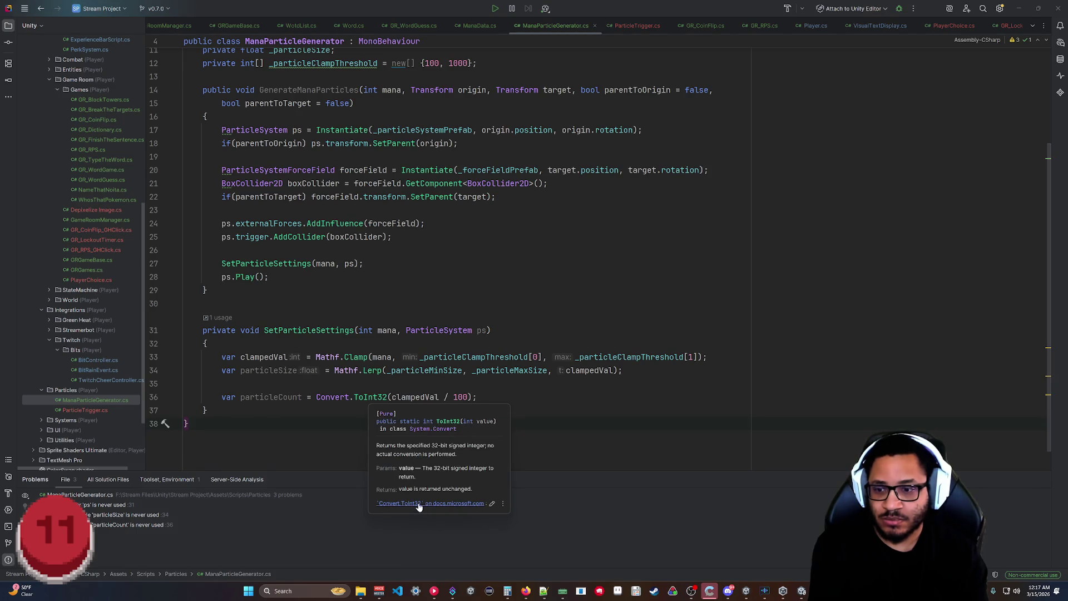
{"action": "left_click", "coordinate": [420, 503]}
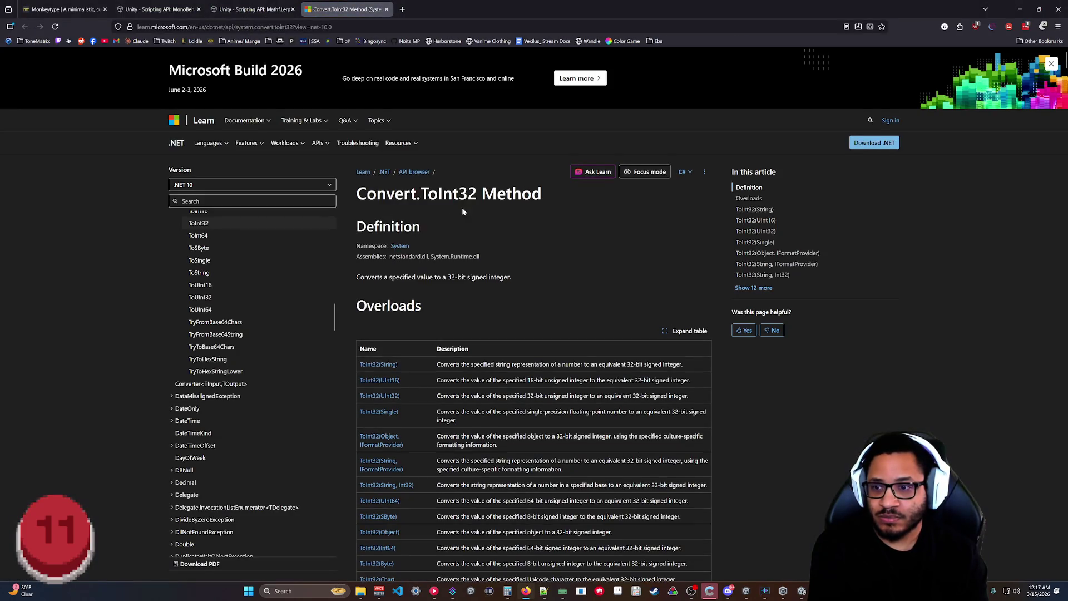
Read the ToInt32(String) section of the Convert.ToInt32 docs, then close it and return to Rider.
{"action": "scroll", "coordinate": [486, 191], "scroll_direction": "down", "scroll_amount": 2}
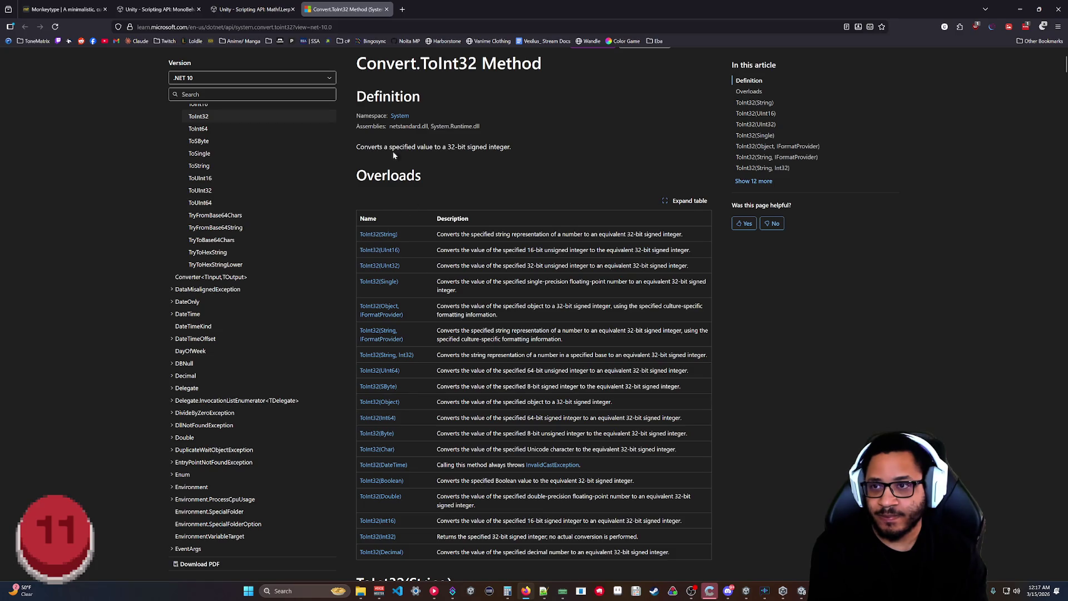
{"action": "scroll", "coordinate": [440, 86], "scroll_direction": "down", "scroll_amount": 5}
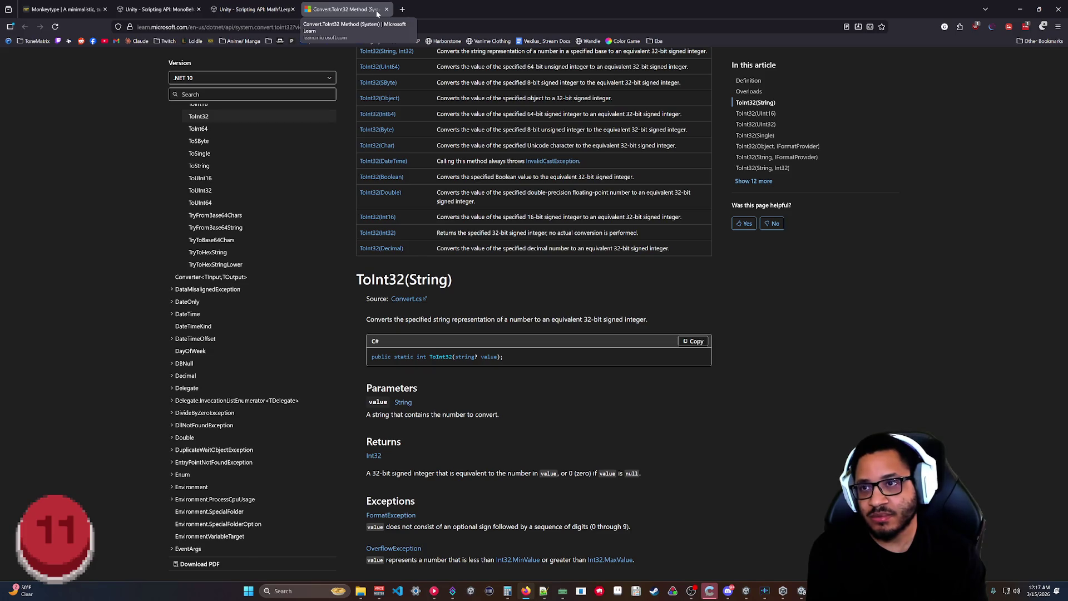
{"action": "middle_click", "coordinate": [377, 12]}
{"action": "key", "text": "alt+Tab"}
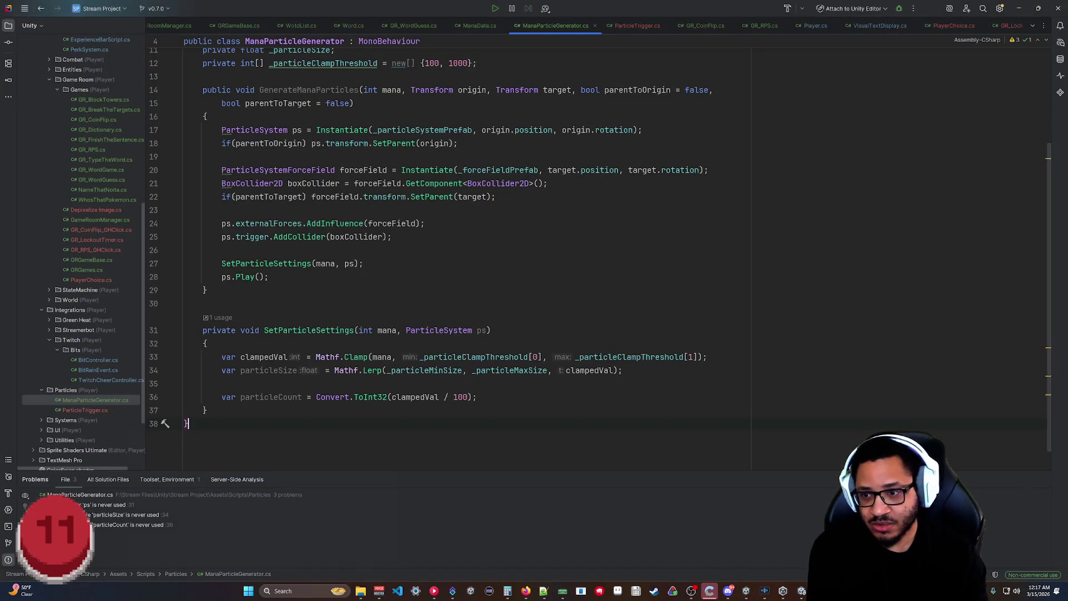
Replace Convert.ToInt32 on line 36 with Mathf.RoundToInt, giving Mathf.RoundToInt(clampedVal / 100).
{"action": "left_click", "coordinate": [316, 397]}
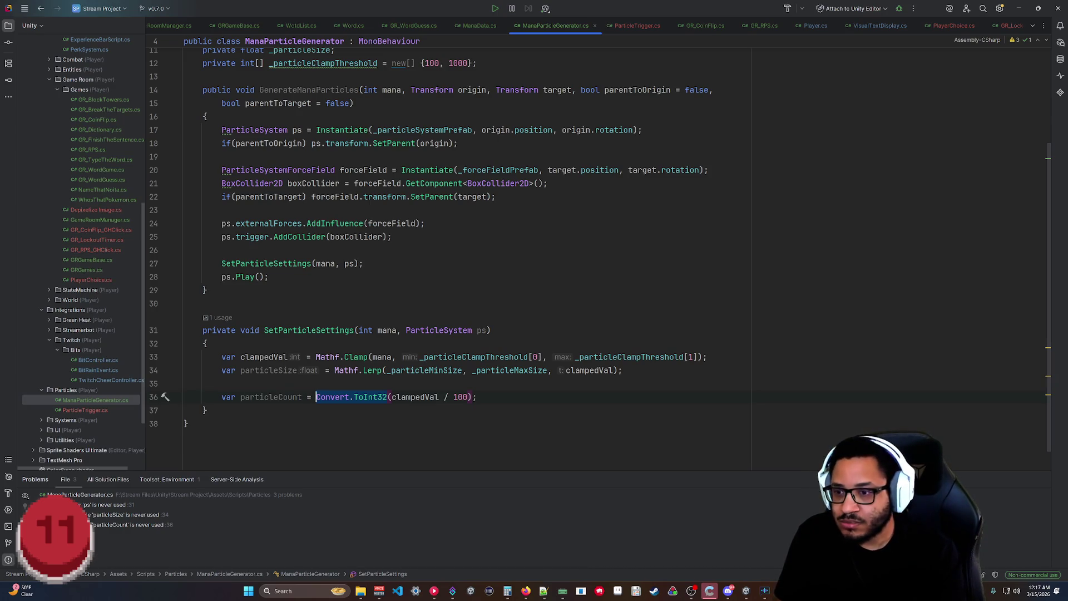
{"action": "type", "text": "Matf"}
{"action": "key", "text": "BackSpace"}
{"action": "type", "text": "hf.R"}
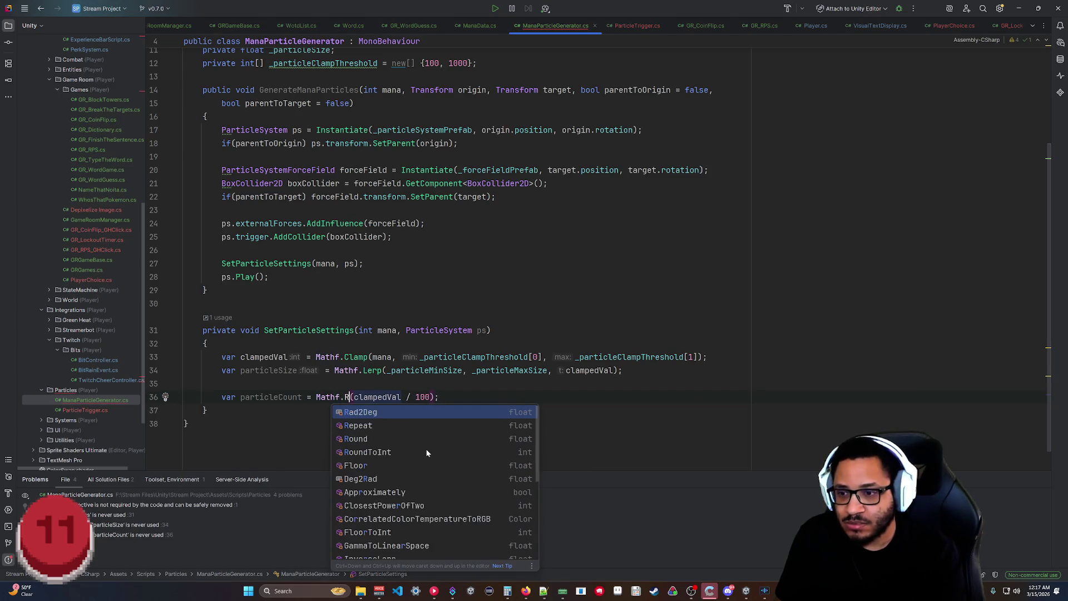
{"action": "type", "text": "ou"}
{"action": "key", "text": "Down"}
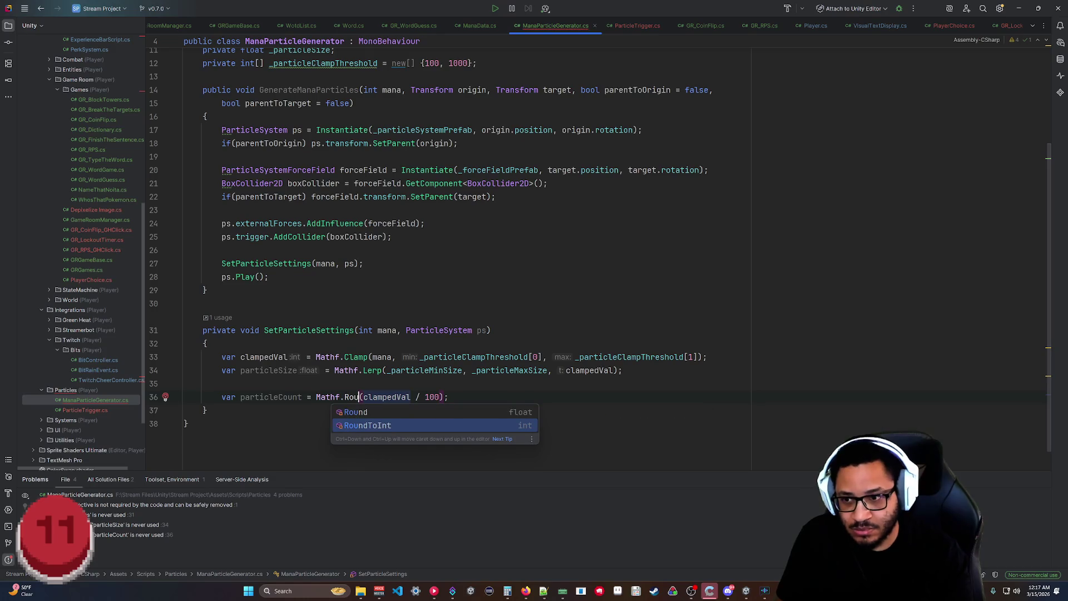
{"action": "key", "text": "Return"}
{"action": "left_click", "coordinate": [207, 410]}
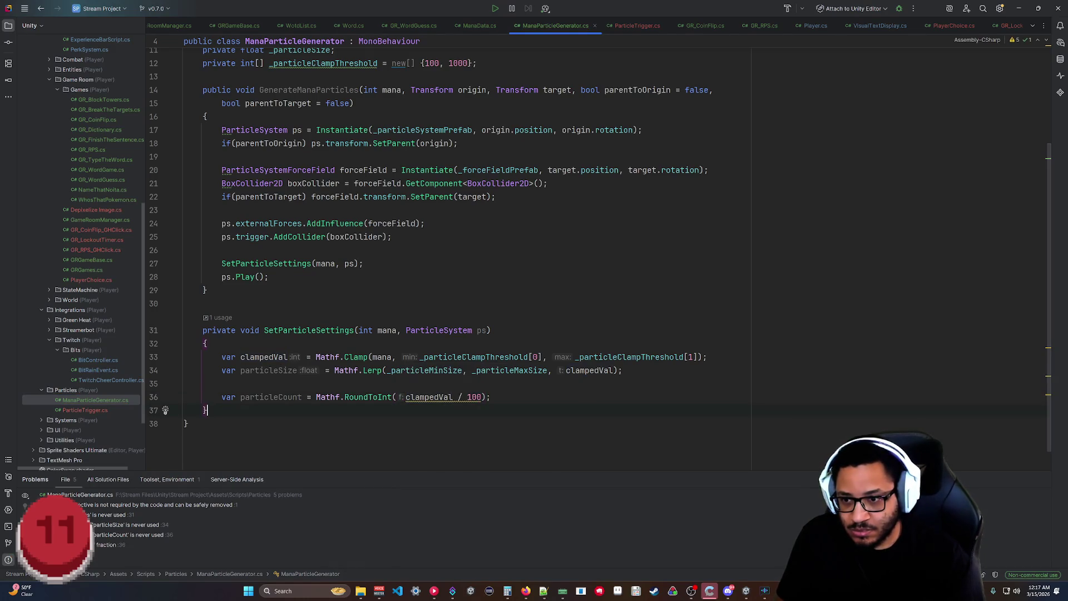
{"action": "mouse_move", "coordinate": [451, 398]}
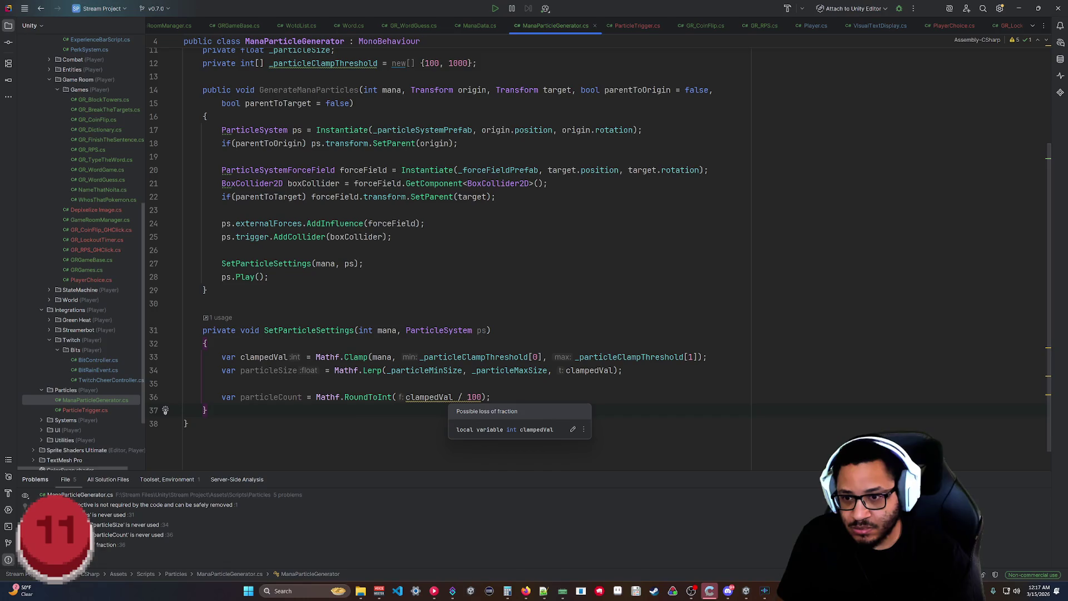